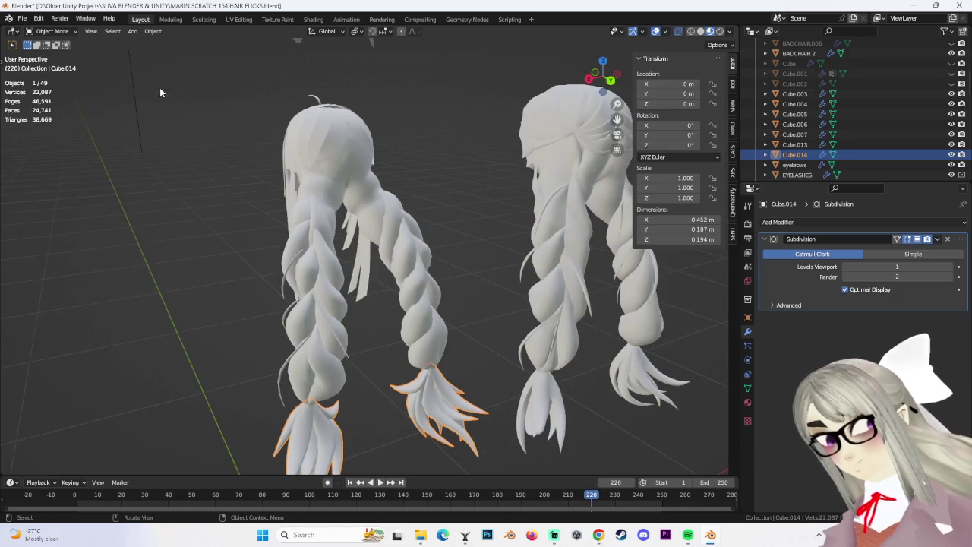
# Orbit around the braided hair models and select the braid mesh Cube.013.
pyautogui.moveTo(408, 403); pyautogui.dragTo(368, 337, button='middle')
pyautogui.moveTo(407, 373)
pyautogui.mouseDown(button='middle')
pyautogui.moveTo(433, 326)
pyautogui.moveTo(450, 322)
pyautogui.moveTo(339, 320)
pyautogui.mouseUp(button='middle')
pyautogui.click(345, 301)
pyautogui.scroll(1, 345, 301)
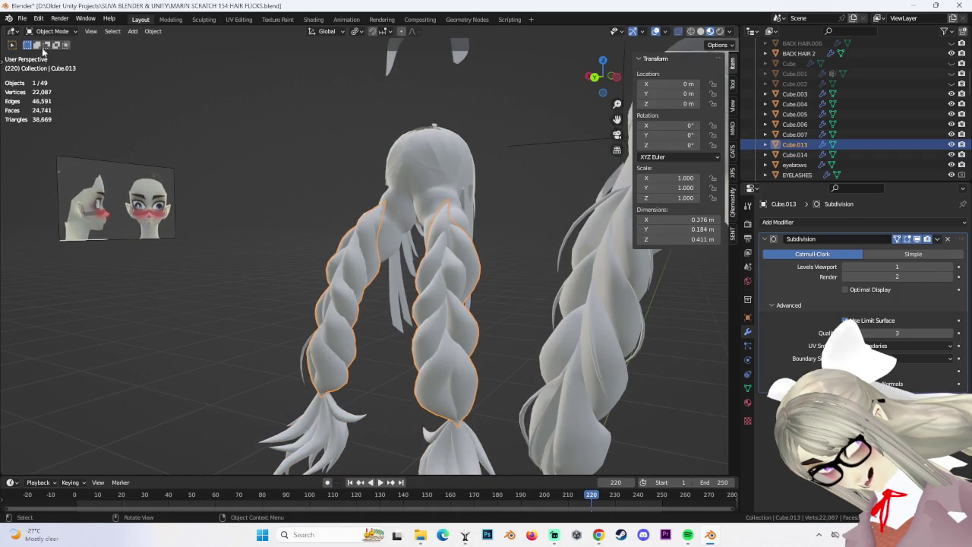
# Save the project as MARIN SCRATCH 155 HAIR FLICKS.blend.
pyautogui.click(22, 18)
pyautogui.click(38, 98)
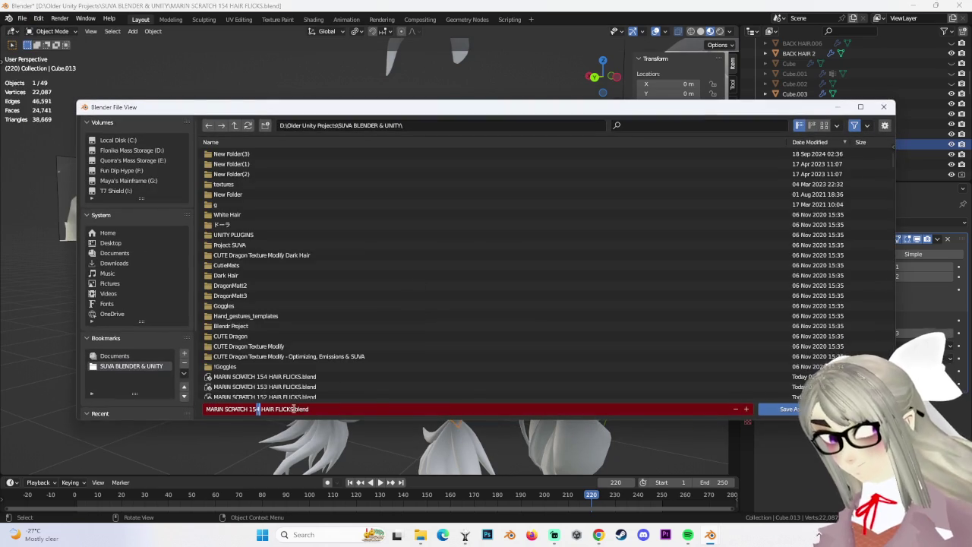
pyautogui.click(790, 410)
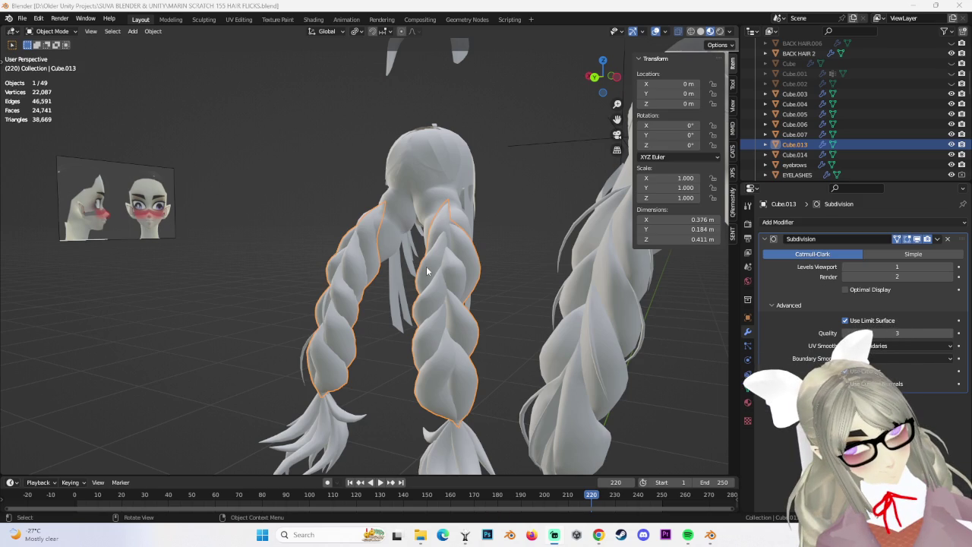
pyautogui.moveTo(427, 272)
pyautogui.mouseDown(button='middle')
pyautogui.moveTo(446, 351)
pyautogui.moveTo(322, 341)
pyautogui.mouseUp(button='middle')
# Select the braid mesh Cube.013 and zoom in close on the back of the braids.
pyautogui.moveTo(337, 290)
pyautogui.mouseDown(button='middle')
pyautogui.moveTo(477, 299)
pyautogui.moveTo(365, 335)
pyautogui.moveTo(472, 306)
pyautogui.moveTo(186, 301)
pyautogui.moveTo(390, 330)
pyautogui.moveTo(361, 344)
pyautogui.moveTo(303, 323)
pyautogui.mouseUp(button='middle')
pyautogui.click(262, 304)
pyautogui.scroll(3, 186, 301)
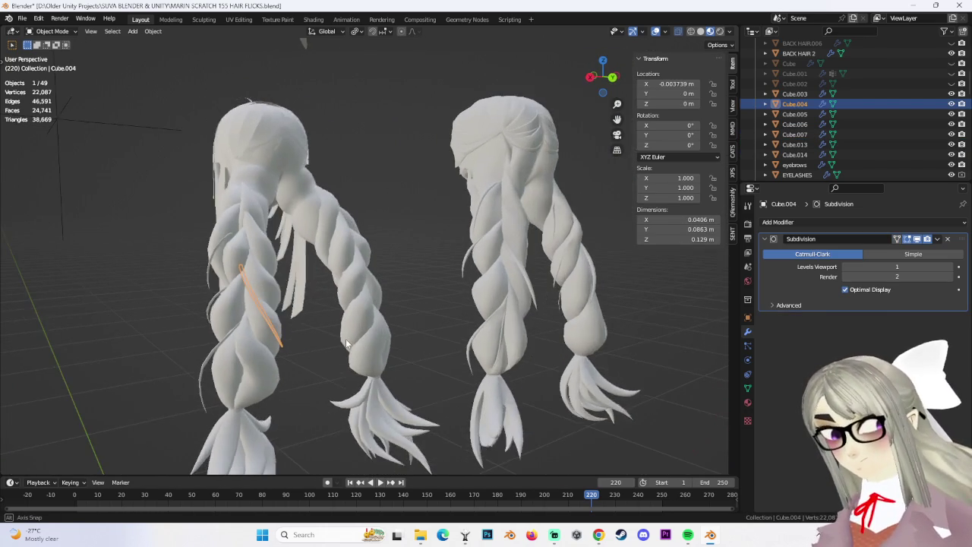
pyautogui.scroll(3, 272, 319)
pyautogui.scroll(2, 272, 319)
pyautogui.moveTo(359, 308); pyautogui.dragTo(375, 292, button='middle')
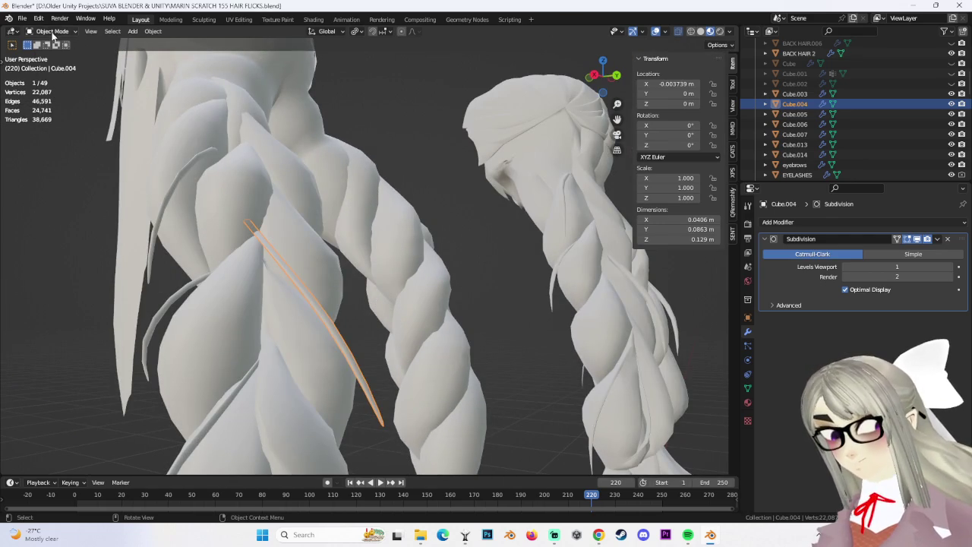
# In Edit Mode, try a proportional move on the strand, then undo it.
pyautogui.click(70, 58)
pyautogui.press('g')
pyautogui.click(334, 300)
pyautogui.hotkey('ctrl', 'z')
pyautogui.rightClick(316, 291)
# Scale the strand's selected vertices up slightly, then deselect them.
pyautogui.click(486, 312)
pyautogui.hotkey('ctrl', 'z')
pyautogui.press('s')
pyautogui.click(471, 399)
pyautogui.moveTo(471, 399)
pyautogui.mouseDown(button='middle')
pyautogui.moveTo(339, 399)
pyautogui.moveTo(512, 362)
pyautogui.moveTo(248, 5)
pyautogui.mouseUp(button='middle')
pyautogui.click(512, 362)
# Back in Object Mode, select the thin strand Cube.004 from a side view.
pyautogui.click(55, 43)
pyautogui.moveTo(455, 357)
pyautogui.mouseDown(button='middle')
pyautogui.moveTo(483, 325)
pyautogui.moveTo(457, 370)
pyautogui.mouseUp(button='middle')
pyautogui.rightClick(431, 274)
pyautogui.moveTo(431, 273)
pyautogui.mouseDown(button='middle')
pyautogui.moveTo(474, 281)
pyautogui.moveTo(457, 360)
pyautogui.moveTo(484, 313)
pyautogui.moveTo(443, 332)
pyautogui.moveTo(392, 261)
pyautogui.moveTo(376, 277)
pyautogui.moveTo(36, 70)
pyautogui.mouseUp(button='middle')
pyautogui.click(457, 360)
pyautogui.click(376, 278)
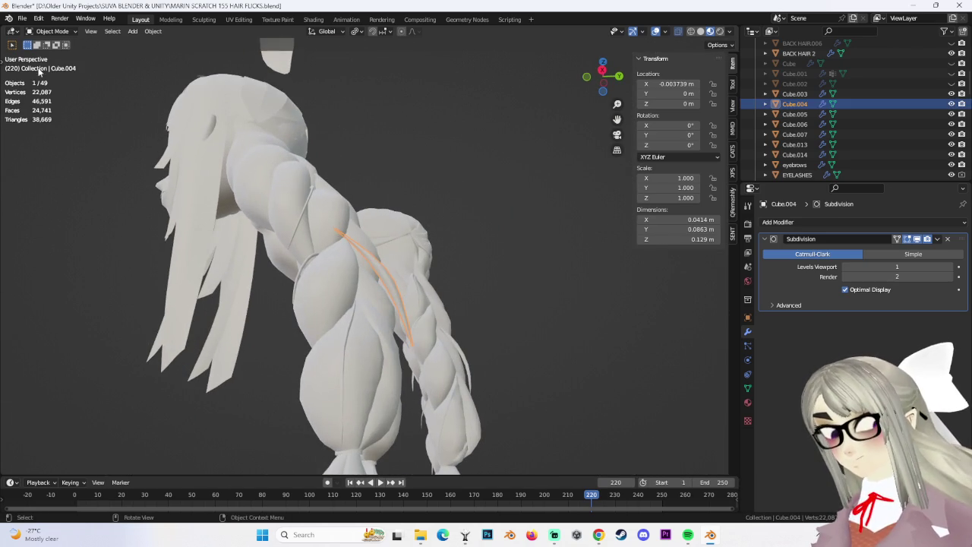
pyautogui.click(52, 54)
# Rescale the upper end of the strand's selected vertices.
pyautogui.moveTo(304, 228); pyautogui.dragTo(328, 232, button='middle')
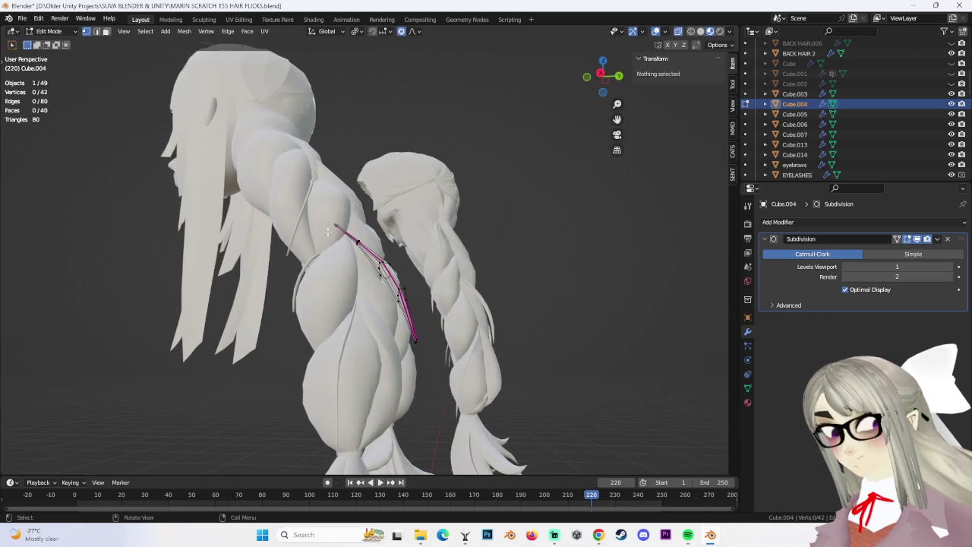
pyautogui.click(363, 263)
pyautogui.hotkey('ctrl', 'z')
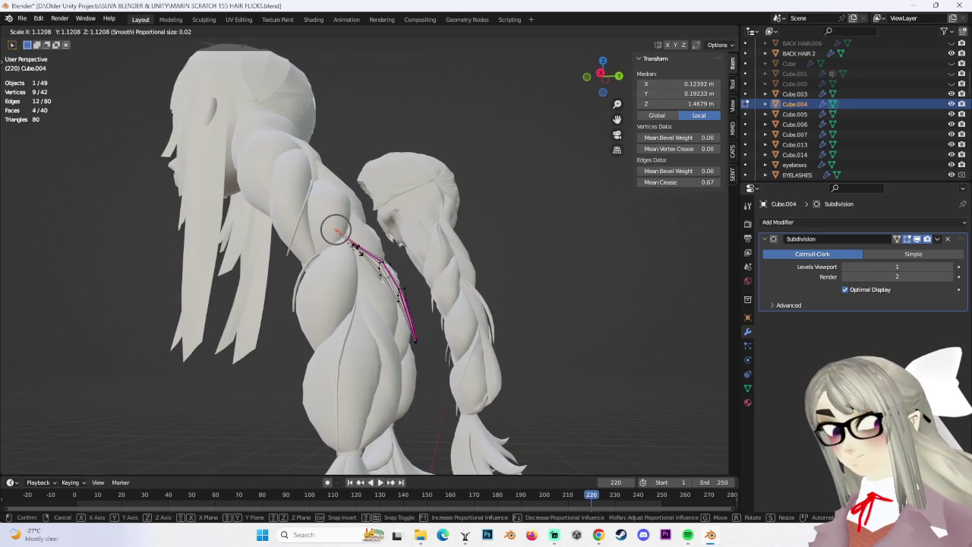
pyautogui.click(392, 247)
pyautogui.press('s')
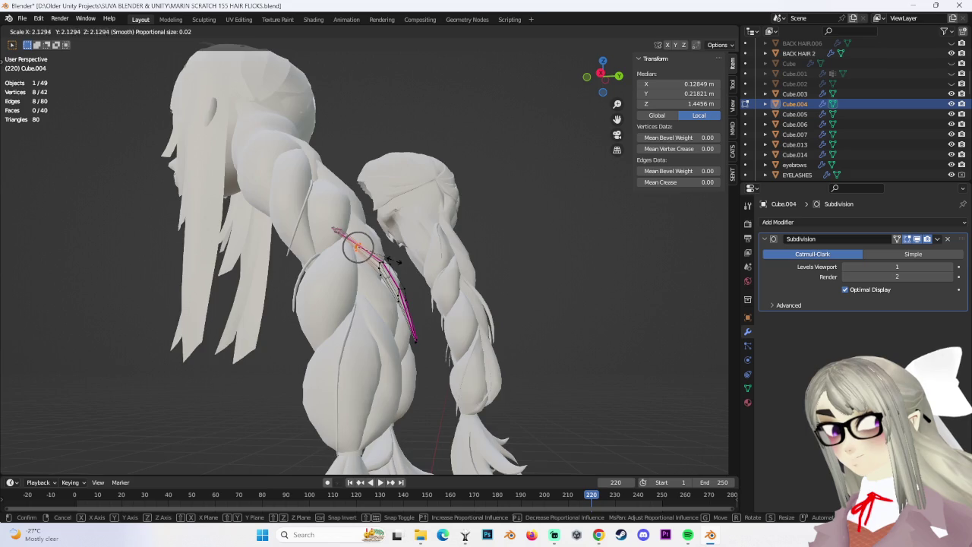
pyautogui.click(393, 258)
pyautogui.moveTo(393, 259); pyautogui.dragTo(434, 218, button='middle')
# Rescale and reposition the strand's top vertices, then deselect all.
pyautogui.hotkey('ctrl', 'z')
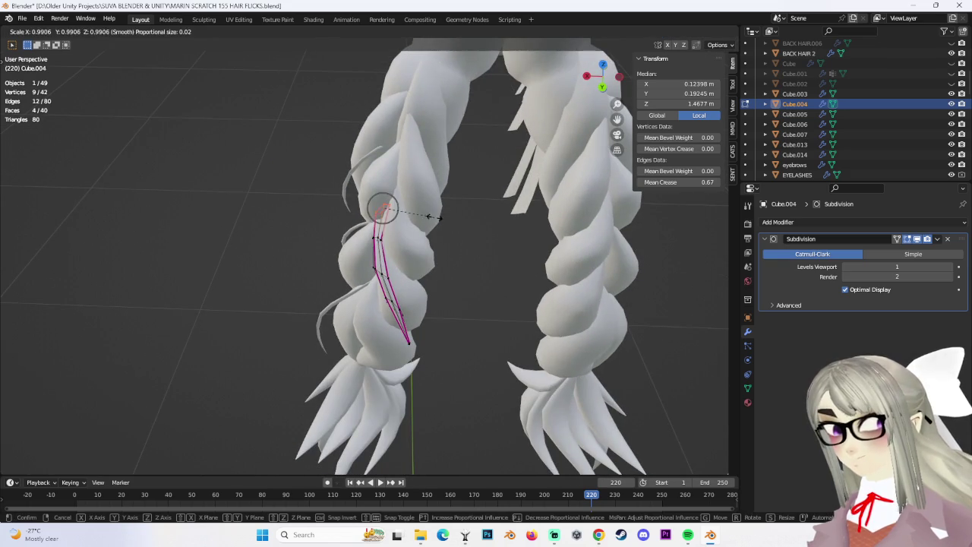
pyautogui.click(410, 219)
pyautogui.press('g')
pyautogui.click(392, 224)
pyautogui.moveTo(391, 225)
pyautogui.mouseDown(button='middle')
pyautogui.moveTo(389, 251)
pyautogui.moveTo(497, 282)
pyautogui.moveTo(441, 314)
pyautogui.moveTo(392, 314)
pyautogui.mouseUp(button='middle')
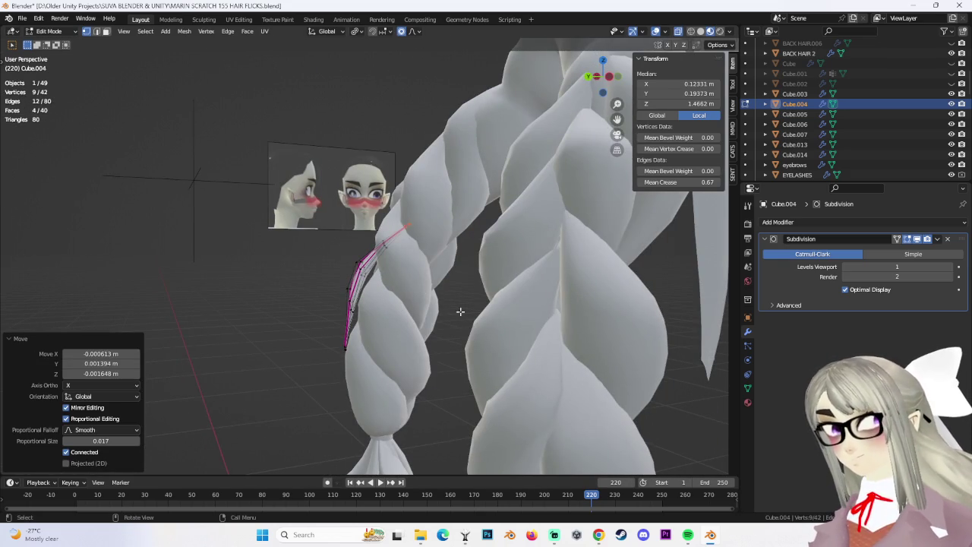
pyautogui.click(471, 391)
# Move the strand's upper vertices onto the braid with proportional falloff.
pyautogui.moveTo(354, 258); pyautogui.dragTo(376, 287)
pyautogui.press('g')
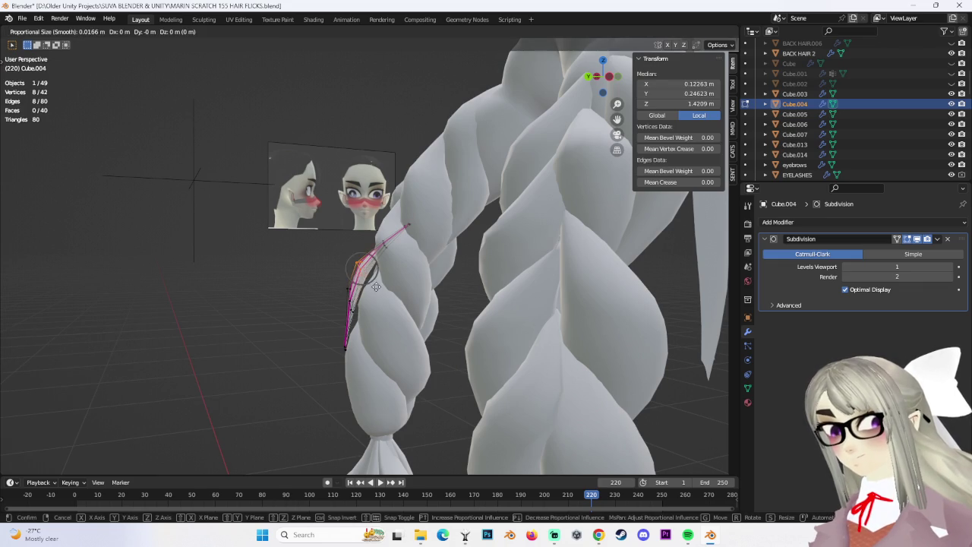
pyautogui.click(381, 293)
pyautogui.moveTo(382, 293)
pyautogui.mouseDown(button='middle')
pyautogui.moveTo(429, 268)
pyautogui.moveTo(414, 277)
pyautogui.mouseUp(button='middle')
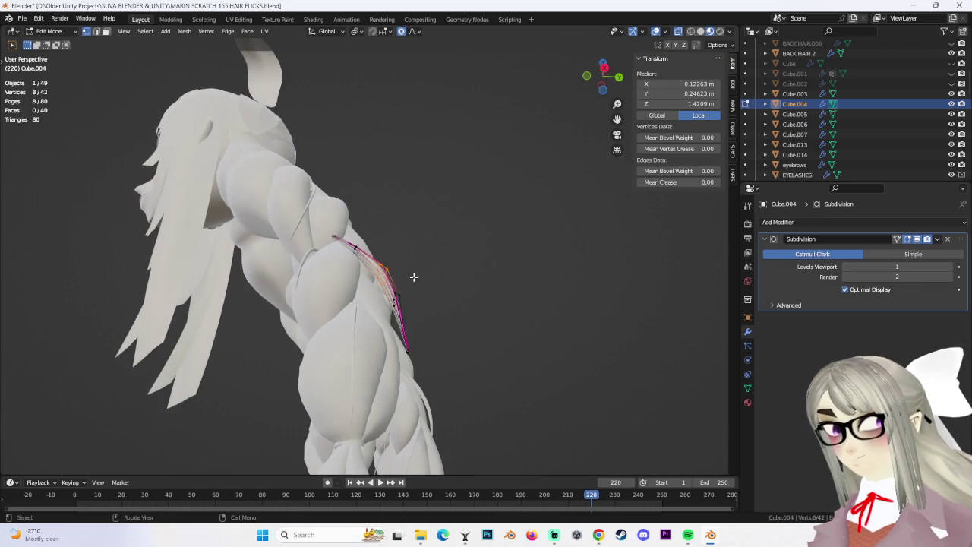
pyautogui.moveTo(346, 242); pyautogui.dragTo(388, 280)
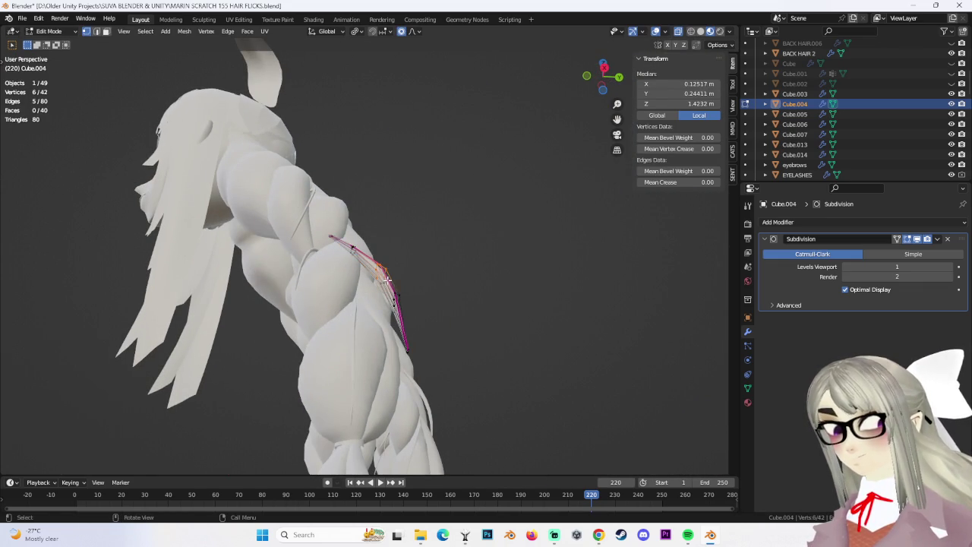
pyautogui.click(372, 285)
# Bend the strand tip's nine vertices along the braid's curve.
pyautogui.moveTo(484, 300); pyautogui.dragTo(329, 329, button='middle')
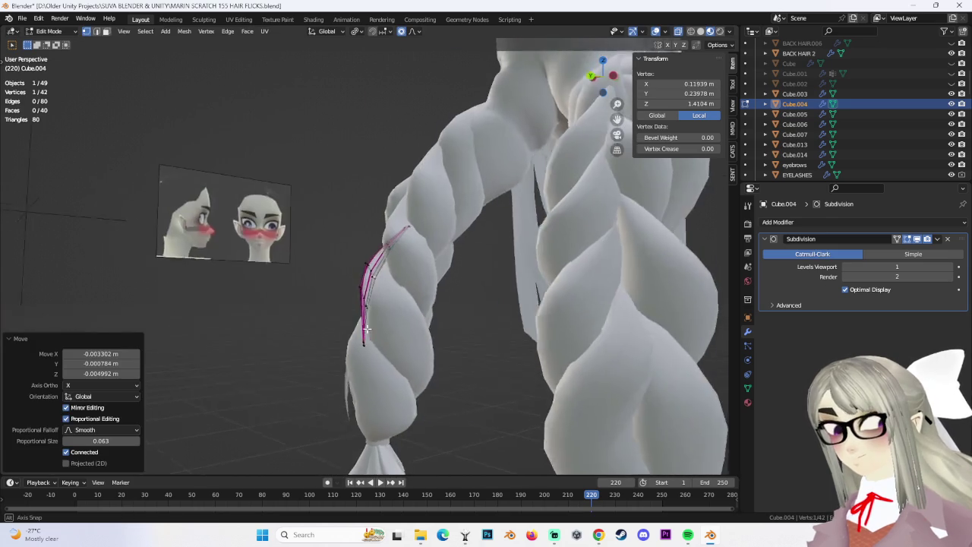
pyautogui.moveTo(329, 329); pyautogui.dragTo(376, 367)
pyautogui.moveTo(376, 367)
pyautogui.mouseDown(button='middle')
pyautogui.moveTo(332, 283)
pyautogui.moveTo(460, 335)
pyautogui.moveTo(462, 384)
pyautogui.moveTo(415, 328)
pyautogui.moveTo(501, 343)
pyautogui.moveTo(482, 327)
pyautogui.moveTo(425, 336)
pyautogui.moveTo(412, 354)
pyautogui.moveTo(413, 341)
pyautogui.moveTo(471, 359)
pyautogui.mouseUp(button='middle')
pyautogui.click(363, 304)
pyautogui.click(460, 335)
pyautogui.hotkey('ctrl', 'z')
pyautogui.click(444, 351)
pyautogui.click(471, 359)
# In Object Mode, duplicate the bent strand as Cube.008 and place the copy.
pyautogui.press('Tab')
pyautogui.moveTo(395, 319)
pyautogui.mouseDown(button='middle')
pyautogui.moveTo(433, 334)
pyautogui.moveTo(381, 306)
pyautogui.moveTo(438, 297)
pyautogui.moveTo(414, 282)
pyautogui.moveTo(379, 284)
pyautogui.moveTo(403, 291)
pyautogui.mouseUp(button='middle')
pyautogui.hotkey('shift', 'd')
pyautogui.click(446, 281)
# Shrink the duplicated strand's vertices to about 0.6 in Edit Mode.
pyautogui.scroll(2, 403, 291)
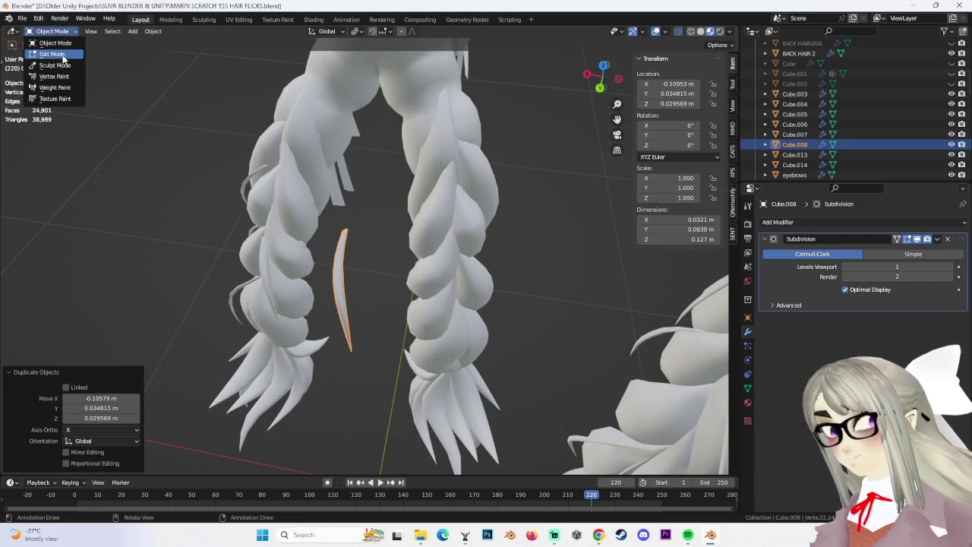
pyautogui.click(63, 55)
pyautogui.press('s')
pyautogui.click(369, 278)
pyautogui.press('s')
pyautogui.click(353, 312)
# Rotate all 42 strand vertices about -62° and scale them to 0.562.
pyautogui.moveTo(370, 327)
pyautogui.mouseDown(button='middle')
pyautogui.moveTo(315, 210)
pyautogui.moveTo(354, 290)
pyautogui.moveTo(209, 243)
pyautogui.moveTo(410, 289)
pyautogui.moveTo(397, 302)
pyautogui.mouseUp(button='middle')
pyautogui.press('a')
pyautogui.press('r')
pyautogui.click(342, 308)
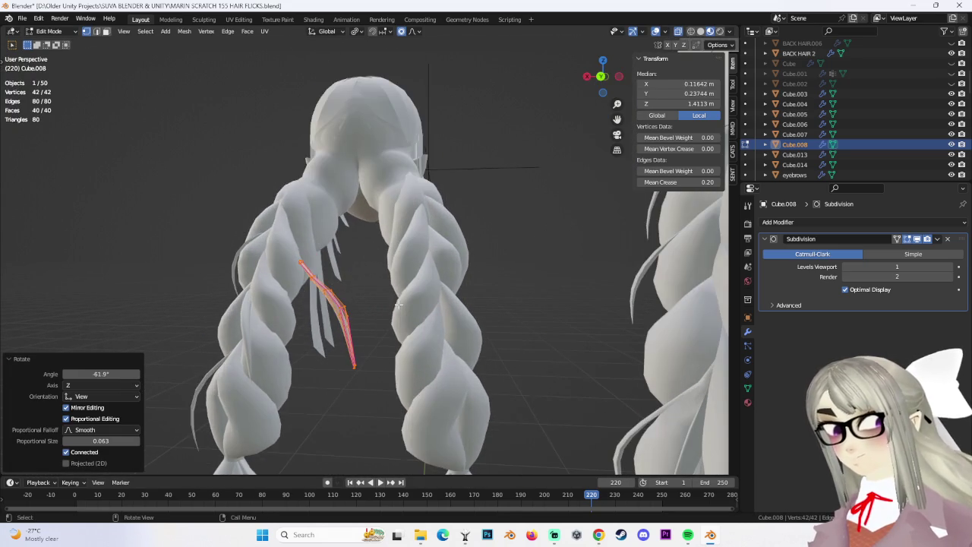
pyautogui.click(372, 301)
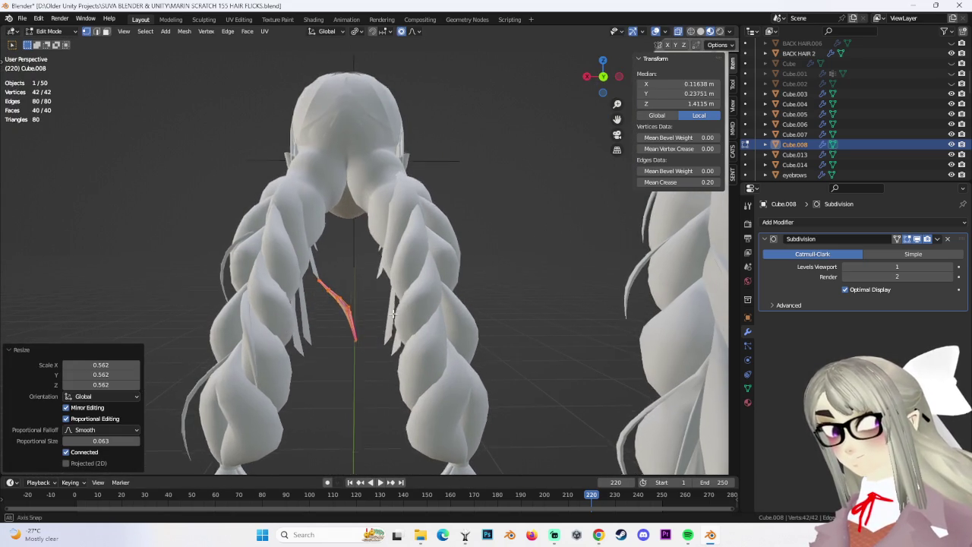
# Move the strand along the Y axis.
pyautogui.moveTo(393, 314); pyautogui.dragTo(411, 310, button='middle')
pyautogui.moveTo(464, 277)
pyautogui.mouseDown(button='middle')
pyautogui.moveTo(461, 289)
pyautogui.moveTo(354, 316)
pyautogui.moveTo(391, 322)
pyautogui.moveTo(383, 325)
pyautogui.mouseUp(button='middle')
pyautogui.press('g')
pyautogui.press('y')
pyautogui.click(387, 323)
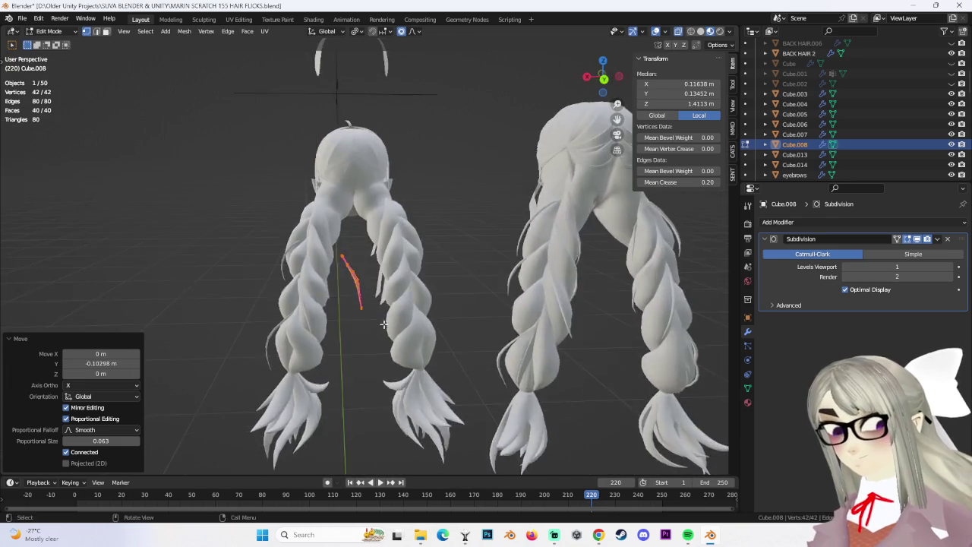
# Shift the strand along X and place it on the left braid.
pyautogui.scroll(3, 383, 324)
pyautogui.press('g')
pyautogui.press('x')
pyautogui.moveTo(423, 288)
pyautogui.mouseDown(button='middle')
pyautogui.moveTo(425, 304)
pyautogui.moveTo(442, 269)
pyautogui.moveTo(434, 275)
pyautogui.moveTo(553, 280)
pyautogui.mouseUp(button='middle')
pyautogui.press('g')
pyautogui.click(427, 317)
pyautogui.press('g')
pyautogui.scroll(-4, 438, 279)
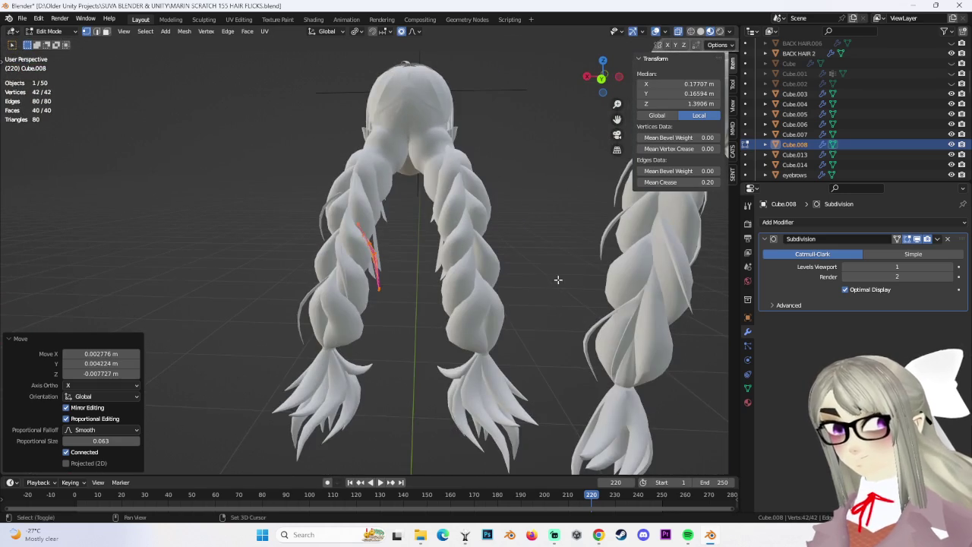
pyautogui.moveTo(372, 296)
pyautogui.mouseDown(button='middle')
pyautogui.moveTo(451, 244)
pyautogui.moveTo(387, 229)
pyautogui.moveTo(377, 256)
pyautogui.moveTo(93, 44)
pyautogui.mouseUp(button='middle')
# Move the strand's nine upper vertices and an edge loop onto the braid with soft falloff.
pyautogui.moveTo(395, 177); pyautogui.dragTo(367, 247, button='middle')
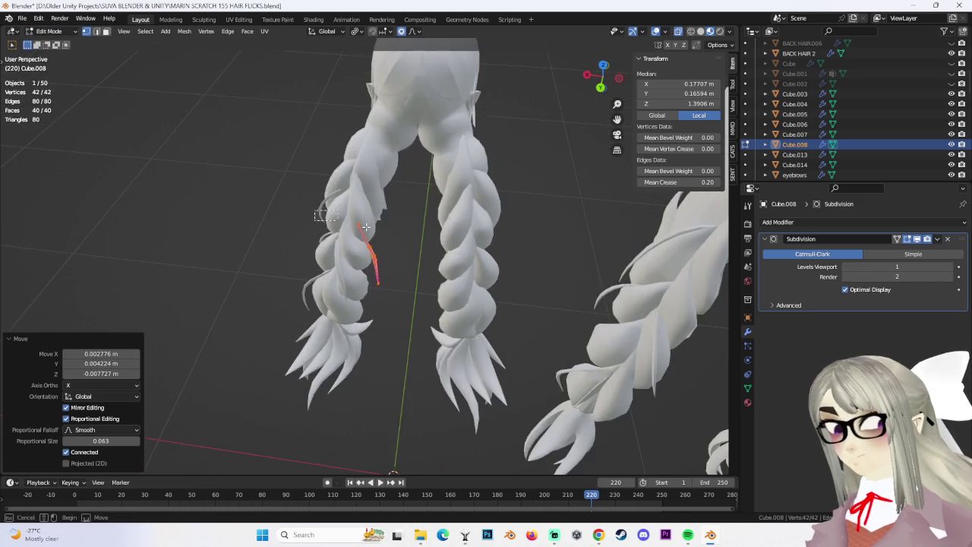
pyautogui.click(367, 247)
pyautogui.press('g')
pyautogui.click(389, 243)
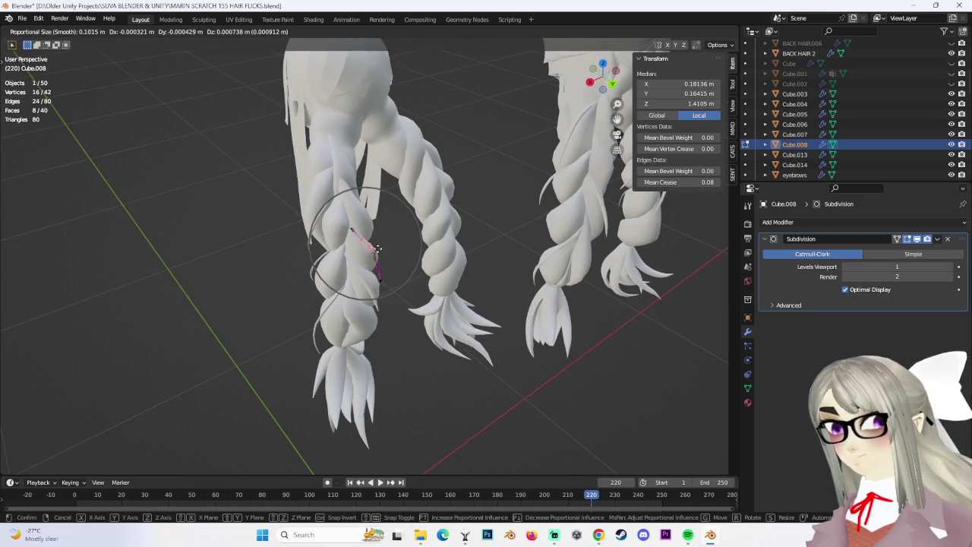
pyautogui.click(374, 250)
pyautogui.moveTo(374, 250); pyautogui.dragTo(372, 258, button='middle')
pyautogui.click(370, 255)
pyautogui.press('g')
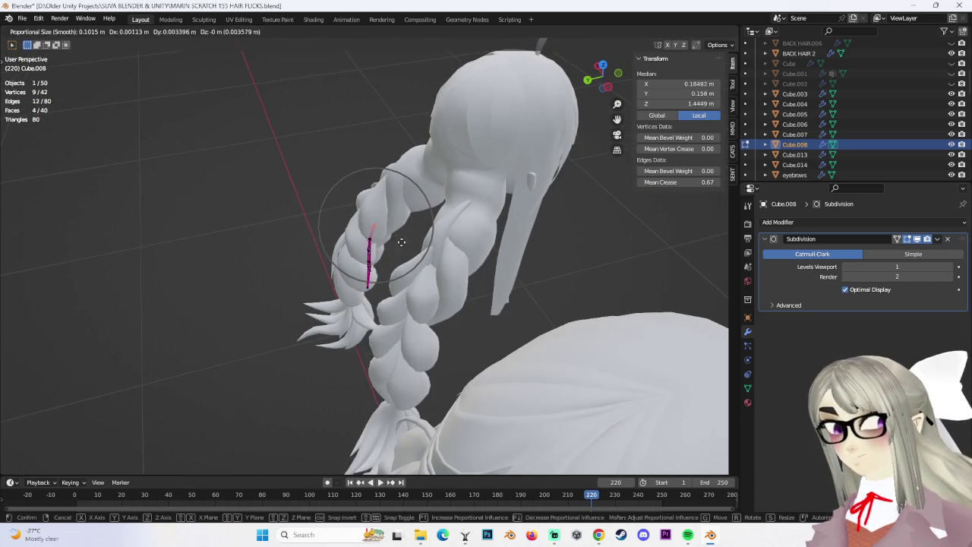
pyautogui.click(405, 242)
# Adjust further edge loops of the strand with proportional moves.
pyautogui.moveTo(397, 220); pyautogui.dragTo(372, 254, button='middle')
pyautogui.click(371, 254)
pyautogui.press('g')
pyautogui.click(375, 255)
pyautogui.keyDown('alt'); pyautogui.click(384, 267); pyautogui.keyUp('alt')
pyautogui.click(394, 264)
pyautogui.moveTo(394, 265)
pyautogui.mouseDown(button='middle')
pyautogui.moveTo(416, 226)
pyautogui.moveTo(339, 227)
pyautogui.mouseUp(button='middle')
pyautogui.press('g')
pyautogui.click(409, 237)
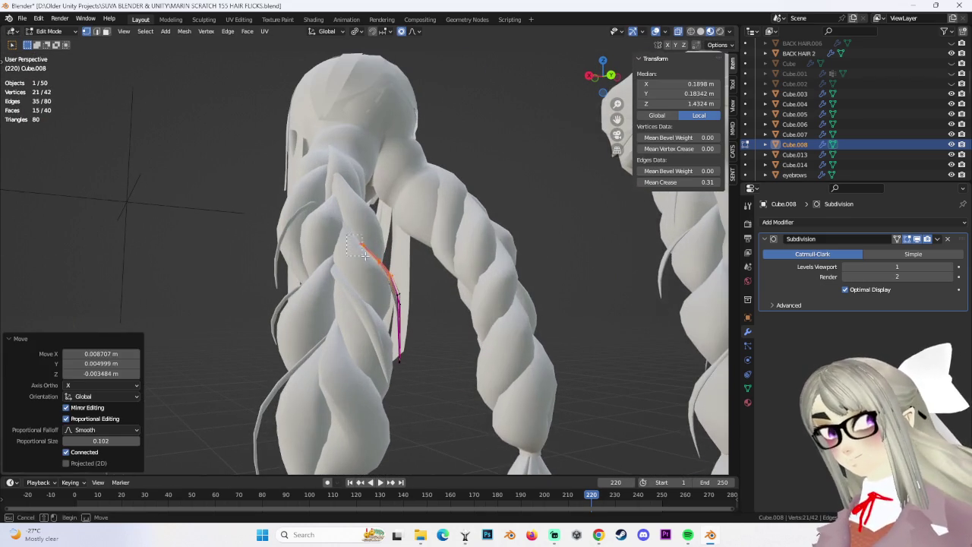
# Nudge nine vertices near the strand top closer to the braid.
pyautogui.moveTo(339, 227); pyautogui.dragTo(378, 260)
pyautogui.click(372, 256)
pyautogui.moveTo(372, 256)
pyautogui.mouseDown(button='middle')
pyautogui.moveTo(415, 301)
pyautogui.moveTo(495, 309)
pyautogui.mouseUp(button='middle')
pyautogui.press('g')
pyautogui.click(493, 303)
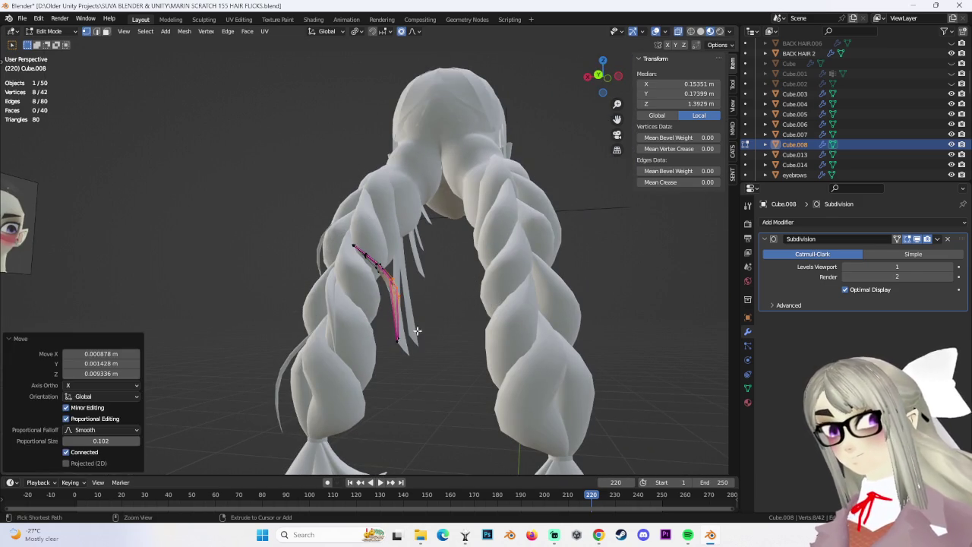
# Try repositioning the strand tip vertices, undoing each attempt.
pyautogui.keyDown('shift'); pyautogui.click(424, 338); pyautogui.keyUp('shift')
pyautogui.moveTo(427, 377); pyautogui.dragTo(472, 399, button='middle')
pyautogui.click(458, 364)
pyautogui.hotkey('ctrl', 'z')
pyautogui.click(437, 317)
pyautogui.hotkey('ctrl', 'z')
pyautogui.click(443, 327)
pyautogui.hotkey('ctrl', 'z')
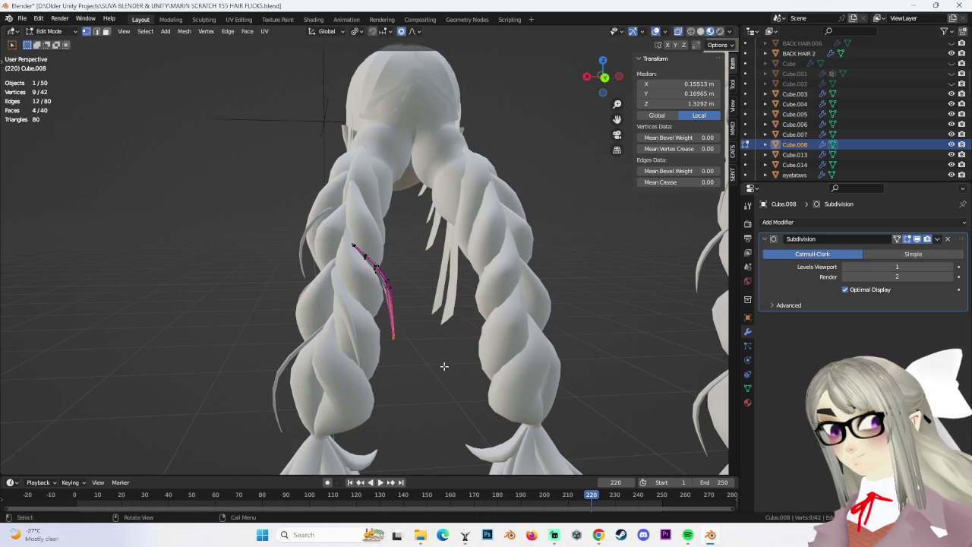
# Move the strand, then box-select nine top vertices and pull them toward the left braid.
pyautogui.click(432, 348)
pyautogui.moveTo(456, 326)
pyautogui.mouseDown(button='middle')
pyautogui.moveTo(384, 313)
pyautogui.moveTo(365, 243)
pyautogui.moveTo(532, 324)
pyautogui.moveTo(350, 222)
pyautogui.mouseUp(button='middle')
pyautogui.press('g')
pyautogui.click(365, 243)
pyautogui.hotkey('ctrl', 'l')
pyautogui.press('b')
pyautogui.moveTo(377, 249); pyautogui.dragTo(380, 253)
pyautogui.moveTo(380, 253)
pyautogui.mouseDown(button='middle')
pyautogui.moveTo(427, 339)
pyautogui.moveTo(371, 281)
pyautogui.moveTo(328, 277)
pyautogui.mouseUp(button='middle')
pyautogui.click(422, 339)
# Nudge eight strand vertices toward the braid with soft proportional falloff.
pyautogui.press('g')
pyautogui.click(372, 281)
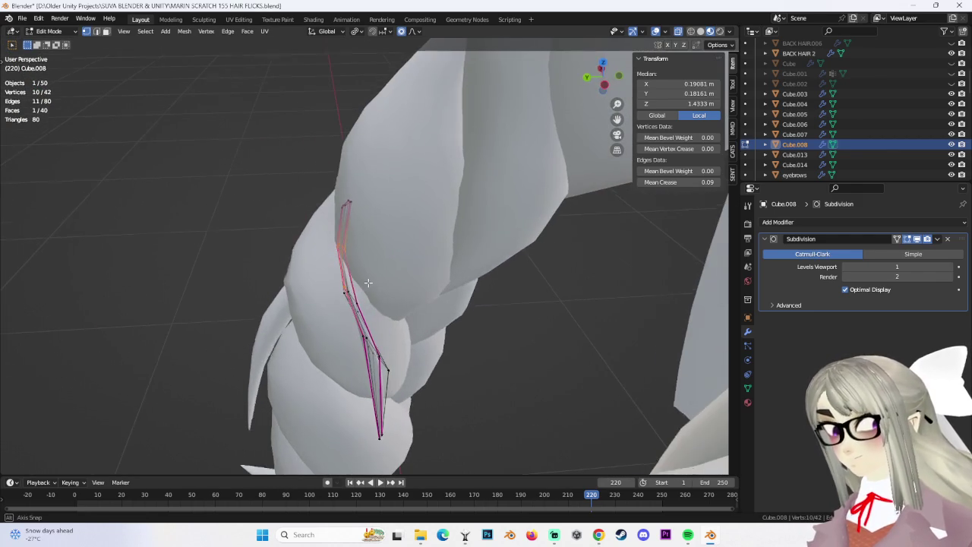
pyautogui.keyDown('shift'); pyautogui.click(328, 278); pyautogui.keyUp('shift')
pyautogui.press('g')
pyautogui.click(374, 314)
pyautogui.moveTo(374, 314); pyautogui.dragTo(380, 228, button='middle')
# Scale the strand top down, redoing the 0.713 scale, and settle its position.
pyautogui.press('s')
pyautogui.click(378, 221)
pyautogui.hotkey('ctrl', 'z')
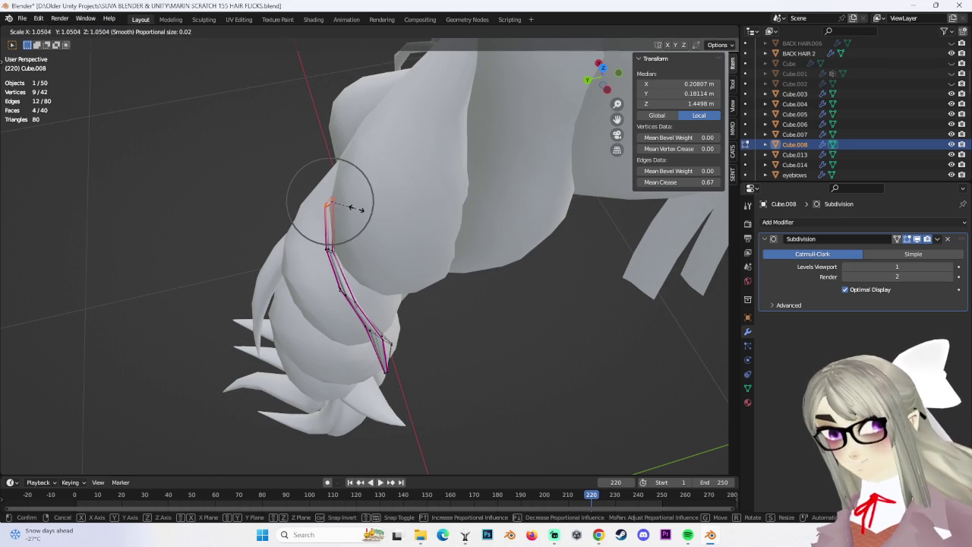
pyautogui.click(363, 203)
pyautogui.click(380, 206)
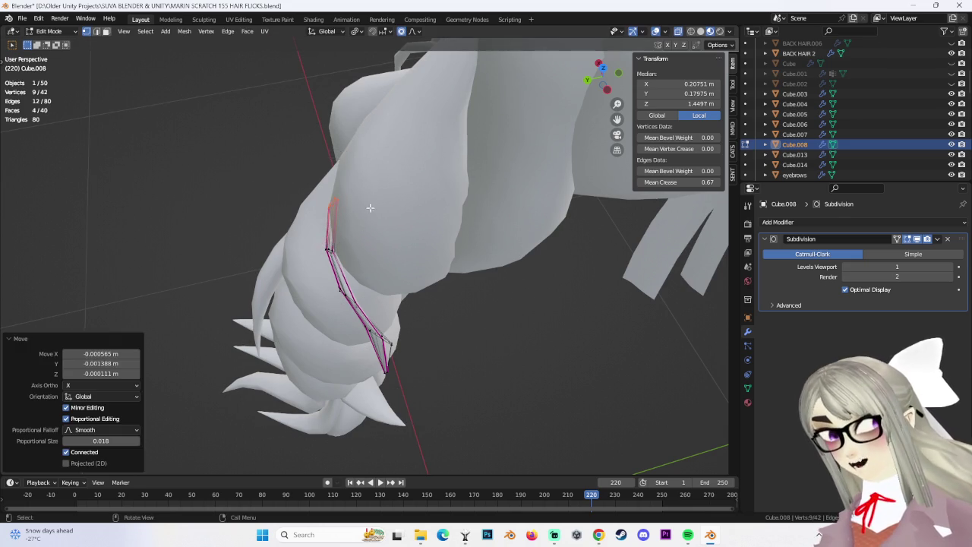
# Rotate the strand so it follows the curve of the left braid.
pyautogui.moveTo(369, 206)
pyautogui.mouseDown(button='middle')
pyautogui.moveTo(353, 231)
pyautogui.moveTo(418, 269)
pyautogui.moveTo(454, 312)
pyautogui.mouseUp(button='middle')
pyautogui.press('g')
pyautogui.hotkey('alt', 'a')
pyautogui.moveTo(445, 363); pyautogui.dragTo(383, 296, button='middle')
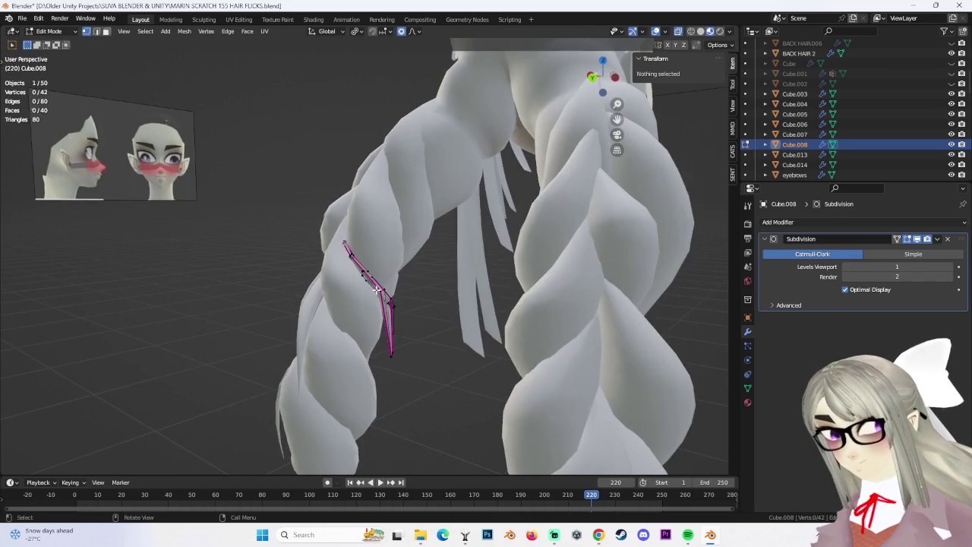
pyautogui.moveTo(431, 318); pyautogui.dragTo(483, 341, button='middle')
pyautogui.click(464, 307)
pyautogui.moveTo(464, 307)
pyautogui.mouseDown(button='middle')
pyautogui.moveTo(517, 322)
pyautogui.moveTo(428, 286)
pyautogui.mouseUp(button='middle')
pyautogui.moveTo(498, 331)
pyautogui.mouseDown(button='middle')
pyautogui.moveTo(456, 334)
pyautogui.moveTo(433, 353)
pyautogui.mouseUp(button='middle')
# Shrink the strand vertices to 0.622, then to 0.504, and reposition it.
pyautogui.press('s')
pyautogui.click(437, 333)
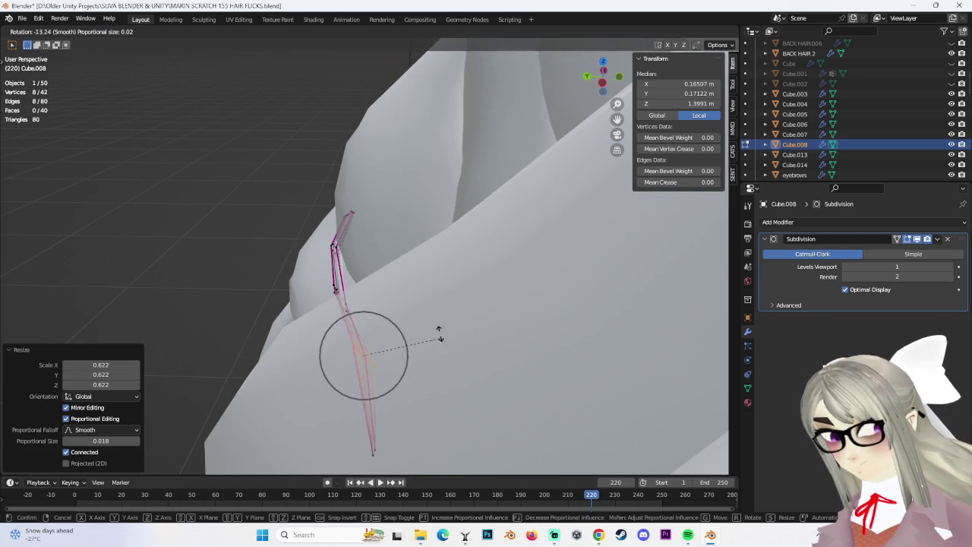
pyautogui.press('s')
pyautogui.click(391, 281)
pyautogui.moveTo(391, 281)
pyautogui.mouseDown(button='middle')
pyautogui.moveTo(469, 312)
pyautogui.moveTo(540, 278)
pyautogui.moveTo(506, 323)
pyautogui.moveTo(386, 385)
pyautogui.moveTo(476, 366)
pyautogui.moveTo(458, 352)
pyautogui.moveTo(468, 346)
pyautogui.mouseUp(button='middle')
pyautogui.click(501, 330)
pyautogui.click(458, 352)
pyautogui.click(443, 325)
# Nudge the strand vertices closer against the braid with repeated soft-falloff moves.
pyautogui.moveTo(468, 340)
pyautogui.mouseDown(button='middle')
pyautogui.moveTo(431, 350)
pyautogui.moveTo(436, 365)
pyautogui.moveTo(387, 365)
pyautogui.moveTo(433, 381)
pyautogui.moveTo(400, 349)
pyautogui.mouseUp(button='middle')
pyautogui.press('g')
pyautogui.click(428, 350)
pyautogui.press('g')
pyautogui.click(433, 390)
pyautogui.click(449, 380)
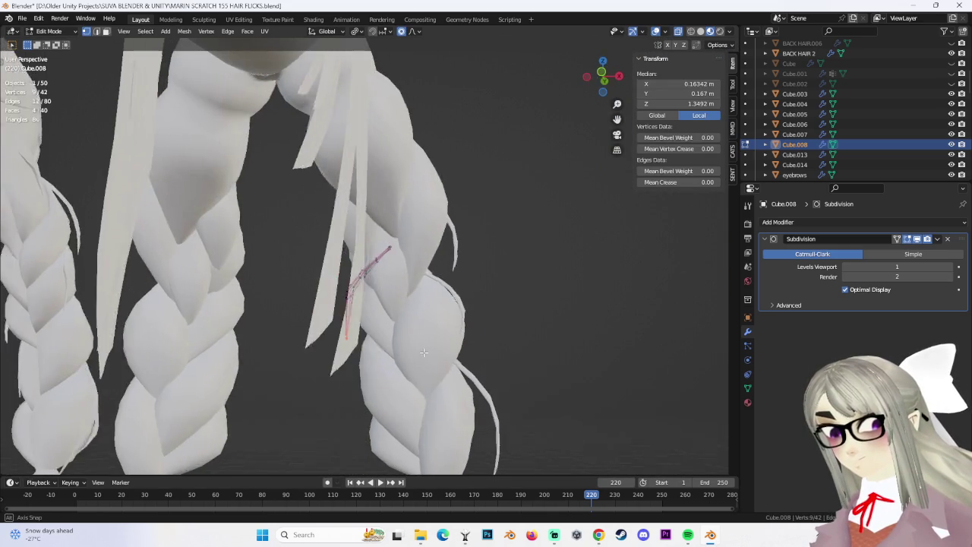
pyautogui.press('g')
pyautogui.scroll(-3, 433, 344)
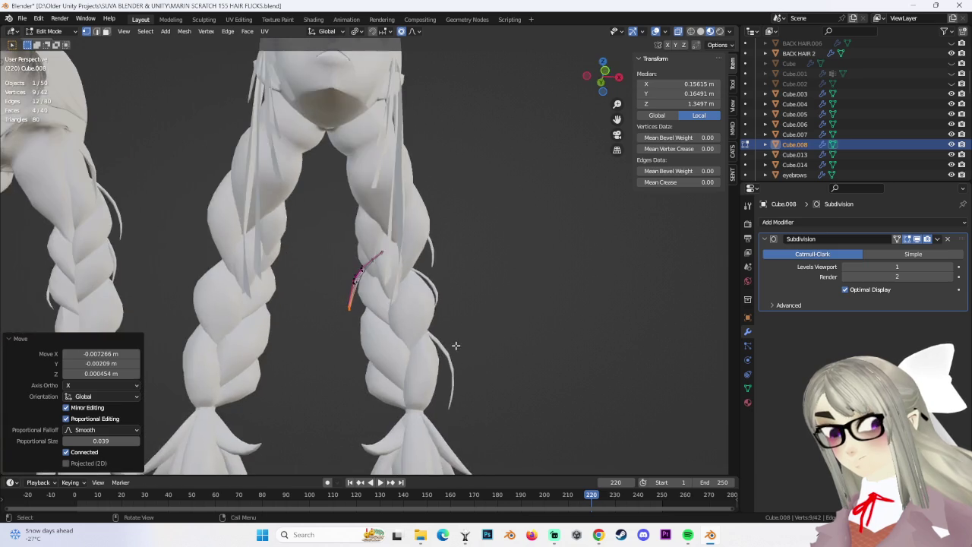
pyautogui.click(482, 347)
pyautogui.moveTo(482, 347)
pyautogui.mouseDown(button='middle')
pyautogui.moveTo(394, 334)
pyautogui.moveTo(358, 289)
pyautogui.moveTo(336, 323)
pyautogui.mouseUp(button='middle')
# Make a final move of the linked strand vertices and check it from the back.
pyautogui.press('l')
pyautogui.press('g')
pyautogui.click(368, 271)
pyautogui.hotkey('ctrl', 'z')
pyautogui.hotkey('ctrl', 'shift', 'z')
pyautogui.hotkey('alt', 'a')
pyautogui.moveTo(368, 272)
pyautogui.mouseDown(button='middle')
pyautogui.moveTo(408, 369)
pyautogui.moveTo(306, 366)
pyautogui.mouseUp(button='middle')
pyautogui.scroll(-3, 497, 349)
pyautogui.moveTo(497, 350)
pyautogui.mouseDown(button='middle')
pyautogui.moveTo(481, 354)
pyautogui.moveTo(510, 354)
pyautogui.mouseUp(button='middle')
pyautogui.hotkey('ctrl', 'z')
pyautogui.moveTo(429, 350)
pyautogui.mouseDown(button='middle')
pyautogui.moveTo(478, 354)
pyautogui.moveTo(442, 314)
pyautogui.mouseUp(button='middle')
pyautogui.hotkey('alt', 'a')
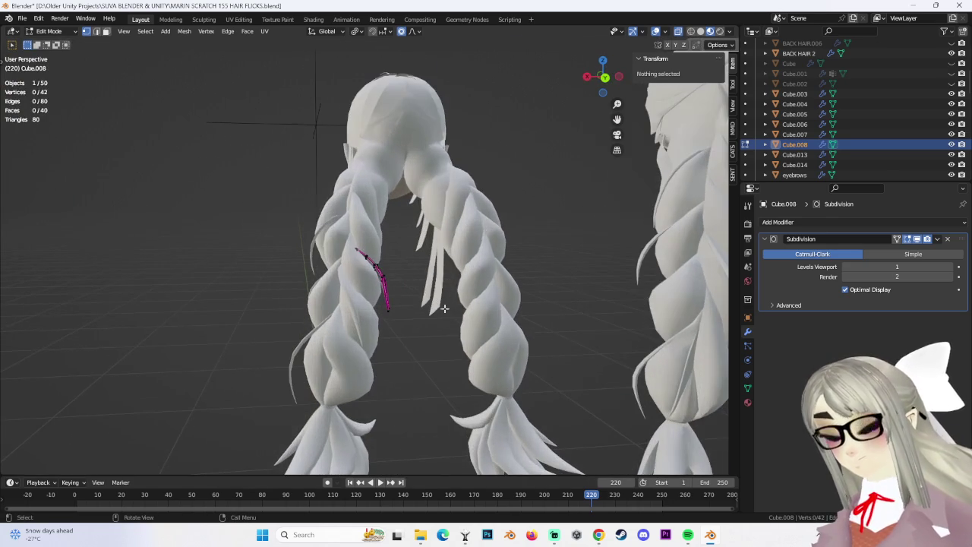
# Return to Object Mode and save MARIN SCRATCH 155 HAIR FLICKS.blend.
pyautogui.click(60, 31)
pyautogui.click(65, 43)
pyautogui.moveTo(425, 251); pyautogui.dragTo(445, 243, button='middle')
pyautogui.click(17, 20)
pyautogui.click(22, 18)
pyautogui.click(38, 94)
# Select the Cube.007 hair flick near the braids.
pyautogui.moveTo(448, 271)
pyautogui.mouseDown(button='middle')
pyautogui.moveTo(397, 282)
pyautogui.moveTo(413, 348)
pyautogui.moveTo(352, 289)
pyautogui.moveTo(372, 285)
pyautogui.moveTo(314, 262)
pyautogui.moveTo(292, 266)
pyautogui.moveTo(358, 272)
pyautogui.mouseUp(button='middle')
pyautogui.click(293, 266)
pyautogui.click(286, 265)
# Duplicate the Cube.007 flick along X, then shrink the copy to 0.678 and rotate it -126°.
pyautogui.hotkey('shift', 'd')
pyautogui.press('x')
pyautogui.click(395, 307)
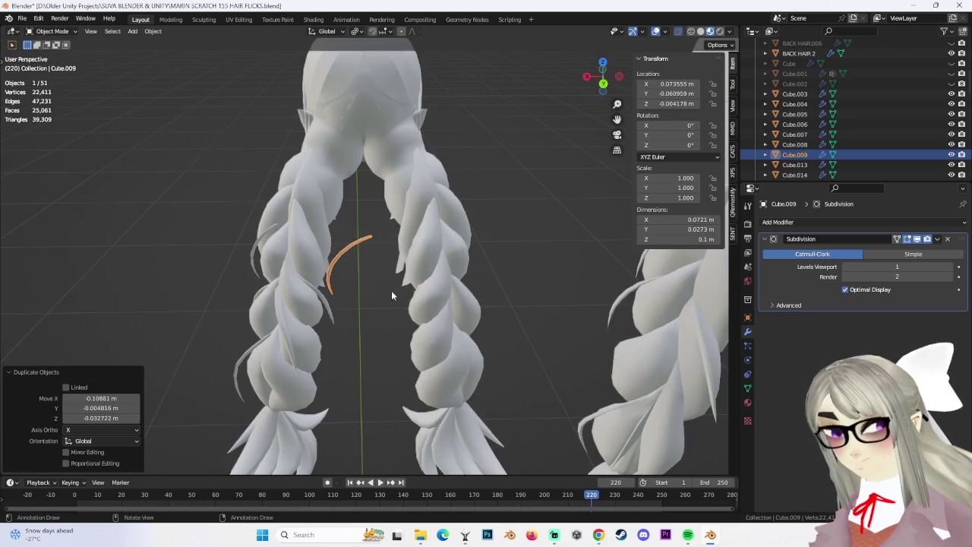
pyautogui.click(52, 54)
pyautogui.moveTo(439, 222)
pyautogui.mouseDown(button='middle')
pyautogui.moveTo(418, 244)
pyautogui.moveTo(441, 213)
pyautogui.moveTo(477, 196)
pyautogui.mouseUp(button='middle')
pyautogui.press('s')
pyautogui.click(418, 244)
pyautogui.press('r')
pyautogui.click(367, 91)
# Soft-move one loop of the copy, then enlarge the whole flick to 1.131.
pyautogui.moveTo(367, 91); pyautogui.dragTo(325, 168, button='middle')
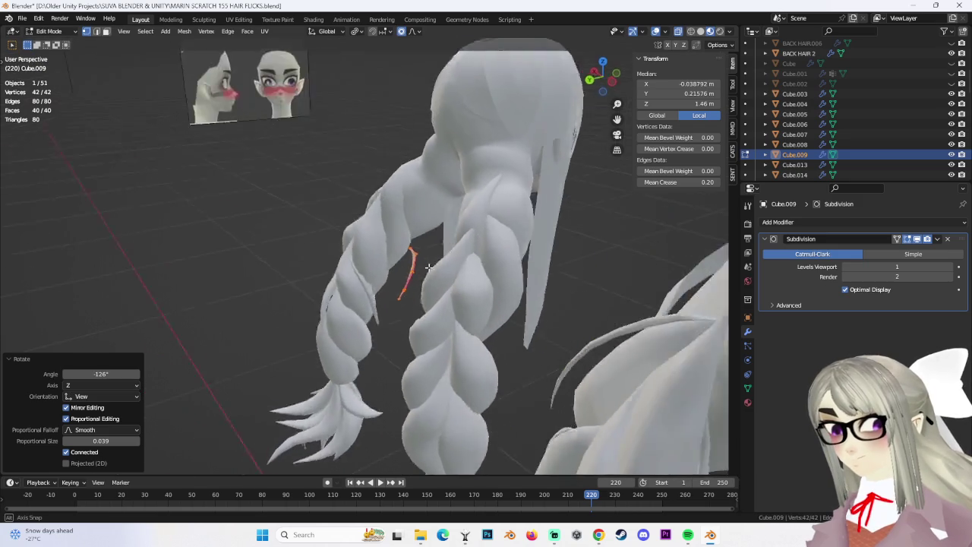
pyautogui.keyDown('alt'); pyautogui.click(357, 270); pyautogui.keyUp('alt')
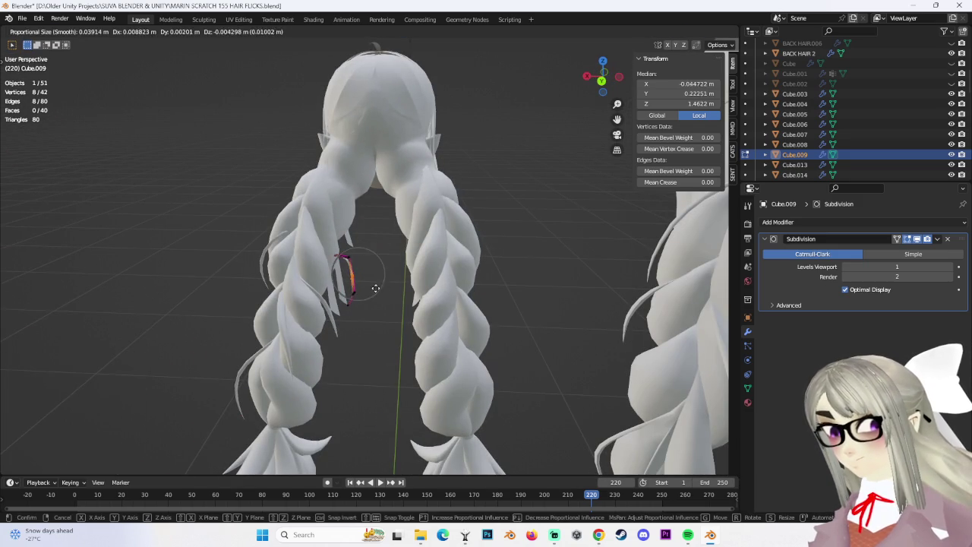
pyautogui.press('g')
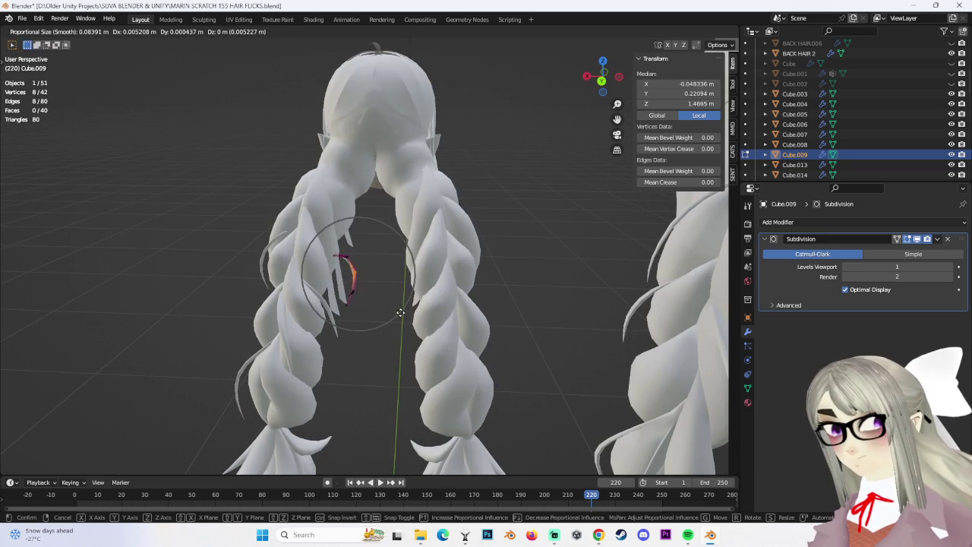
pyautogui.click(402, 311)
pyautogui.moveTo(402, 310)
pyautogui.mouseDown(button='middle')
pyautogui.moveTo(321, 294)
pyautogui.moveTo(390, 314)
pyautogui.mouseUp(button='middle')
pyautogui.moveTo(303, 220); pyautogui.dragTo(413, 358)
pyautogui.press('s')
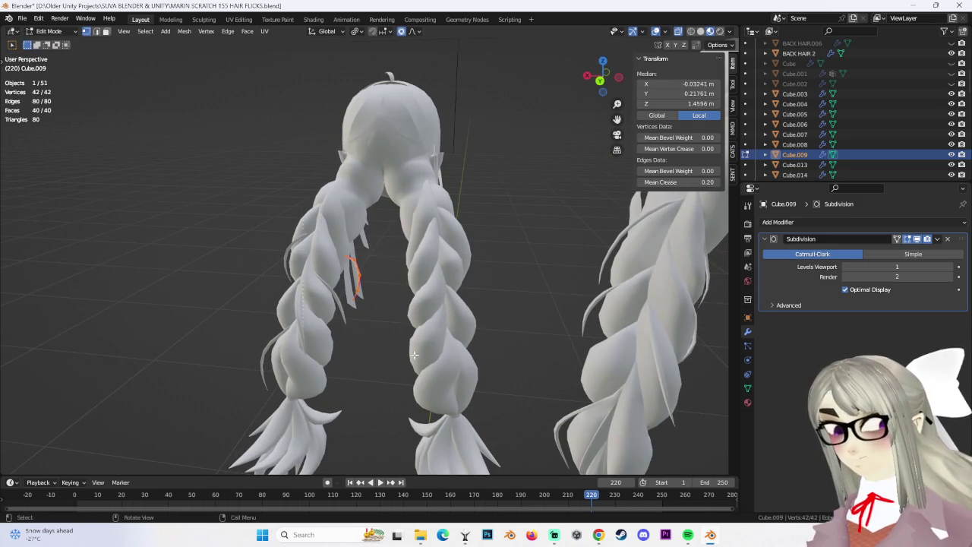
pyautogui.click(434, 350)
pyautogui.moveTo(435, 349); pyautogui.dragTo(485, 330, button='middle')
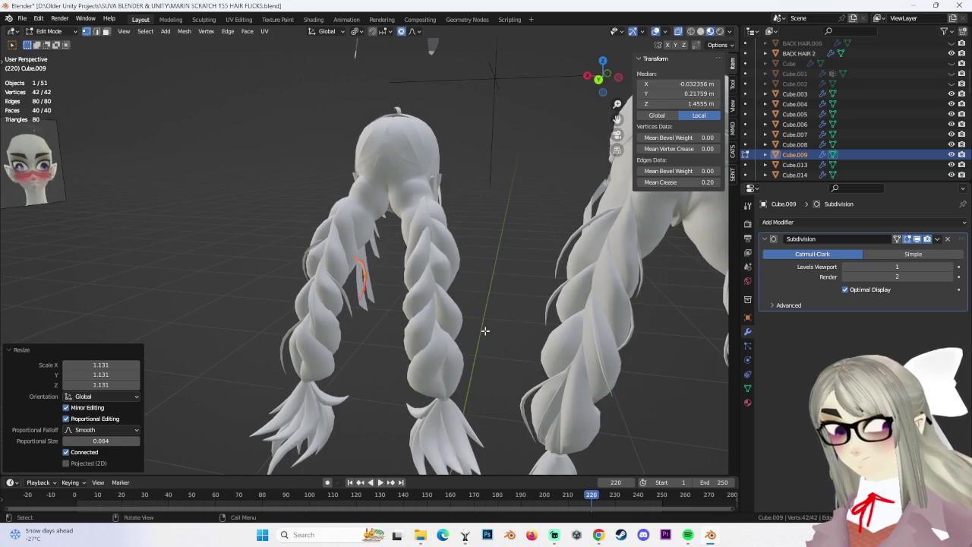
# Pick a loop on the flick and reposition it with a proportional-falloff move.
pyautogui.moveTo(370, 268); pyautogui.dragTo(354, 265)
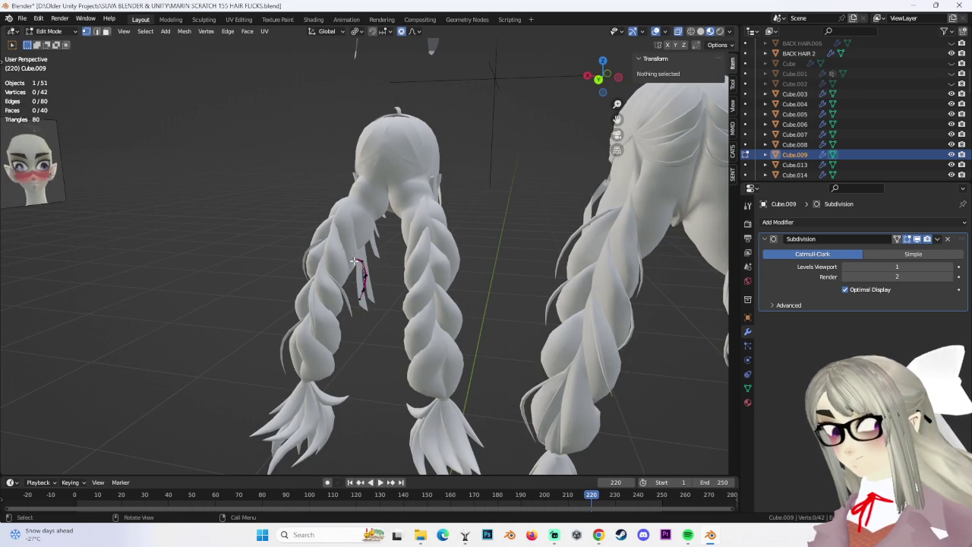
pyautogui.keyDown('alt'); pyautogui.click(353, 259); pyautogui.keyUp('alt')
pyautogui.press('g')
pyautogui.click(353, 263)
pyautogui.hotkey('ctrl', 'z')
pyautogui.moveTo(353, 262); pyautogui.dragTo(335, 290, button='middle')
pyautogui.press('g')
pyautogui.click(346, 278)
# Slide that loop further along the flick with several small soft moves.
pyautogui.press('g')
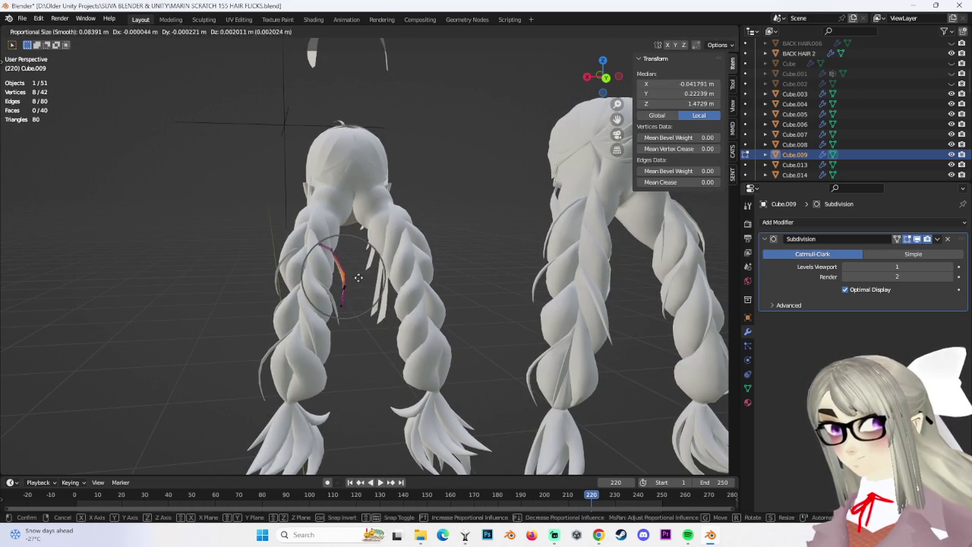
pyautogui.click(356, 274)
pyautogui.press('g')
pyautogui.click(349, 279)
pyautogui.moveTo(349, 280)
pyautogui.mouseDown(button='middle')
pyautogui.moveTo(446, 293)
pyautogui.moveTo(400, 291)
pyautogui.moveTo(385, 251)
pyautogui.moveTo(373, 289)
pyautogui.moveTo(397, 324)
pyautogui.moveTo(425, 311)
pyautogui.moveTo(433, 291)
pyautogui.moveTo(382, 276)
pyautogui.mouseUp(button='middle')
pyautogui.press('g')
pyautogui.click(384, 242)
pyautogui.press('g')
pyautogui.click(383, 250)
# Grow the loop selection and shift it along X to bend the flick.
pyautogui.press('ctrl+KP_Add')
pyautogui.press('g')
pyautogui.press('x')
pyautogui.click(373, 311)
pyautogui.press('g')
pyautogui.click(454, 298)
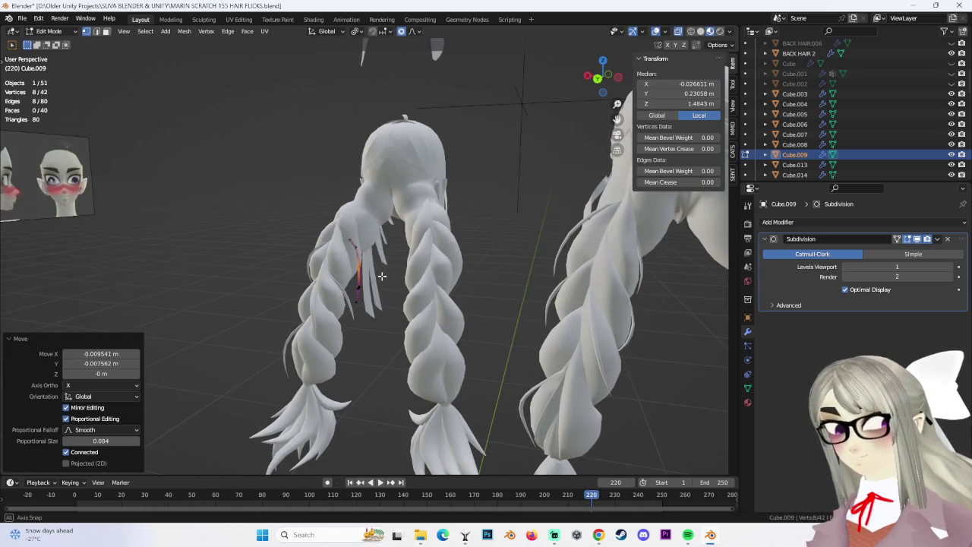
# Box-select the whole flick and try soft moves on its tip vertices.
pyautogui.moveTo(285, 182); pyautogui.dragTo(478, 336)
pyautogui.moveTo(478, 336)
pyautogui.mouseDown(button='middle')
pyautogui.moveTo(443, 340)
pyautogui.moveTo(255, 233)
pyautogui.mouseUp(button='middle')
pyautogui.press('g')
pyautogui.press('Escape')
pyautogui.press('g')
pyautogui.click(342, 294)
pyautogui.press('ctrl+KP_Subtract')
pyautogui.press('g')
# Move the whole flick into place against the left braid.
pyautogui.click(296, 276)
pyautogui.press('ctrl+KP_Subtract')
pyautogui.press('g')
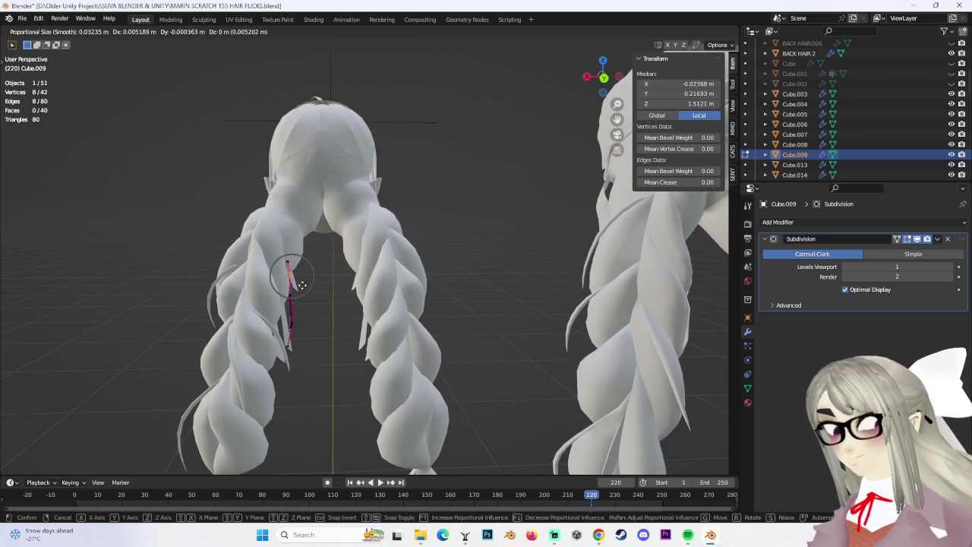
pyautogui.click(304, 285)
pyautogui.moveTo(304, 285)
pyautogui.mouseDown(button='middle')
pyautogui.moveTo(343, 321)
pyautogui.moveTo(317, 298)
pyautogui.moveTo(487, 313)
pyautogui.moveTo(449, 278)
pyautogui.moveTo(344, 251)
pyautogui.mouseUp(button='middle')
pyautogui.press('g')
pyautogui.click(340, 299)
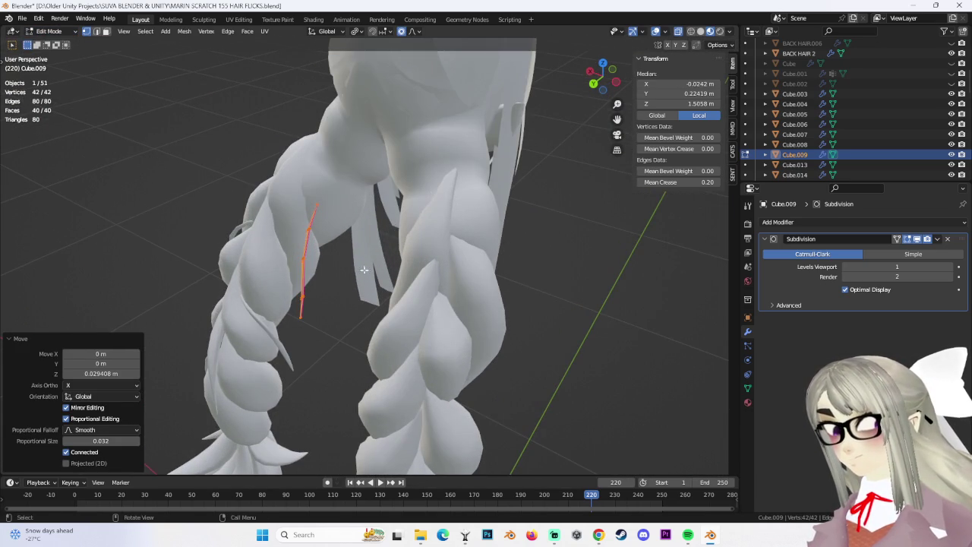
# Bend the strand with soft moves of a loop near its middle.
pyautogui.keyDown('alt'); pyautogui.click(300, 257); pyautogui.keyUp('alt')
pyautogui.press('g')
pyautogui.click(363, 290)
pyautogui.press('g')
pyautogui.click(361, 288)
pyautogui.hotkey('ctrl', 'z')
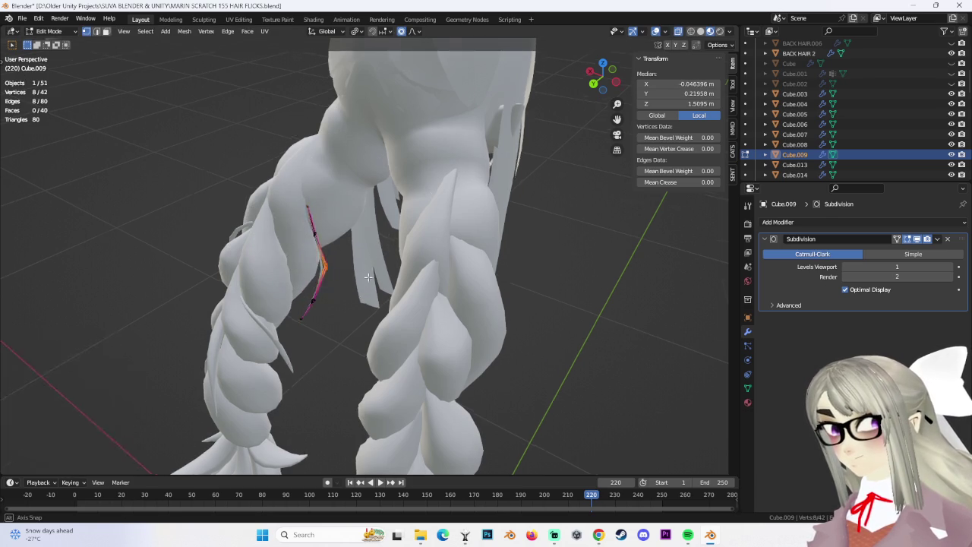
pyautogui.moveTo(360, 287); pyautogui.dragTo(327, 321, button='middle')
pyautogui.press('g')
pyautogui.click(327, 321)
# Select the whole strand and raise it slightly along Z.
pyautogui.press('a')
pyautogui.moveTo(327, 319)
pyautogui.mouseDown(button='middle')
pyautogui.moveTo(393, 391)
pyautogui.moveTo(342, 335)
pyautogui.moveTo(371, 351)
pyautogui.moveTo(468, 346)
pyautogui.moveTo(357, 314)
pyautogui.mouseUp(button='middle')
pyautogui.press('g')
pyautogui.click(376, 349)
pyautogui.press('g')
pyautogui.click(386, 360)
pyautogui.moveTo(386, 360)
pyautogui.mouseDown(button='middle')
pyautogui.moveTo(365, 349)
pyautogui.moveTo(394, 366)
pyautogui.moveTo(483, 320)
pyautogui.mouseUp(button='middle')
pyautogui.hotkey('alt', 'a')
pyautogui.hotkey('ctrl', 'z')
# Soft-move the strand and drag its tip along the braid.
pyautogui.press('g')
pyautogui.moveTo(384, 243)
pyautogui.mouseDown(button='middle')
pyautogui.moveTo(337, 256)
pyautogui.moveTo(348, 287)
pyautogui.moveTo(456, 384)
pyautogui.moveTo(481, 392)
pyautogui.moveTo(472, 368)
pyautogui.mouseUp(button='middle')
pyautogui.click(308, 251)
pyautogui.press('g')
pyautogui.click(351, 292)
pyautogui.keyDown('shift'); pyautogui.click(441, 387); pyautogui.keyUp('shift')
pyautogui.press('g')
pyautogui.click(495, 394)
# Grow the selection and refine the strand's curve with further soft moves.
pyautogui.press('g')
pyautogui.click(531, 349)
pyautogui.moveTo(553, 343)
pyautogui.mouseDown(button='middle')
pyautogui.moveTo(480, 362)
pyautogui.moveTo(458, 354)
pyautogui.mouseUp(button='middle')
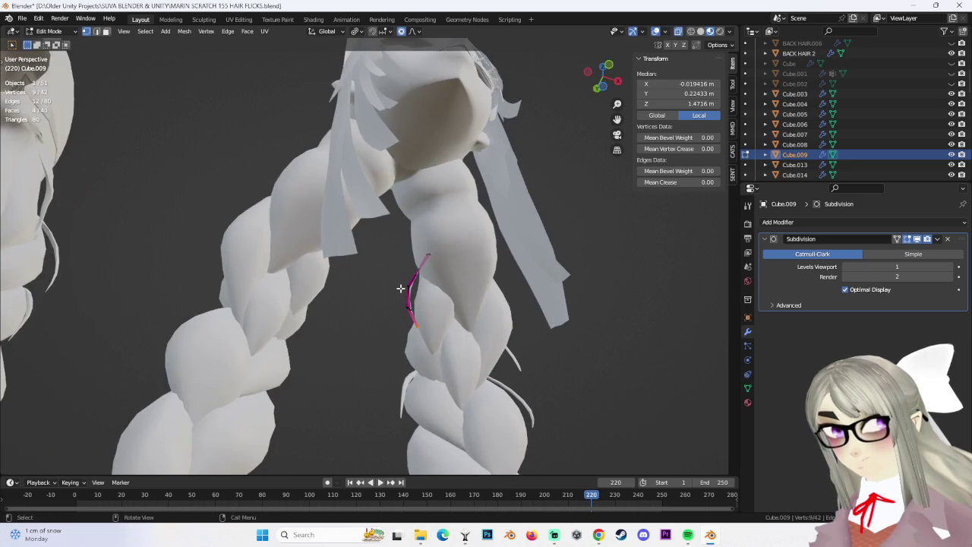
pyautogui.press('g')
pyautogui.click(458, 354)
pyautogui.press('ctrl+KP_Add')
pyautogui.press('g')
pyautogui.click(459, 351)
pyautogui.moveTo(460, 351)
pyautogui.mouseDown(button='middle')
pyautogui.moveTo(525, 408)
pyautogui.moveTo(403, 370)
pyautogui.mouseUp(button='middle')
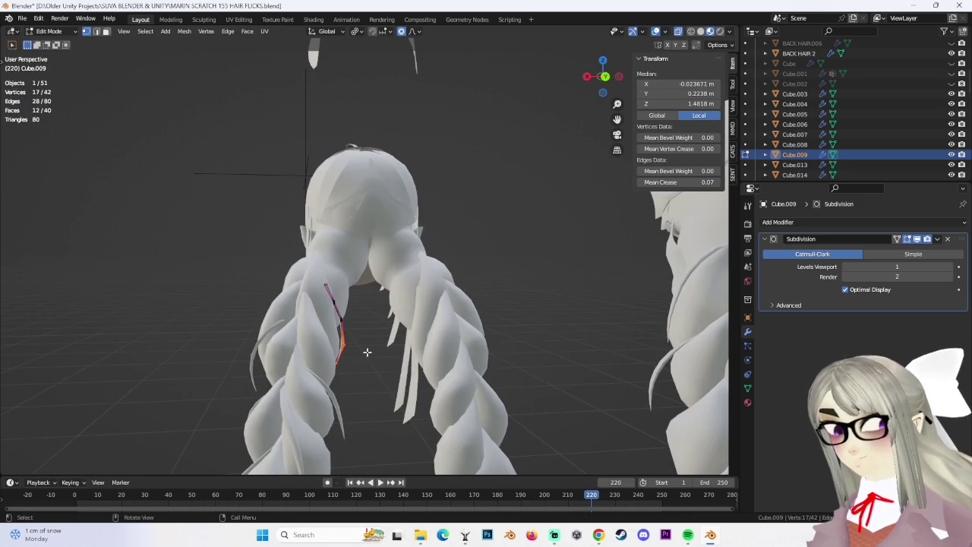
pyautogui.scroll(-1, 367, 351)
pyautogui.scroll(-2, 361, 340)
# In Object Mode, try widening the strand to 1.043 on X, then undo it.
pyautogui.click(53, 43)
pyautogui.moveTo(365, 323)
pyautogui.mouseDown(button='middle')
pyautogui.moveTo(379, 330)
pyautogui.moveTo(445, 184)
pyautogui.moveTo(415, 189)
pyautogui.moveTo(418, 208)
pyautogui.mouseUp(button='middle')
pyautogui.scroll(2, 387, 410)
pyautogui.scroll(3, 418, 209)
pyautogui.click(354, 213)
pyautogui.moveTo(370, 247); pyautogui.dragTo(433, 244, button='middle')
pyautogui.press('s')
pyautogui.press('x')
pyautogui.click(472, 247)
pyautogui.hotkey('ctrl', 'z')
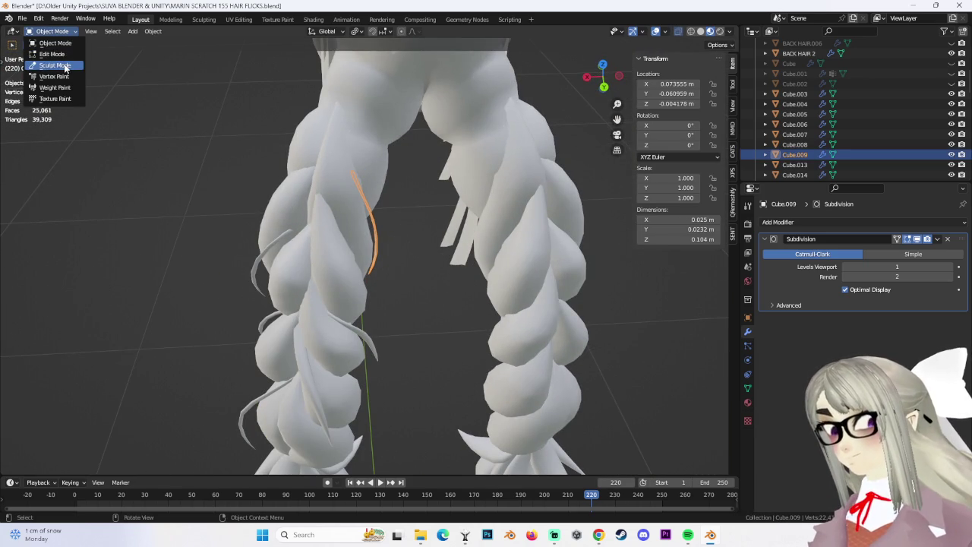
# In Edit Mode, widen part of the strand along X by 1.411.
pyautogui.click(64, 55)
pyautogui.press('c')
pyautogui.press('Escape')
pyautogui.press('s')
pyautogui.press('x')
pyautogui.click(505, 237)
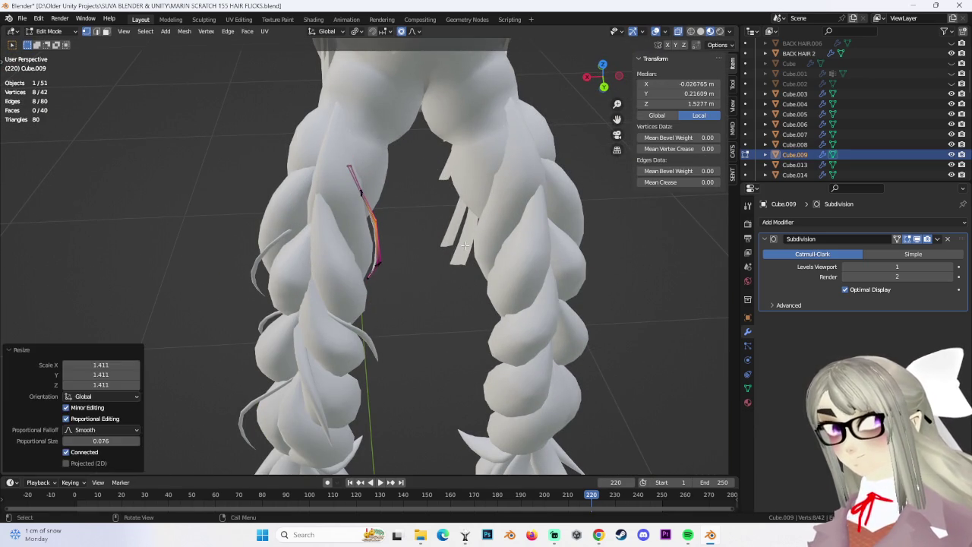
pyautogui.hotkey('ctrl', 'z')
pyautogui.press('s')
pyautogui.press('x')
pyautogui.click(505, 237)
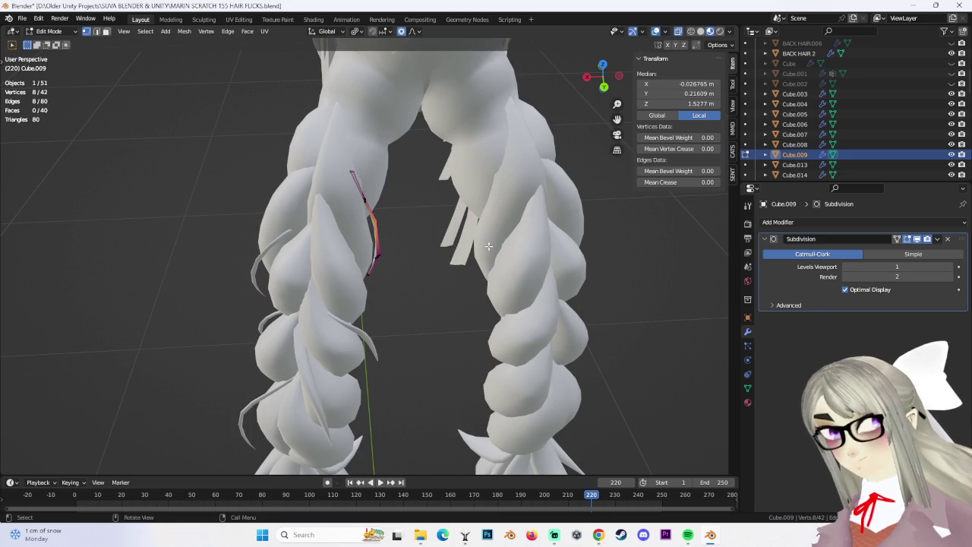
pyautogui.scroll(-3, 505, 237)
pyautogui.scroll(-3, 390, 329)
pyautogui.moveTo(390, 330)
pyautogui.mouseDown(button='middle')
pyautogui.moveTo(408, 305)
pyautogui.moveTo(104, 18)
pyautogui.mouseUp(button='middle')
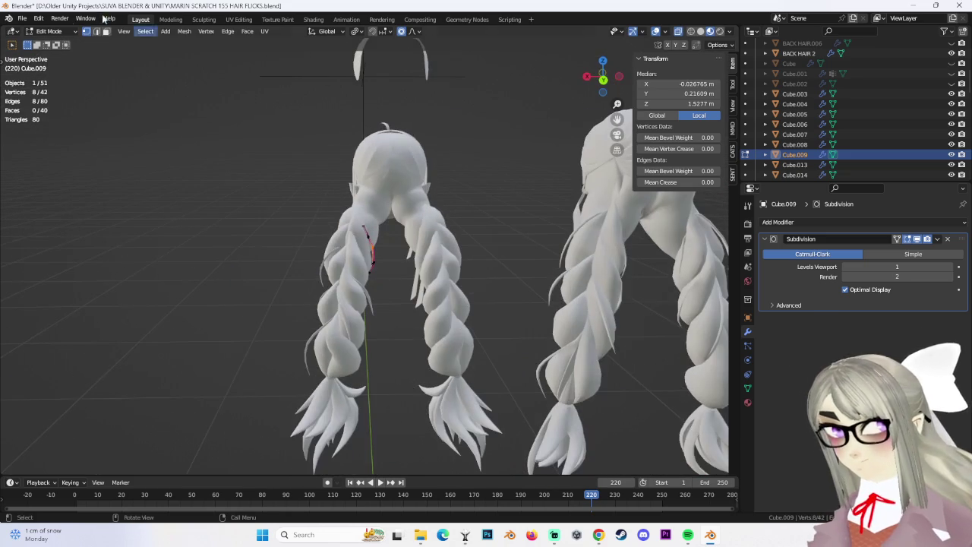
pyautogui.click(49, 32)
# In Object Mode, click through the hair pieces (Cube.014, Cube.013, Cube.009, Cube.007, Cube.005, Cube.003) to identify them.
pyautogui.click(57, 43)
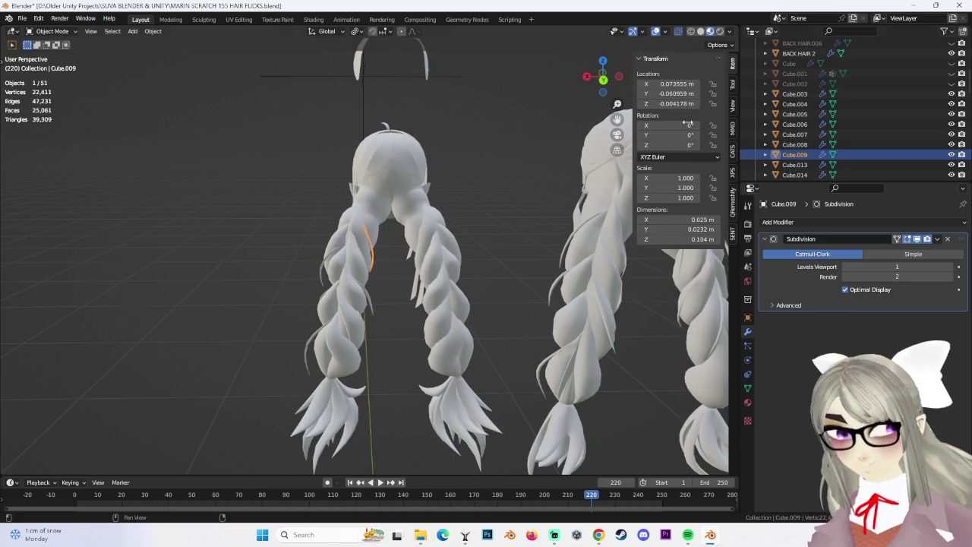
pyautogui.click(357, 394)
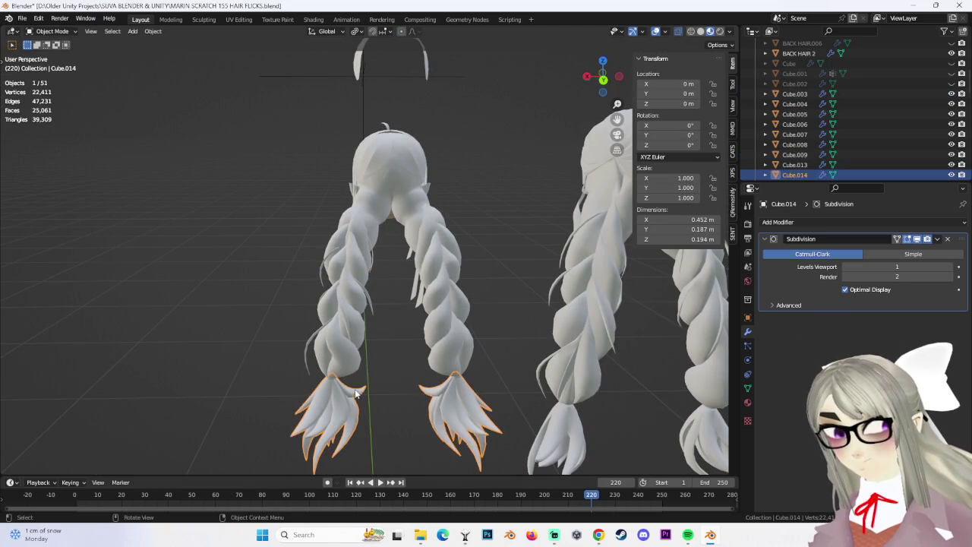
pyautogui.click(313, 355)
pyautogui.click(308, 350)
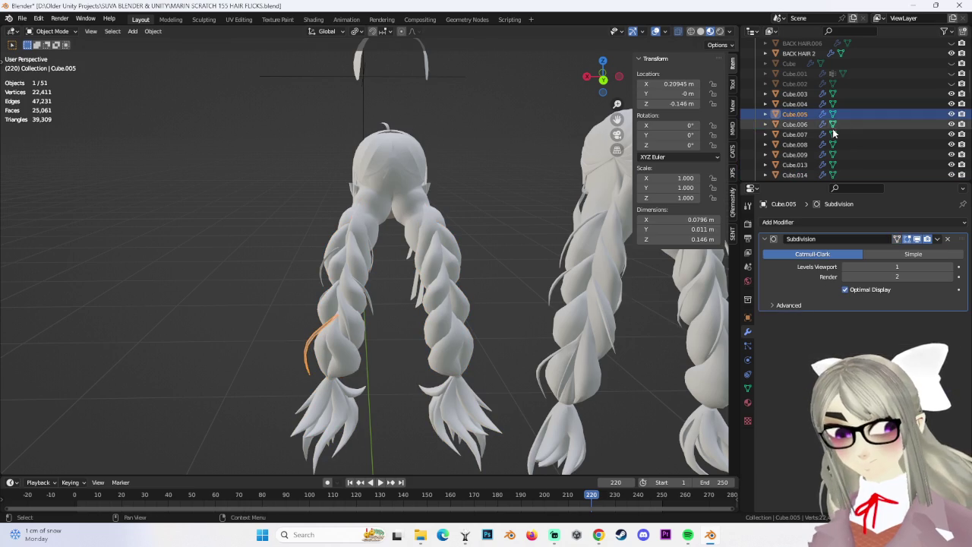
pyautogui.moveTo(331, 288); pyautogui.dragTo(350, 293, button='middle')
pyautogui.click(795, 175)
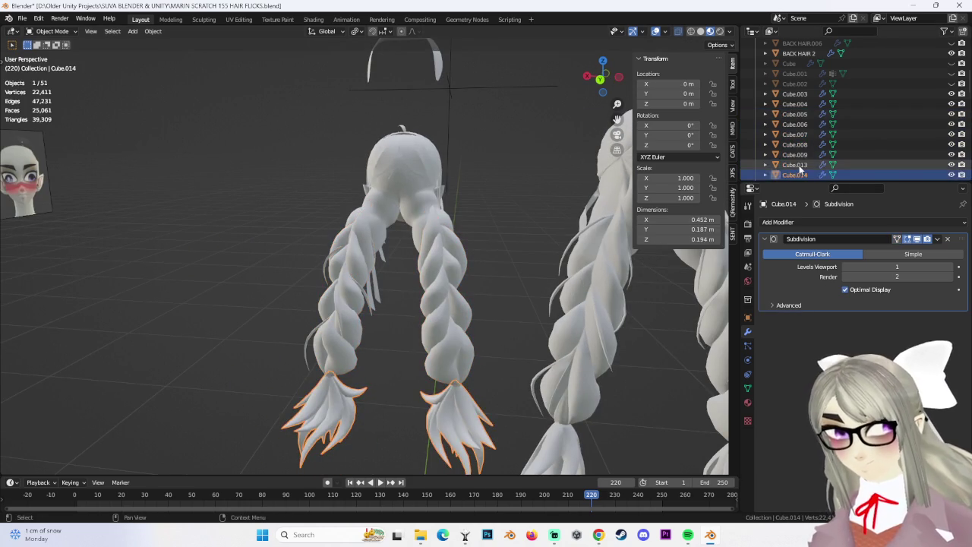
pyautogui.click(795, 164)
pyautogui.click(795, 154)
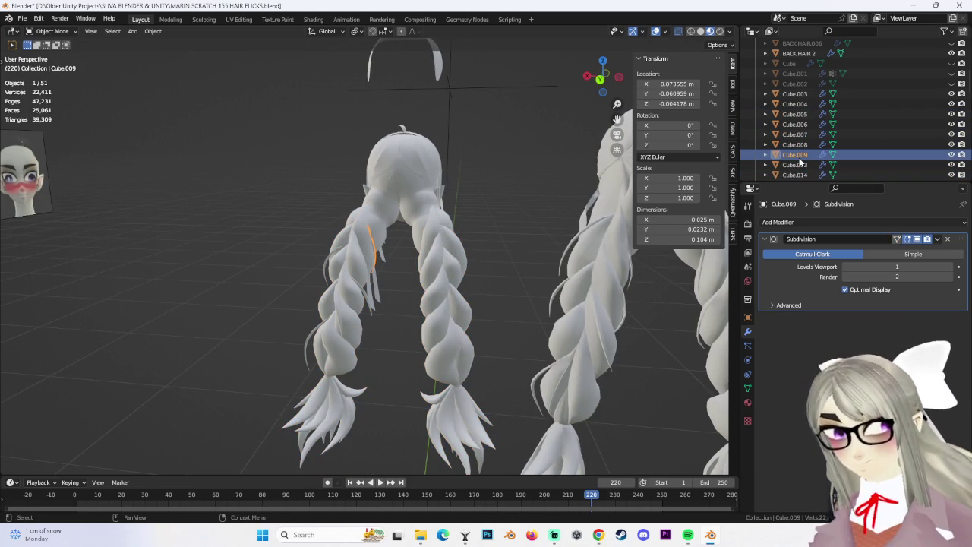
pyautogui.click(347, 264)
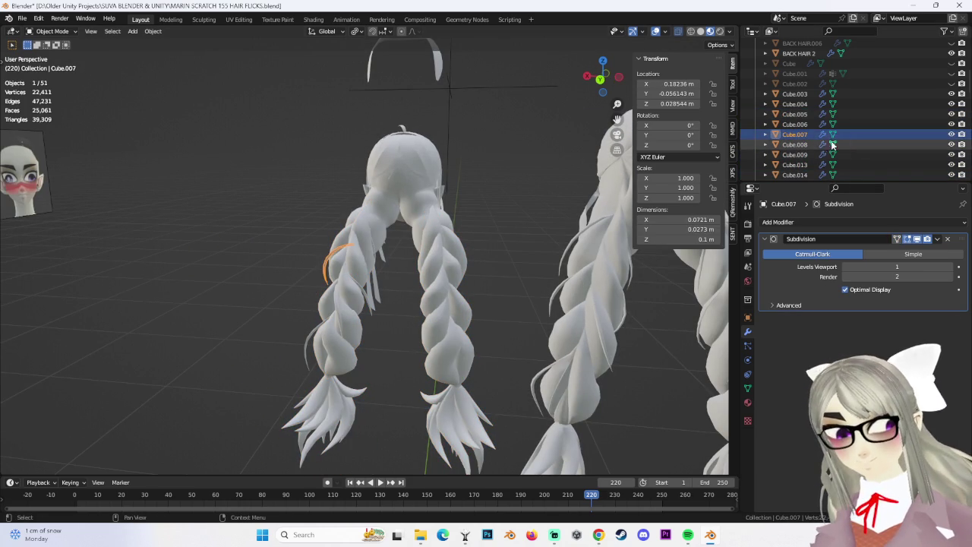
pyautogui.click(305, 357)
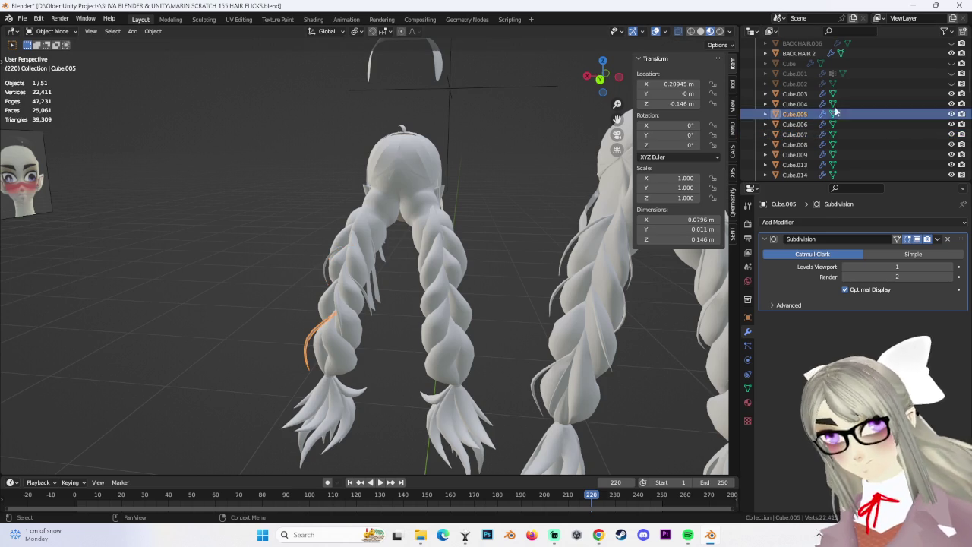
pyautogui.click(796, 103)
pyautogui.click(797, 94)
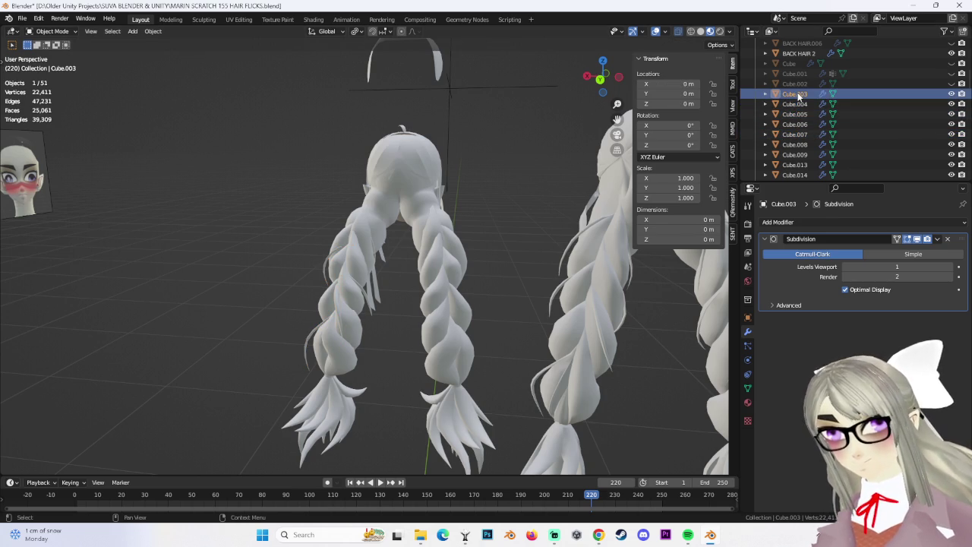
# Select Cube.004 through Cube.009 in the Outliner and join them with Ctrl+J.
pyautogui.scroll(-5, 441, 259)
pyautogui.moveTo(478, 266); pyautogui.dragTo(418, 241, button='middle')
pyautogui.scroll(3, 410, 247)
pyautogui.scroll(-1, 404, 250)
pyautogui.click(807, 104)
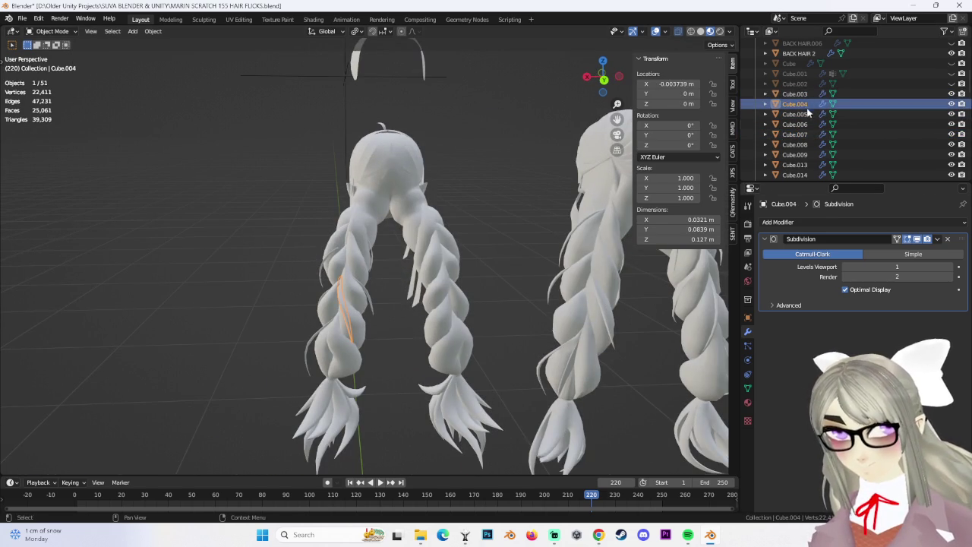
pyautogui.keyDown('shift'); pyautogui.click(806, 155); pyautogui.keyUp('shift')
pyautogui.moveTo(407, 312)
pyautogui.mouseDown(button='middle')
pyautogui.moveTo(454, 311)
pyautogui.moveTo(455, 300)
pyautogui.moveTo(345, 262)
pyautogui.mouseUp(button='middle')
pyautogui.hotkey('ctrl', 'j')
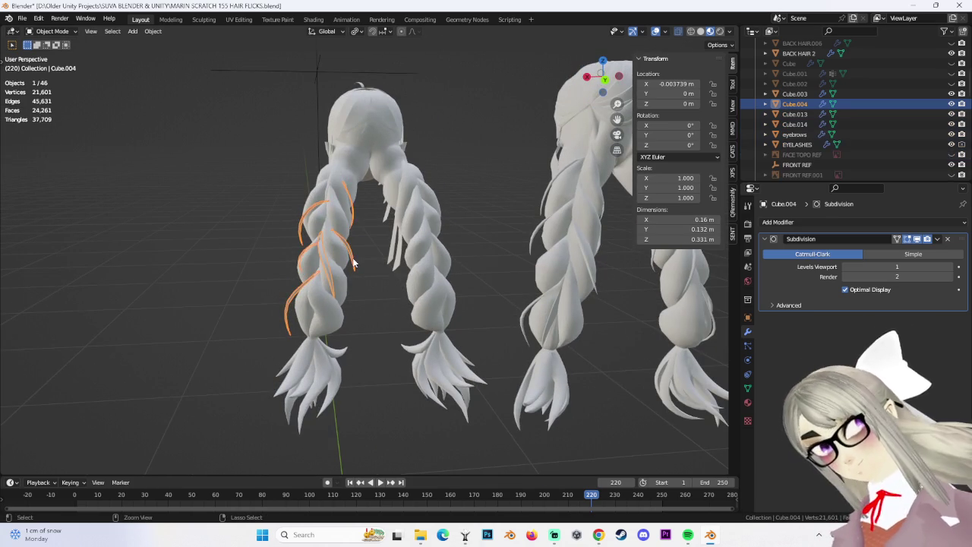
# Save the blend file and view the hair from behind.
pyautogui.click(24, 18)
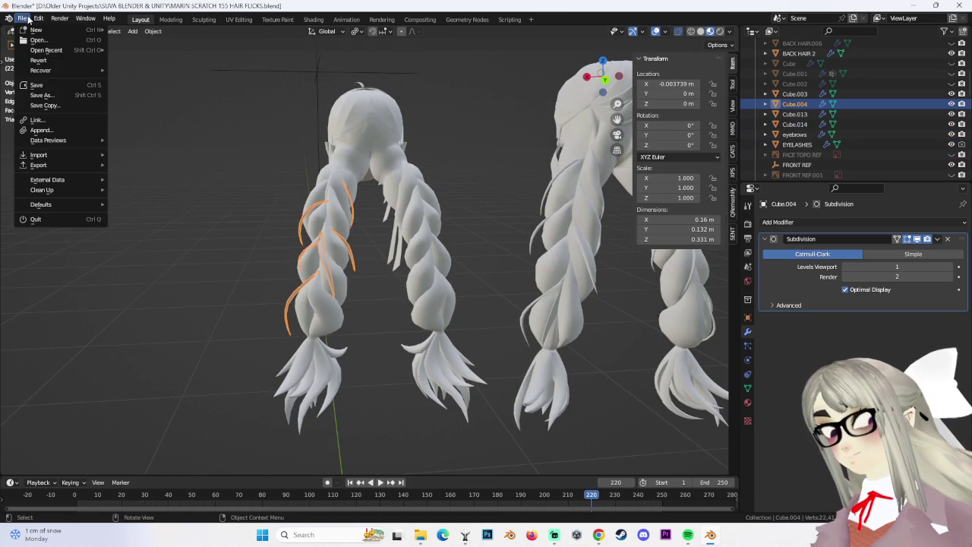
pyautogui.click(37, 84)
pyautogui.keyDown('alt'); pyautogui.moveTo(424, 304); pyautogui.dragTo(505, 205, button='middle'); pyautogui.keyUp('alt')
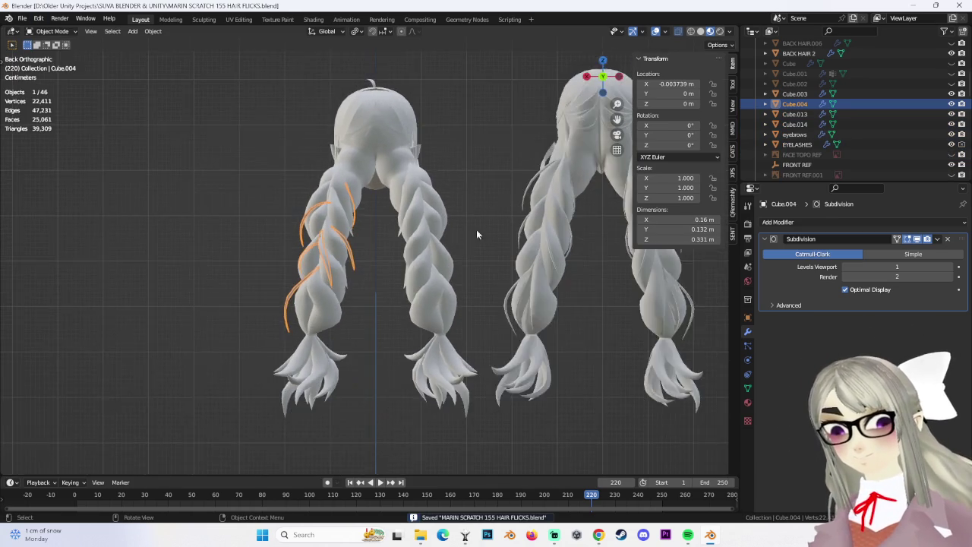
pyautogui.scroll(1, 504, 205)
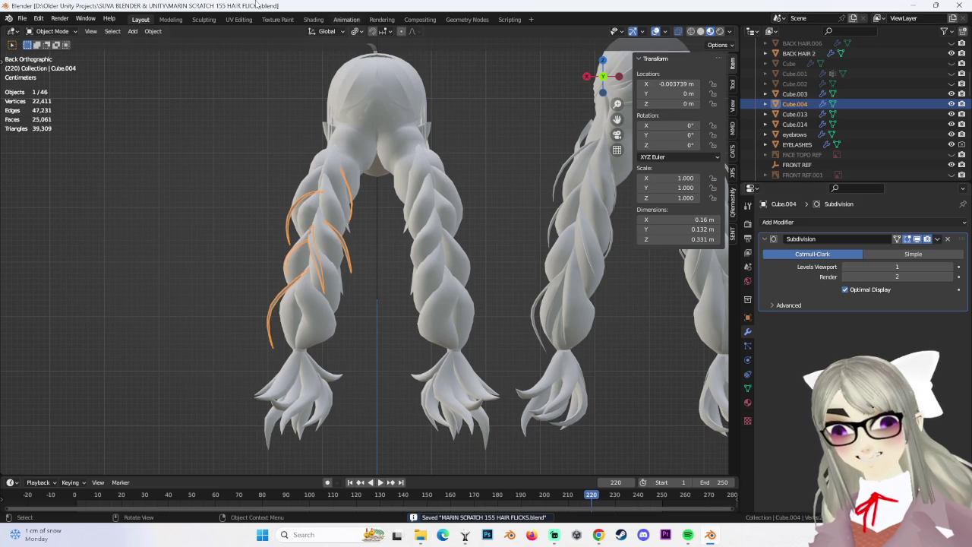
# Apply all transforms to Cube.004.
pyautogui.click(161, 31)
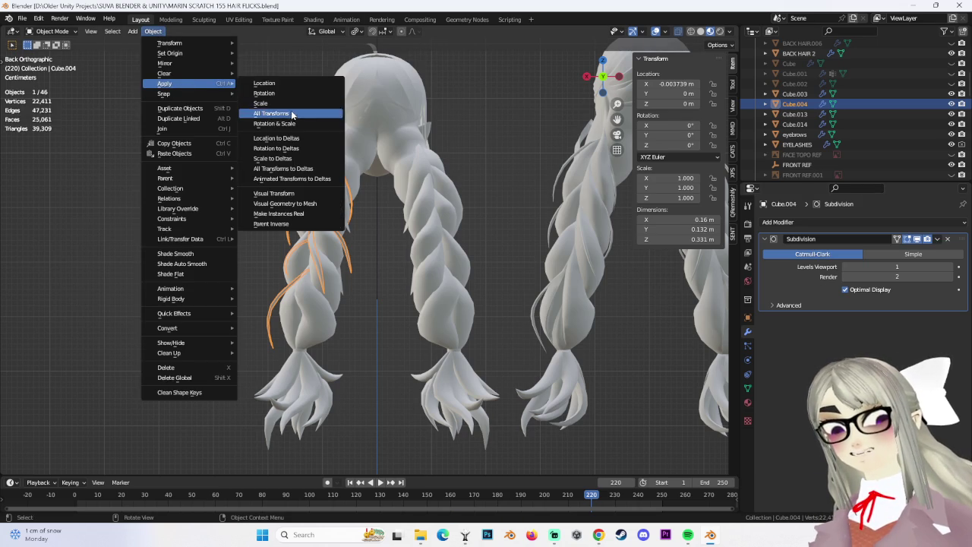
pyautogui.moveTo(165, 84)
pyautogui.click(290, 118)
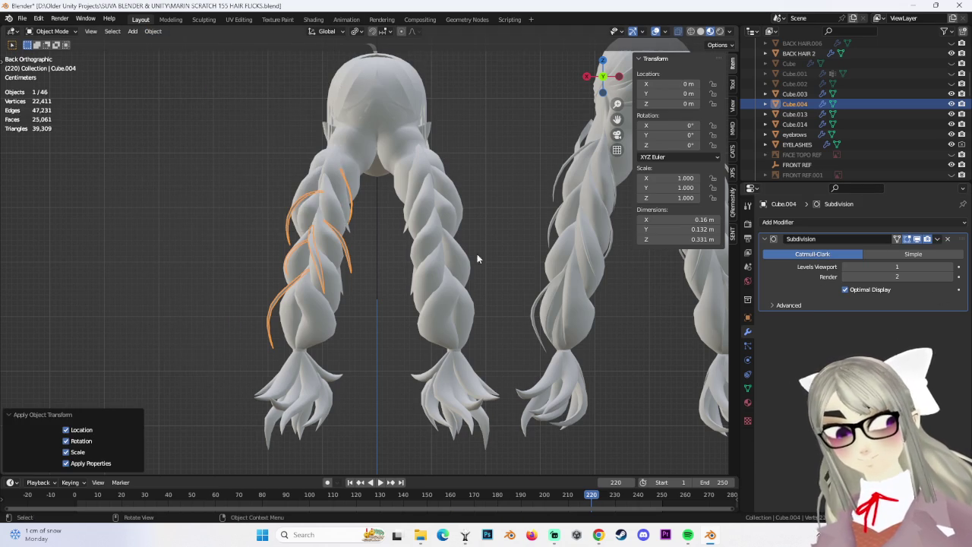
pyautogui.scroll(-1, 416, 241)
pyautogui.scroll(1, 542, 262)
pyautogui.scroll(1, 548, 258)
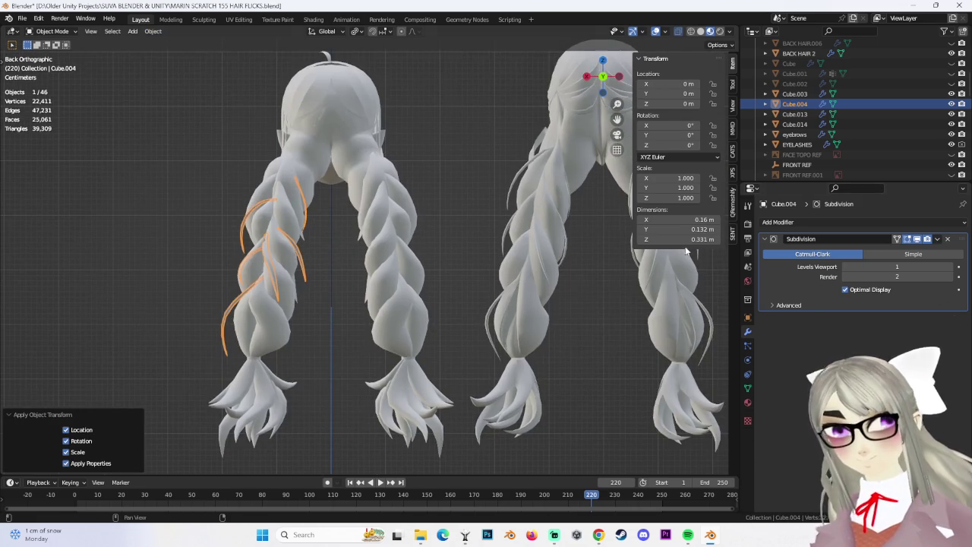
# Apply a Mirror modifier placed above Subdivision, then add braid Cube.013 to the selection.
pyautogui.click(803, 223)
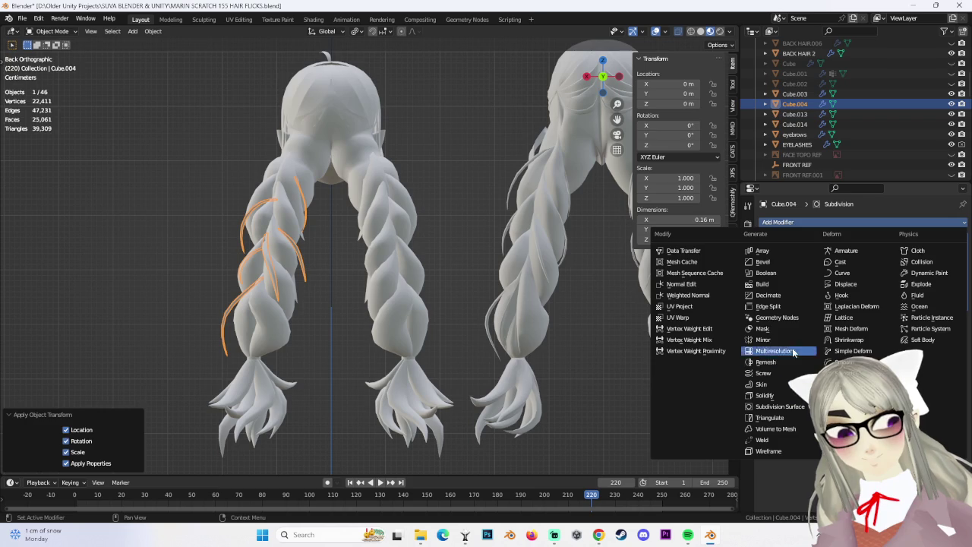
pyautogui.click(765, 339)
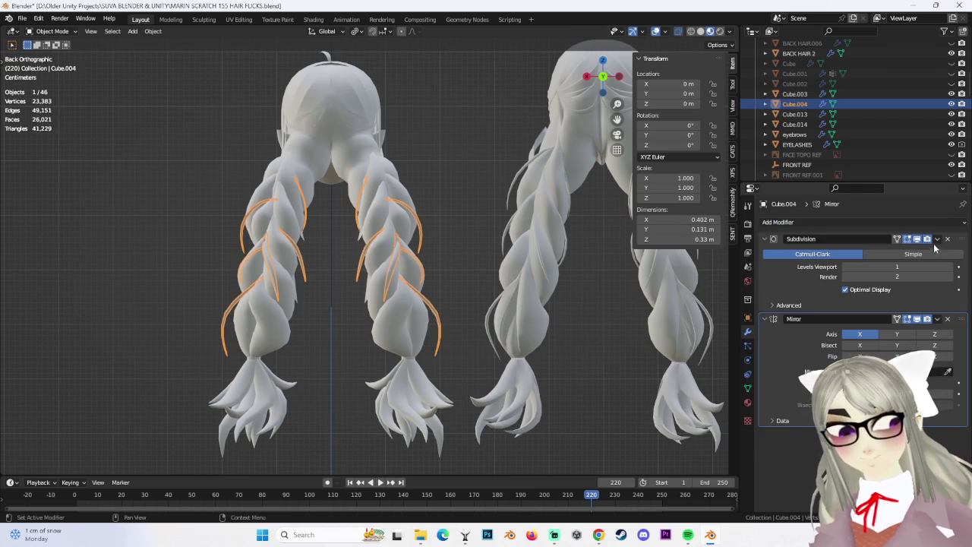
pyautogui.click(936, 333)
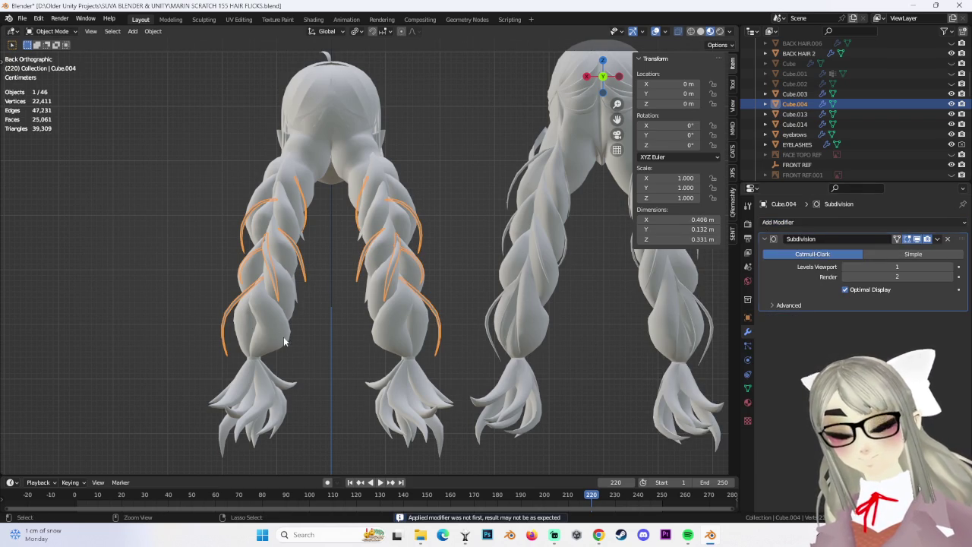
pyautogui.hotkey('ctrl', 'z')
pyautogui.moveTo(963, 323); pyautogui.dragTo(946, 243)
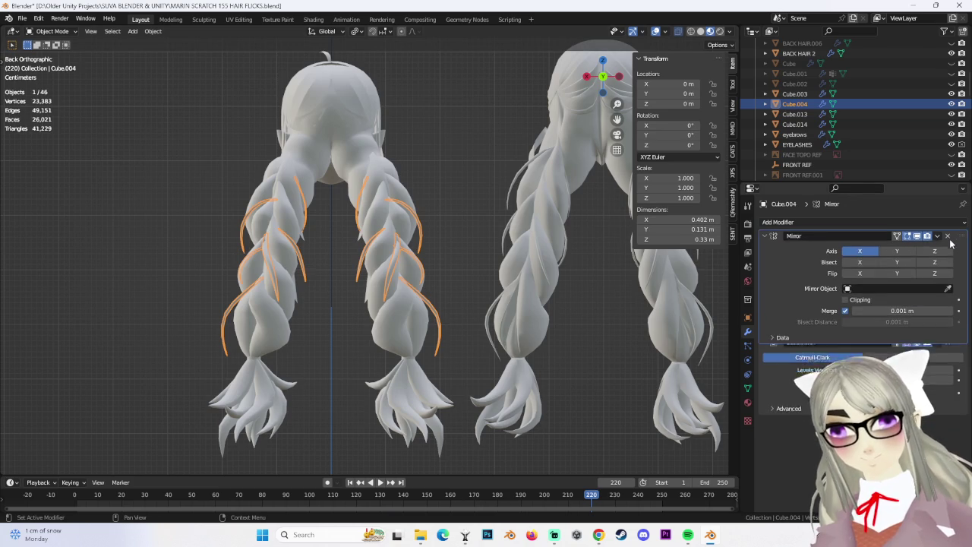
pyautogui.click(933, 253)
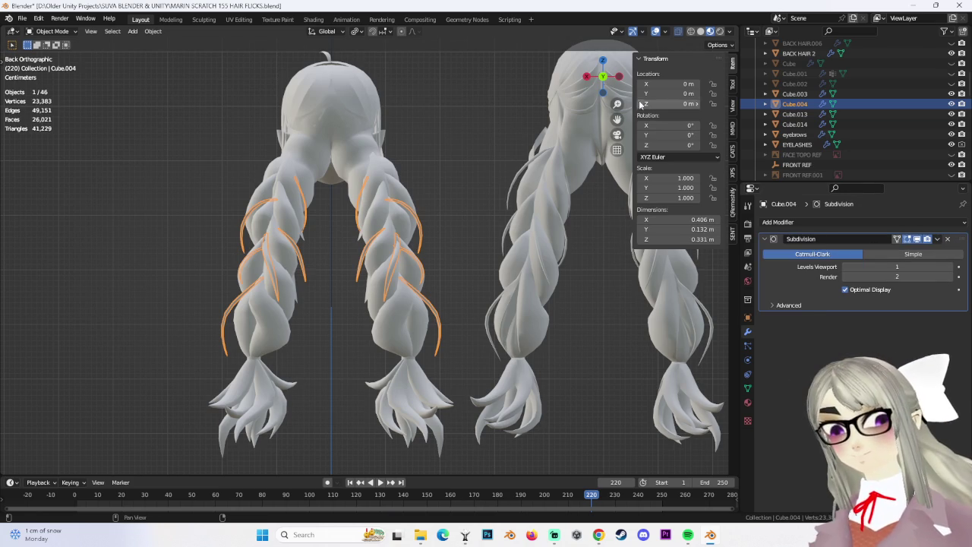
pyautogui.keyDown('shift'); pyautogui.click(420, 225); pyautogui.keyUp('shift')
pyautogui.keyDown('shift'); pyautogui.click(423, 233); pyautogui.keyUp('shift')
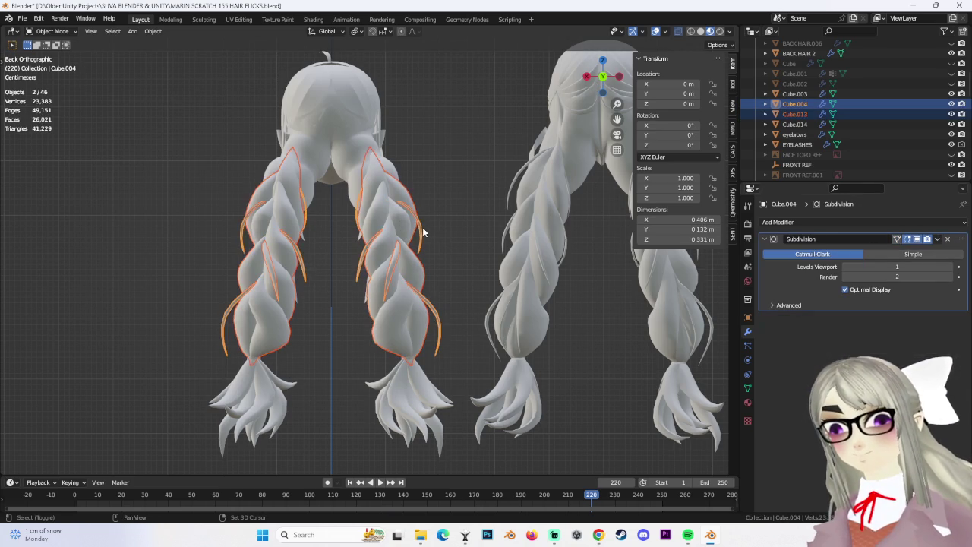
# Join braid Cube.013 into Cube.004 and open the combined mesh in Edit Mode.
pyautogui.hotkey('ctrl', 'j')
pyautogui.moveTo(83, 48); pyautogui.dragTo(407, 193, button='middle')
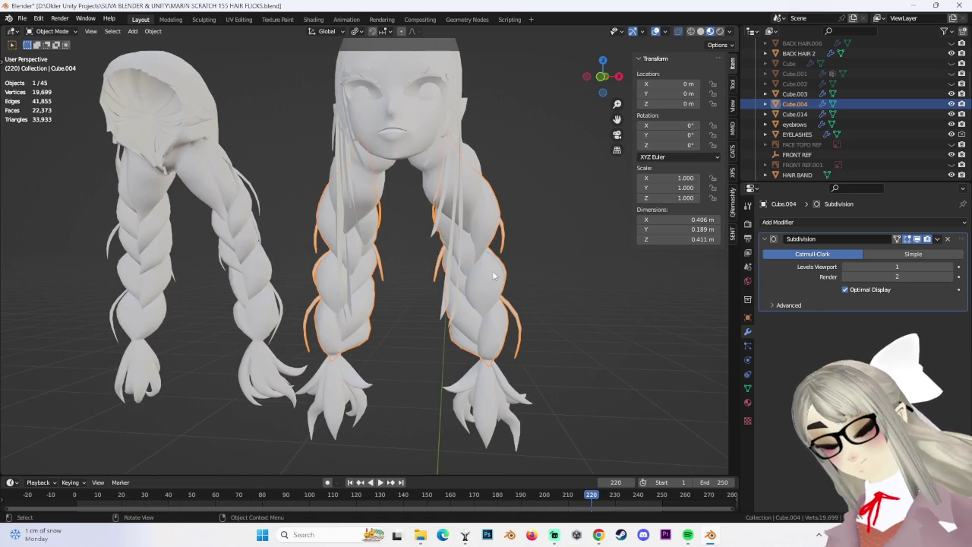
pyautogui.click(52, 54)
pyautogui.moveTo(245, 145)
pyautogui.mouseDown(button='middle')
pyautogui.moveTo(453, 236)
pyautogui.moveTo(220, 64)
pyautogui.mouseUp(button='middle')
# Toggle select-all on the joined braid mesh, then return to Object Mode with nothing selected.
pyautogui.press('a')
pyautogui.hotkey('alt', 'a')
pyautogui.press('a')
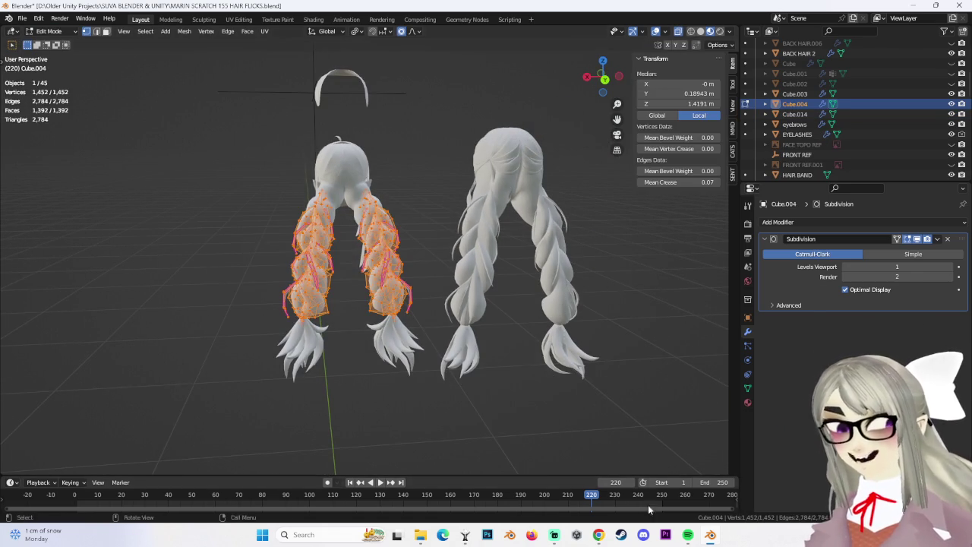
pyautogui.click(605, 79)
pyautogui.hotkey('alt', 'a')
pyautogui.moveTo(605, 317)
pyautogui.mouseDown(button='middle')
pyautogui.moveTo(528, 352)
pyautogui.moveTo(101, 47)
pyautogui.mouseUp(button='middle')
pyautogui.click(54, 44)
pyautogui.hotkey('alt', 'a')
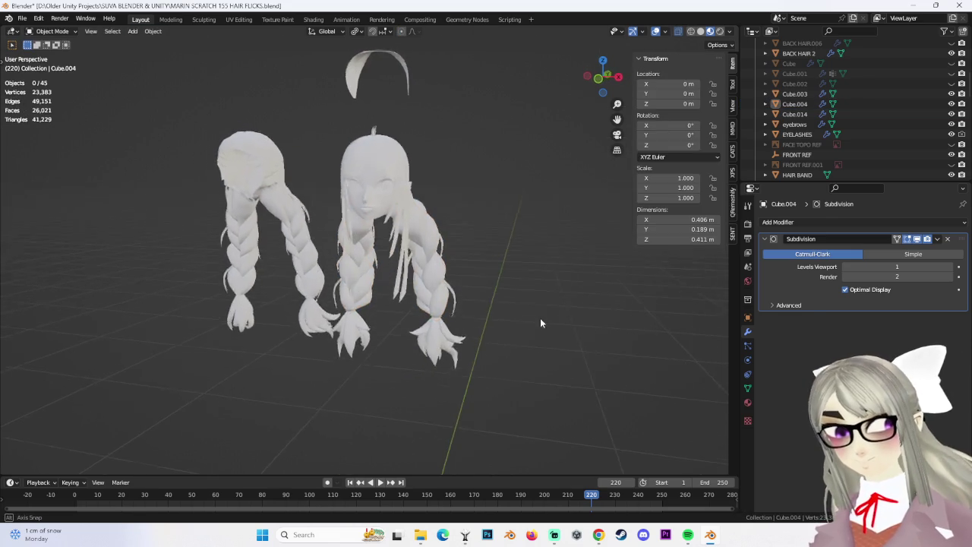
pyautogui.scroll(2, 540, 317)
pyautogui.scroll(2, 560, 322)
pyautogui.moveTo(560, 322)
pyautogui.mouseDown(button='middle')
pyautogui.moveTo(557, 272)
pyautogui.moveTo(599, 314)
pyautogui.moveTo(567, 329)
pyautogui.moveTo(570, 271)
pyautogui.moveTo(474, 298)
pyautogui.moveTo(511, 333)
pyautogui.moveTo(488, 362)
pyautogui.moveTo(447, 369)
pyautogui.moveTo(447, 380)
pyautogui.mouseUp(button='middle')
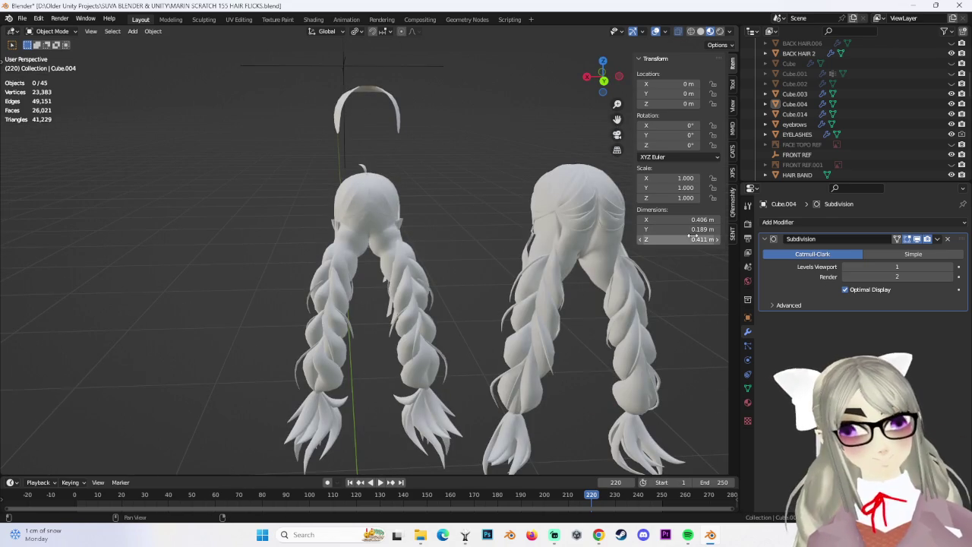
# Orbit in close to the braids and select Cube.004.
pyautogui.moveTo(429, 339)
pyautogui.mouseDown(button='middle')
pyautogui.moveTo(265, 294)
pyautogui.moveTo(407, 304)
pyautogui.moveTo(516, 287)
pyautogui.mouseUp(button='middle')
pyautogui.moveTo(499, 292)
pyautogui.mouseDown(button='middle')
pyautogui.moveTo(353, 373)
pyautogui.moveTo(456, 334)
pyautogui.mouseUp(button='middle')
pyautogui.scroll(3, 353, 372)
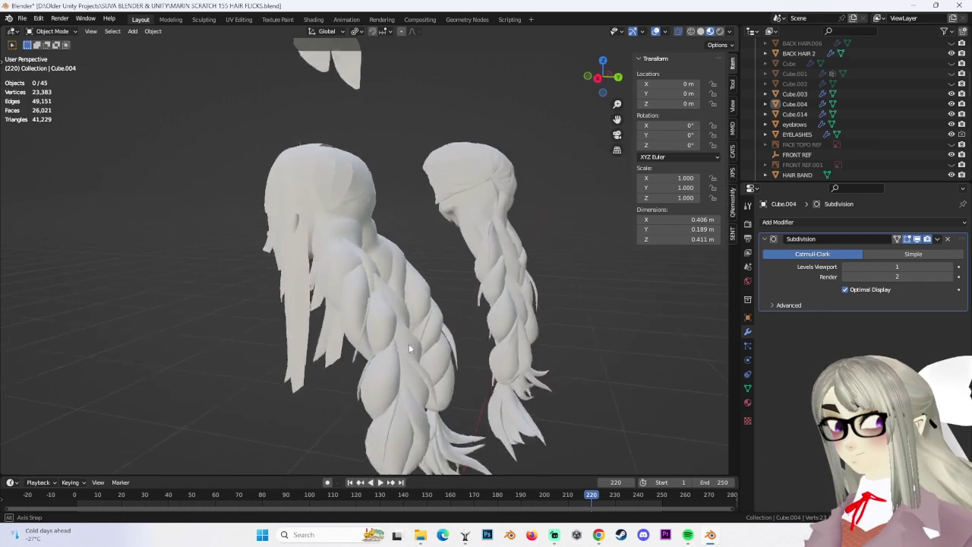
pyautogui.click(456, 334)
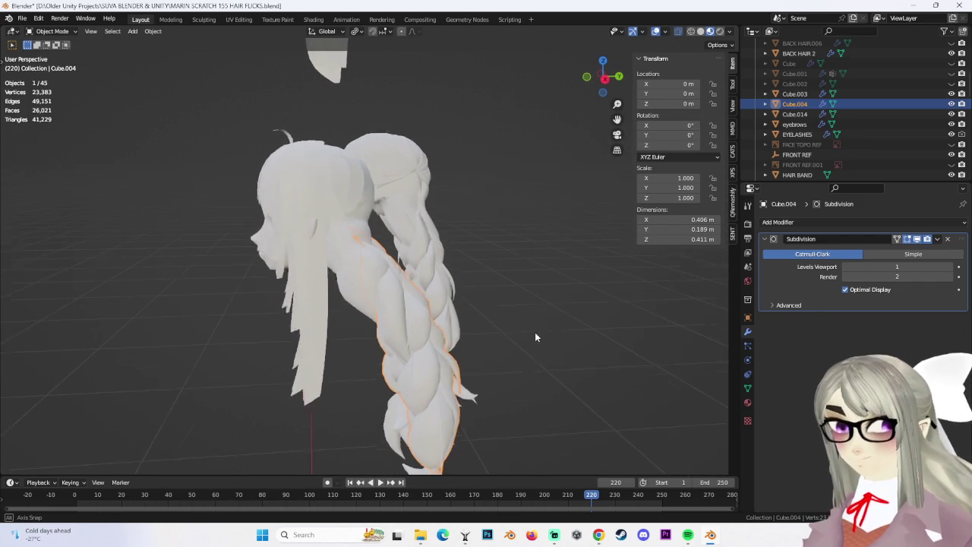
pyautogui.moveTo(516, 329)
pyautogui.mouseDown(button='middle')
pyautogui.moveTo(429, 314)
pyautogui.moveTo(473, 261)
pyautogui.moveTo(446, 240)
pyautogui.mouseUp(button='middle')
pyautogui.scroll(2, 429, 314)
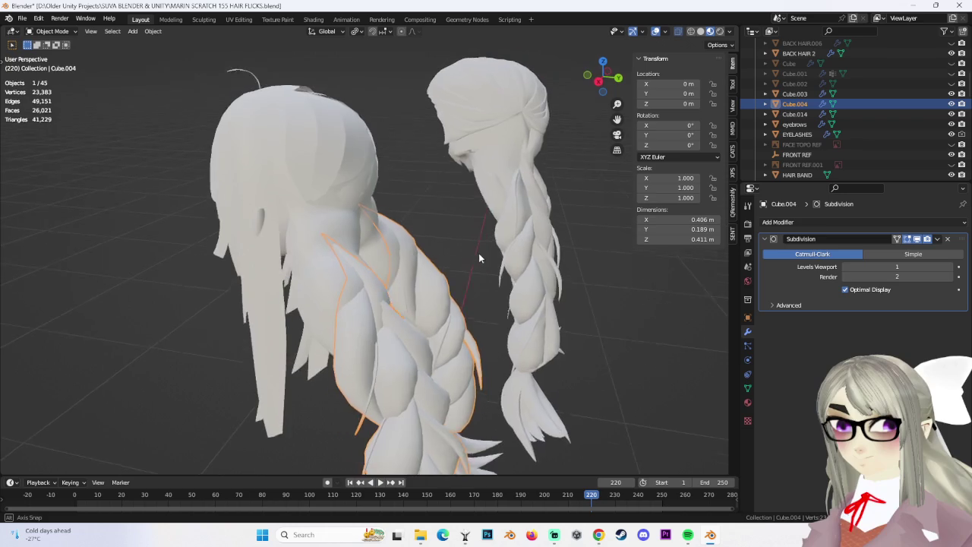
# Select BACK HAIR.003, enter Edit Mode, and pick its left border edge loop.
pyautogui.click(599, 82)
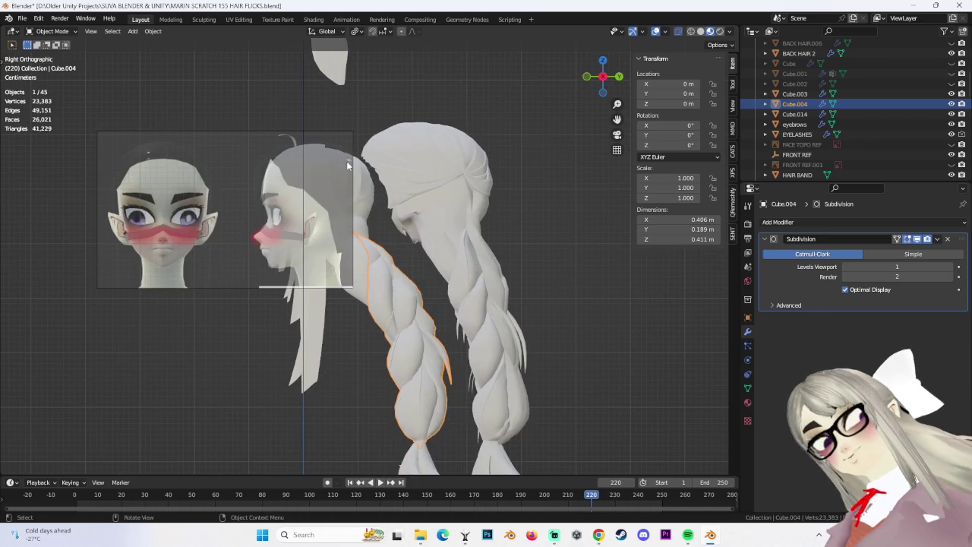
pyautogui.click(463, 213)
pyautogui.click(423, 196)
pyautogui.moveTo(423, 196)
pyautogui.mouseDown(button='middle')
pyautogui.moveTo(514, 158)
pyautogui.moveTo(449, 211)
pyautogui.moveTo(307, 267)
pyautogui.moveTo(495, 294)
pyautogui.moveTo(487, 254)
pyautogui.moveTo(558, 278)
pyautogui.moveTo(453, 325)
pyautogui.moveTo(519, 284)
pyautogui.moveTo(513, 11)
pyautogui.mouseUp(button='middle')
pyautogui.moveTo(307, 370)
pyautogui.mouseDown(button='middle')
pyautogui.moveTo(502, 313)
pyautogui.moveTo(514, 346)
pyautogui.moveTo(447, 278)
pyautogui.moveTo(38, 38)
pyautogui.mouseUp(button='middle')
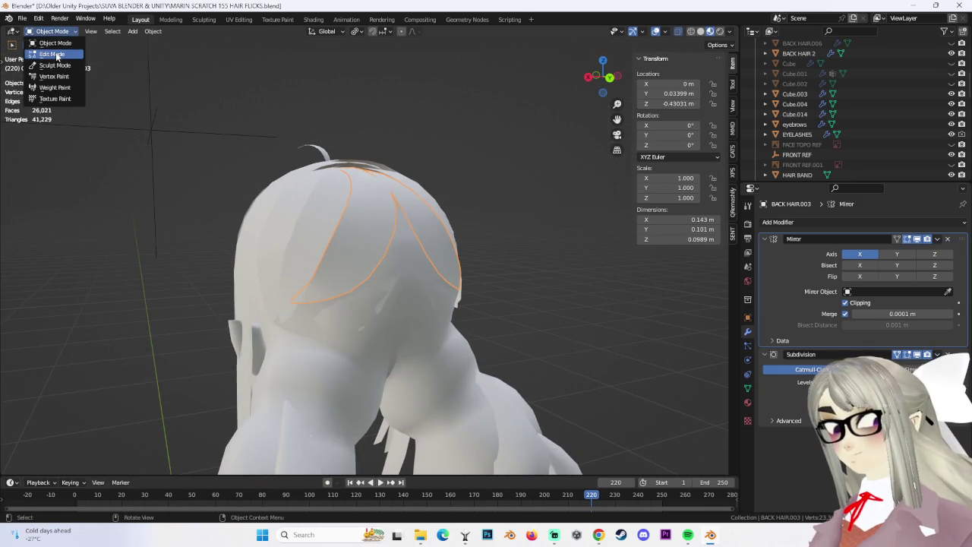
pyautogui.click(56, 55)
pyautogui.keyDown('alt'); pyautogui.click(336, 259); pyautogui.keyUp('alt')
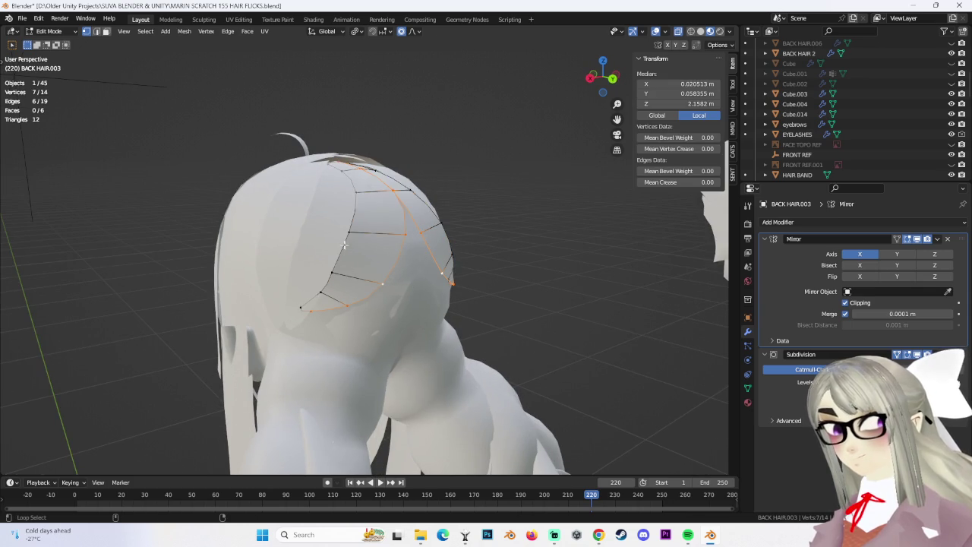
# Crease the selected border edges at full strength and rotate them slightly.
pyautogui.moveTo(396, 239)
pyautogui.mouseDown(button='middle')
pyautogui.moveTo(413, 270)
pyautogui.moveTo(453, 260)
pyautogui.mouseUp(button='middle')
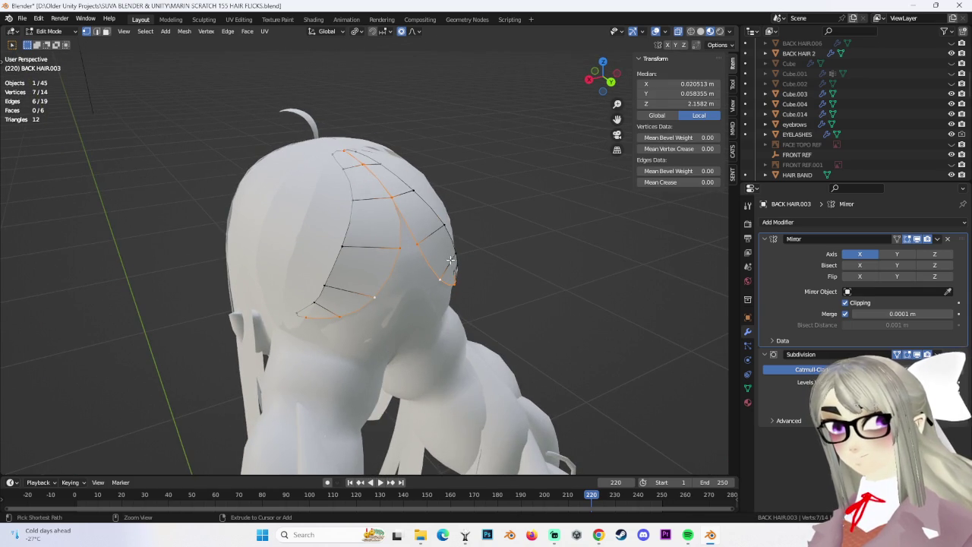
pyautogui.click(707, 252)
pyautogui.moveTo(186, 276)
pyautogui.mouseDown(button='middle')
pyautogui.moveTo(341, 246)
pyautogui.moveTo(372, 257)
pyautogui.mouseUp(button='middle')
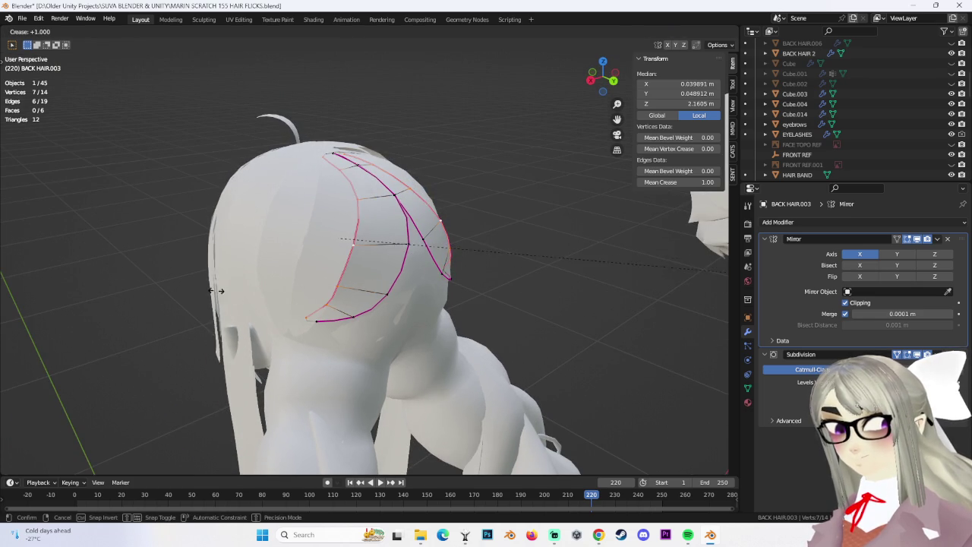
pyautogui.click(177, 290)
pyautogui.press('r')
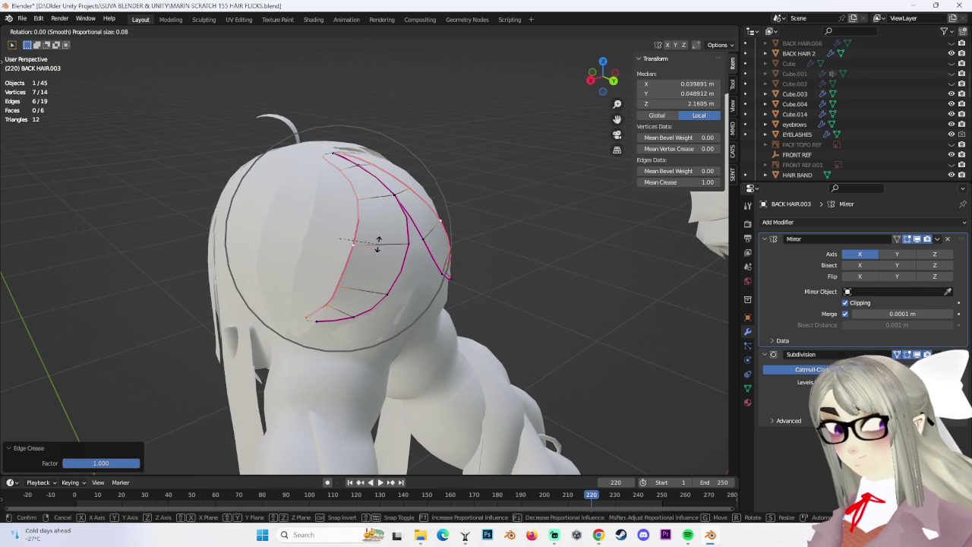
pyautogui.click(377, 243)
pyautogui.moveTo(416, 258)
pyautogui.mouseDown(button='middle')
pyautogui.moveTo(475, 271)
pyautogui.moveTo(484, 304)
pyautogui.moveTo(486, 273)
pyautogui.moveTo(485, 301)
pyautogui.mouseUp(button='middle')
# Add a new edge loop across the hair chunk and move it with soft falloff.
pyautogui.hotkey('alt', 'a')
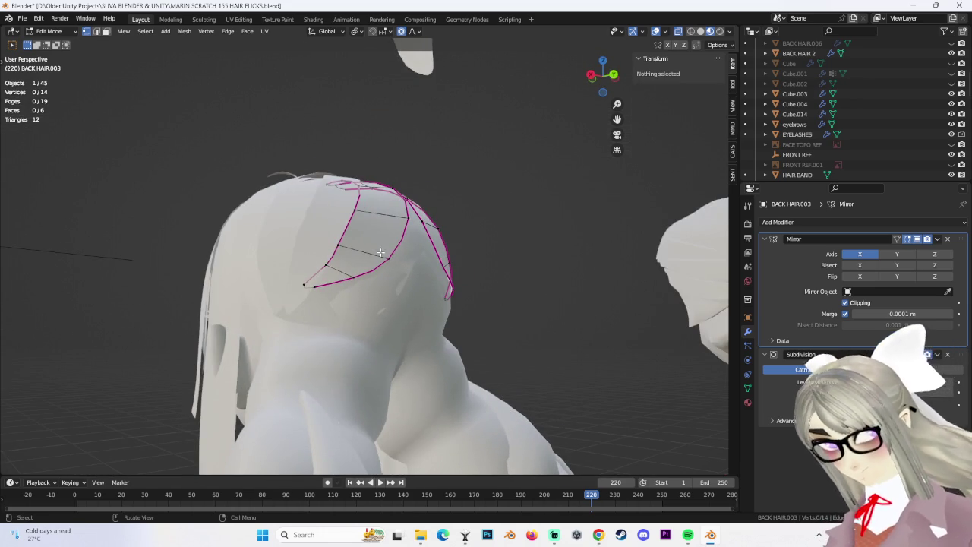
pyautogui.click(381, 216)
pyautogui.click(383, 207)
pyautogui.moveTo(383, 206)
pyautogui.mouseDown(button='middle')
pyautogui.moveTo(365, 228)
pyautogui.moveTo(369, 220)
pyautogui.moveTo(525, 304)
pyautogui.moveTo(521, 285)
pyautogui.moveTo(441, 274)
pyautogui.moveTo(373, 233)
pyautogui.mouseUp(button='middle')
pyautogui.press('g')
pyautogui.click(370, 218)
pyautogui.hotkey('alt', 'a')
# Move an edge loop vertically so the strip hugs the back of the head.
pyautogui.keyDown('alt'); pyautogui.click(373, 233); pyautogui.keyUp('alt')
pyautogui.moveTo(467, 175)
pyautogui.mouseDown(button='middle')
pyautogui.moveTo(482, 213)
pyautogui.moveTo(365, 259)
pyautogui.moveTo(404, 209)
pyautogui.moveTo(458, 214)
pyautogui.mouseUp(button='middle')
pyautogui.press('g')
pyautogui.click(480, 205)
pyautogui.click(357, 257)
pyautogui.click(387, 207)
pyautogui.click(522, 209)
# Return to Object Mode and select the BACK HAIR.001 chunk.
pyautogui.click(55, 42)
pyautogui.moveTo(512, 286)
pyautogui.mouseDown(button='middle')
pyautogui.moveTo(557, 314)
pyautogui.moveTo(564, 355)
pyautogui.moveTo(421, 352)
pyautogui.moveTo(369, 315)
pyautogui.moveTo(459, 313)
pyautogui.moveTo(484, 322)
pyautogui.moveTo(508, 307)
pyautogui.mouseUp(button='middle')
pyautogui.click(421, 352)
pyautogui.click(400, 328)
# Open BACK HAIR.001 in Edit Mode and crease its outline edges to 1.
pyautogui.click(57, 32)
pyautogui.click(53, 59)
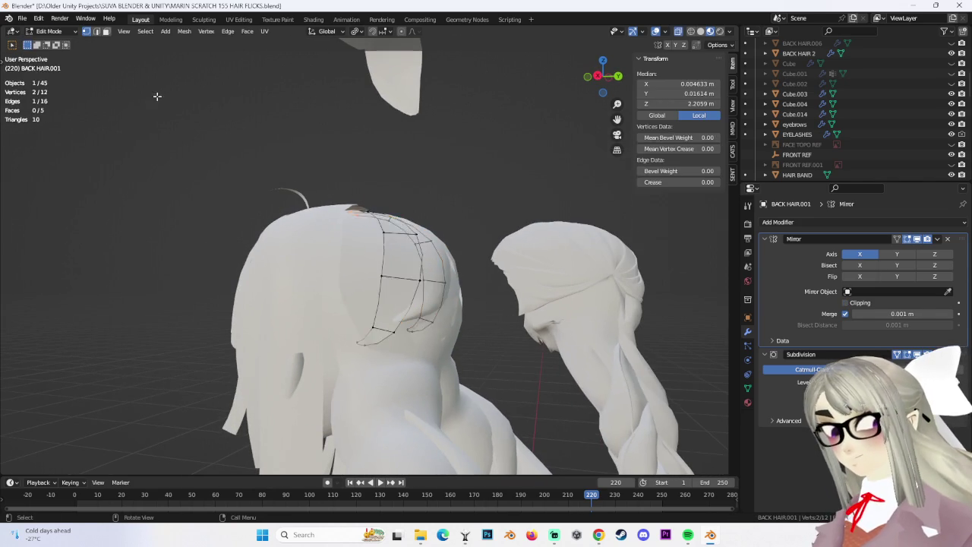
pyautogui.moveTo(372, 212); pyautogui.dragTo(377, 234, button='middle')
pyautogui.moveTo(417, 306)
pyautogui.mouseDown(button='middle')
pyautogui.moveTo(369, 287)
pyautogui.moveTo(380, 294)
pyautogui.mouseUp(button='middle')
pyautogui.click(685, 291)
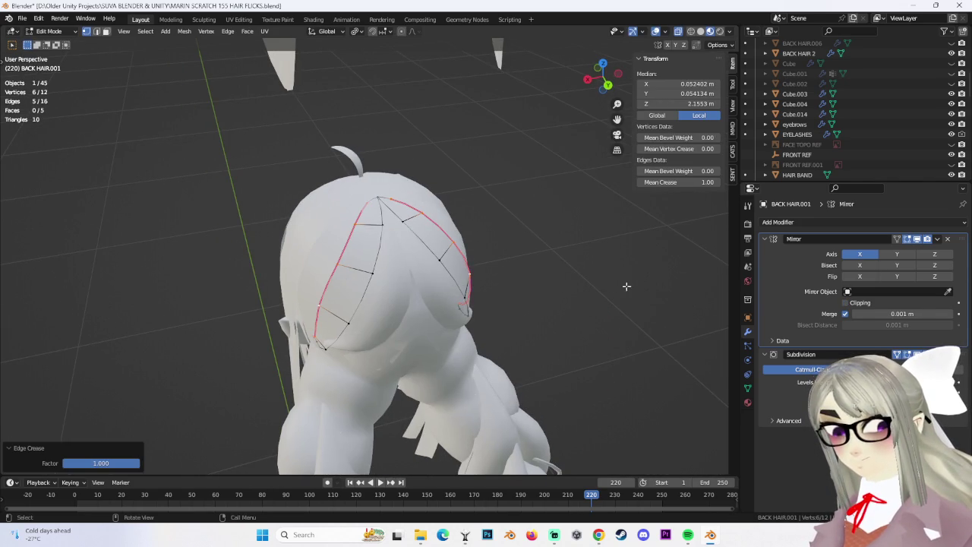
pyautogui.moveTo(374, 305); pyautogui.dragTo(367, 297, button='middle')
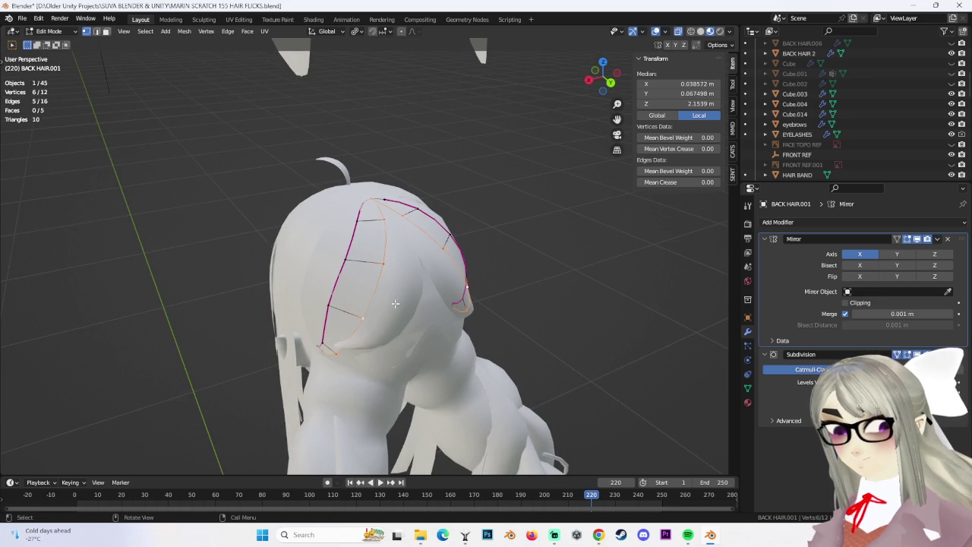
pyautogui.click(667, 295)
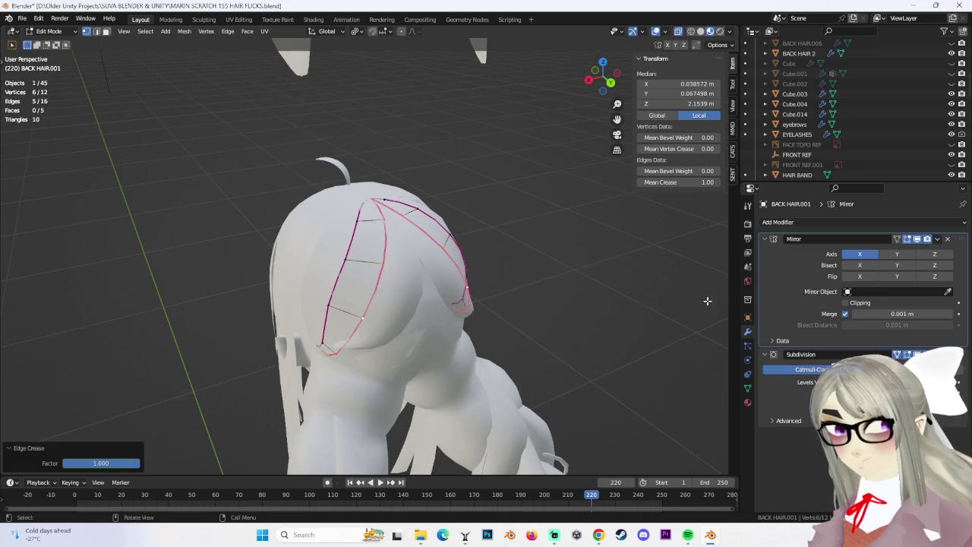
pyautogui.moveTo(661, 292); pyautogui.dragTo(566, 272, button='middle')
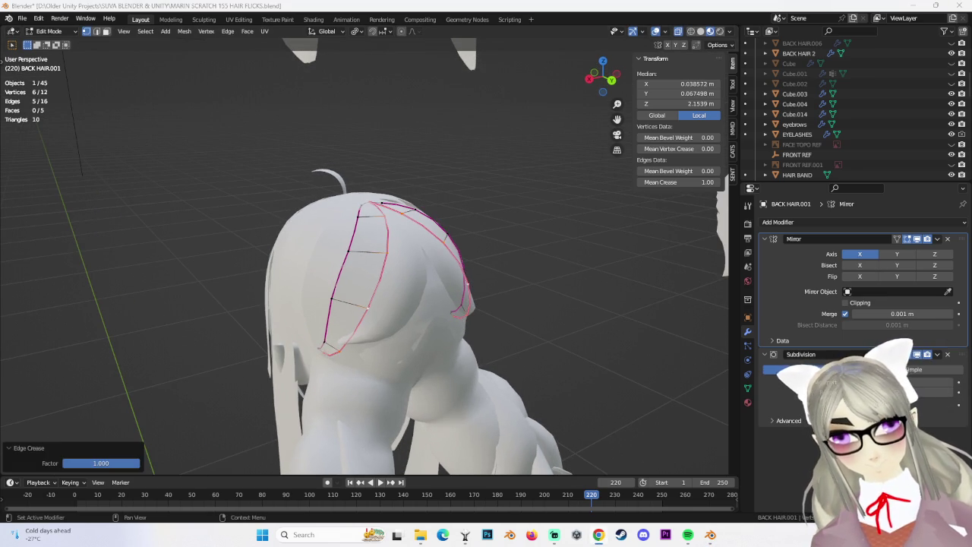
# Add an edge loop along the strand and slide one vertex into place.
pyautogui.moveTo(549, 305); pyautogui.dragTo(399, 244, button='middle')
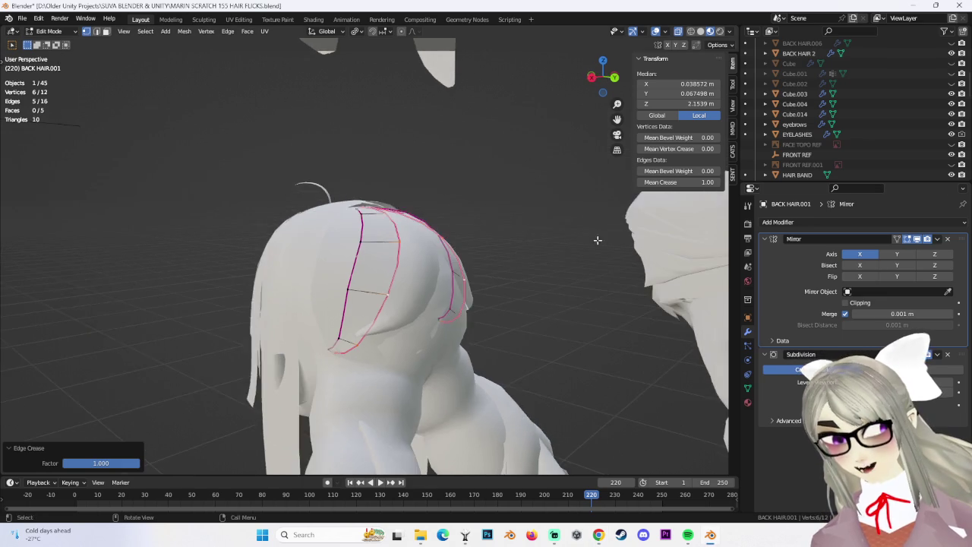
pyautogui.click(373, 246)
pyautogui.moveTo(514, 271)
pyautogui.mouseDown(button='middle')
pyautogui.moveTo(438, 236)
pyautogui.moveTo(451, 248)
pyautogui.moveTo(480, 248)
pyautogui.moveTo(462, 249)
pyautogui.moveTo(466, 234)
pyautogui.moveTo(557, 273)
pyautogui.moveTo(569, 327)
pyautogui.moveTo(522, 281)
pyautogui.moveTo(387, 347)
pyautogui.moveTo(409, 337)
pyautogui.moveTo(387, 338)
pyautogui.moveTo(433, 321)
pyautogui.moveTo(518, 382)
pyautogui.moveTo(413, 320)
pyautogui.moveTo(445, 348)
pyautogui.moveTo(459, 291)
pyautogui.moveTo(501, 320)
pyautogui.mouseUp(button='middle')
pyautogui.click(469, 235)
pyautogui.click(373, 344)
pyautogui.click(505, 401)
pyautogui.click(406, 324)
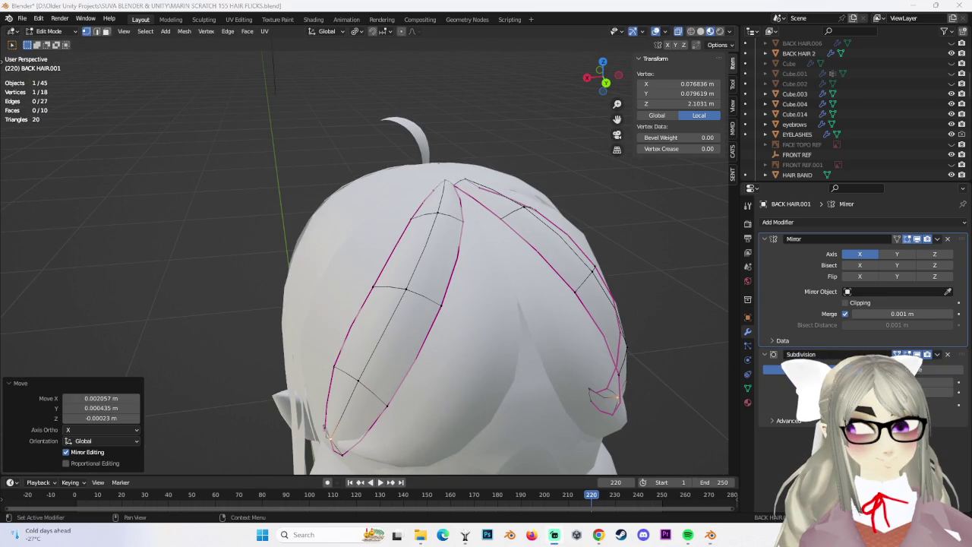
# Return to Object Mode and select the BACK HAIR 2 chunk.
pyautogui.moveTo(576, 218); pyautogui.dragTo(8, 44, button='middle')
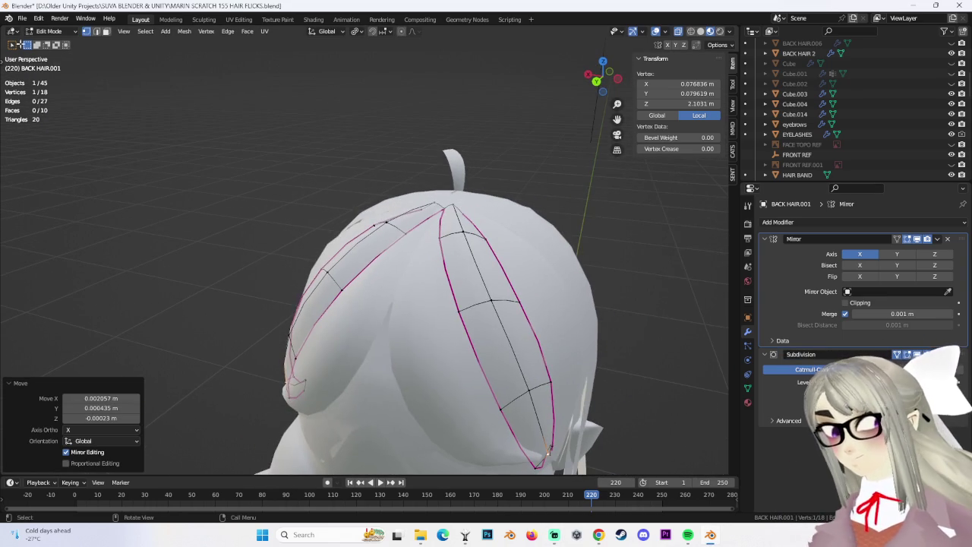
pyautogui.click(57, 44)
pyautogui.moveTo(538, 205)
pyautogui.mouseDown(button='middle')
pyautogui.moveTo(535, 295)
pyautogui.moveTo(497, 301)
pyautogui.mouseUp(button='middle')
pyautogui.click(498, 301)
pyautogui.click(396, 319)
pyautogui.moveTo(397, 319)
pyautogui.mouseDown(button='middle')
pyautogui.moveTo(504, 330)
pyautogui.moveTo(544, 312)
pyautogui.moveTo(434, 271)
pyautogui.moveTo(409, 295)
pyautogui.moveTo(457, 273)
pyautogui.moveTo(436, 295)
pyautogui.moveTo(420, 244)
pyautogui.mouseUp(button='middle')
pyautogui.click(456, 273)
# Open BACK HAIR 2 in Edit Mode and crease its selected edges.
pyautogui.click(59, 54)
pyautogui.moveTo(357, 296)
pyautogui.mouseDown(button='middle')
pyautogui.moveTo(376, 287)
pyautogui.moveTo(365, 283)
pyautogui.mouseUp(button='middle')
pyautogui.moveTo(492, 252)
pyautogui.mouseDown(button='middle')
pyautogui.moveTo(397, 294)
pyautogui.moveTo(424, 205)
pyautogui.mouseUp(button='middle')
pyautogui.click(345, 288)
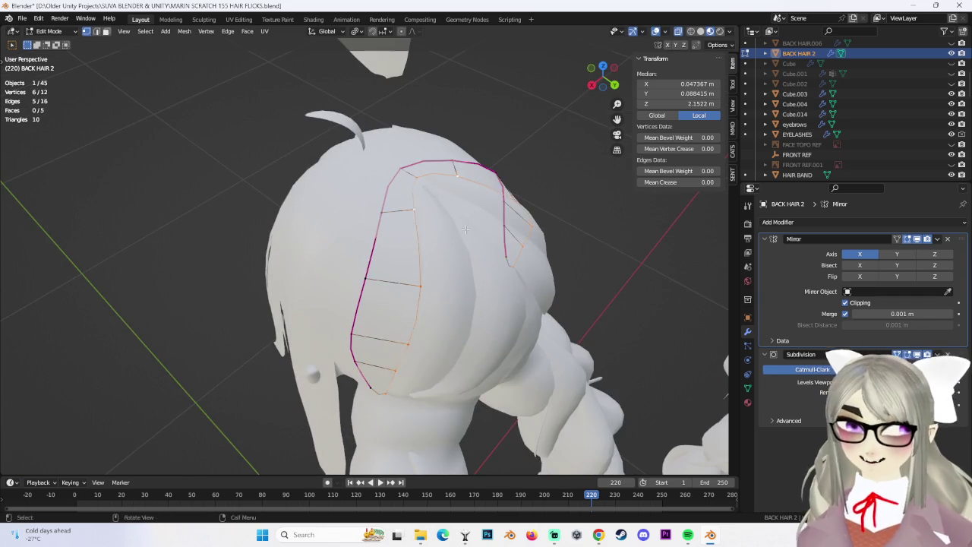
# Give BACK HAIR 2's outline edges a full crease of 1.
pyautogui.moveTo(460, 233); pyautogui.dragTo(430, 195, button='middle')
pyautogui.click(598, 237)
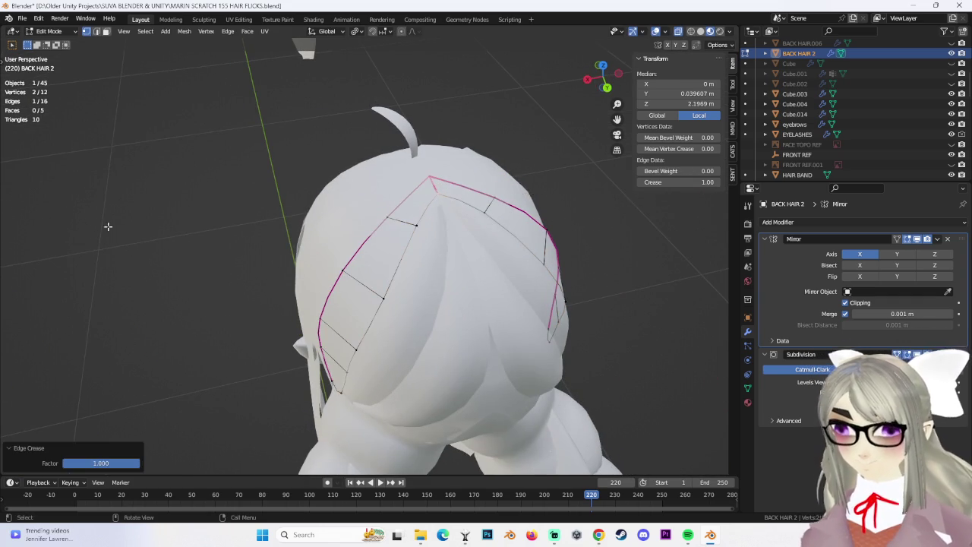
pyautogui.moveTo(387, 240); pyautogui.dragTo(429, 229, button='middle')
pyautogui.moveTo(547, 218); pyautogui.dragTo(432, 235, button='middle')
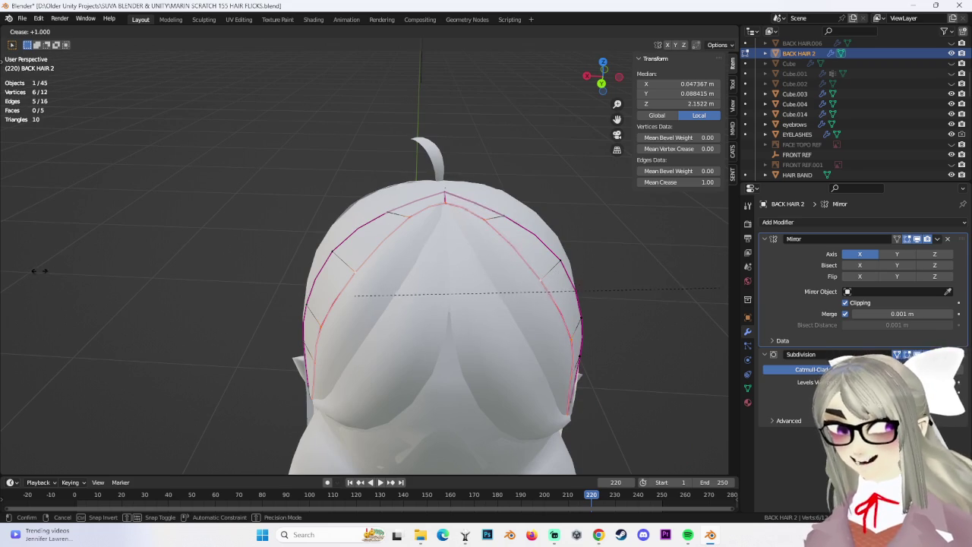
pyautogui.click(265, 283)
pyautogui.moveTo(266, 282)
pyautogui.mouseDown(button='middle')
pyautogui.moveTo(423, 289)
pyautogui.moveTo(437, 308)
pyautogui.moveTo(464, 294)
pyautogui.mouseUp(button='middle')
# Add an edge loop along BACK HAIR 2 and move the edges to follow the head.
pyautogui.click(424, 301)
pyautogui.moveTo(368, 235)
pyautogui.mouseDown(button='middle')
pyautogui.moveTo(433, 216)
pyautogui.moveTo(377, 212)
pyautogui.moveTo(334, 242)
pyautogui.moveTo(444, 211)
pyautogui.moveTo(461, 188)
pyautogui.moveTo(339, 337)
pyautogui.moveTo(343, 320)
pyautogui.moveTo(539, 328)
pyautogui.moveTo(437, 231)
pyautogui.moveTo(320, 259)
pyautogui.moveTo(312, 216)
pyautogui.moveTo(452, 239)
pyautogui.mouseUp(button='middle')
pyautogui.press('g')
pyautogui.click(438, 215)
pyautogui.click(328, 239)
pyautogui.click(454, 203)
pyautogui.hotkey('alt', 'a')
# Nudge a vertex along Z, select the tip vertices, then return to Object Mode.
pyautogui.click(343, 320)
pyautogui.press('g')
pyautogui.press('z')
pyautogui.click(410, 323)
pyautogui.click(313, 253)
pyautogui.keyDown('ctrl'); pyautogui.click(311, 217); pyautogui.keyUp('ctrl')
pyautogui.click(434, 104)
pyautogui.moveTo(433, 105)
pyautogui.mouseDown(button='middle')
pyautogui.moveTo(455, 135)
pyautogui.moveTo(436, 277)
pyautogui.moveTo(502, 285)
pyautogui.moveTo(439, 305)
pyautogui.moveTo(453, 316)
pyautogui.moveTo(379, 300)
pyautogui.moveTo(437, 326)
pyautogui.mouseUp(button='middle')
pyautogui.click(56, 45)
# Click through BACK HAIR.003 and BACK HAIR.001, then deselect all objects.
pyautogui.click(421, 295)
pyautogui.scroll(2, 421, 295)
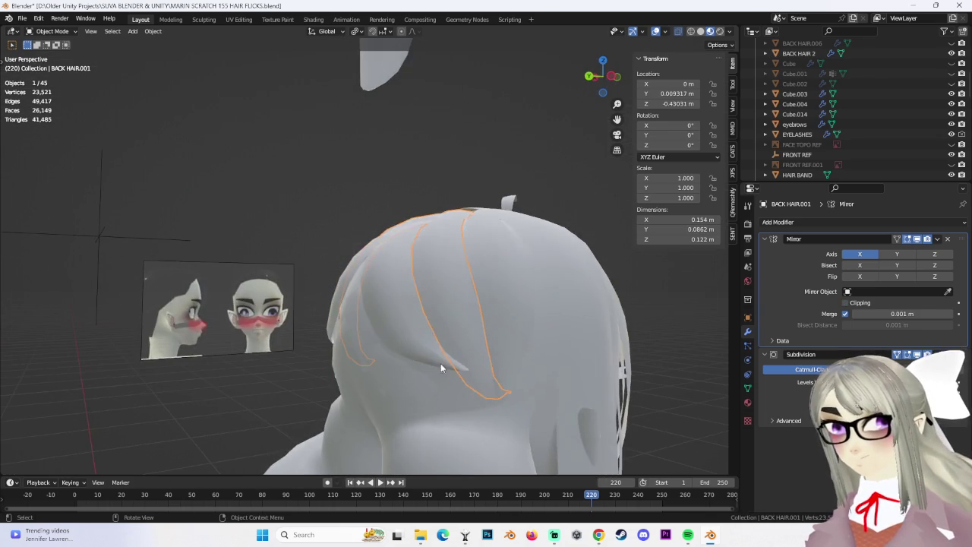
pyautogui.moveTo(475, 356)
pyautogui.mouseDown(button='middle')
pyautogui.moveTo(514, 276)
pyautogui.moveTo(482, 273)
pyautogui.moveTo(462, 306)
pyautogui.moveTo(424, 297)
pyautogui.moveTo(482, 330)
pyautogui.moveTo(503, 287)
pyautogui.moveTo(579, 261)
pyautogui.moveTo(484, 247)
pyautogui.moveTo(546, 278)
pyautogui.mouseUp(button='middle')
pyautogui.click(503, 286)
pyautogui.click(545, 277)
pyautogui.moveTo(380, 318)
pyautogui.mouseDown(button='middle')
pyautogui.moveTo(438, 293)
pyautogui.moveTo(226, 222)
pyautogui.mouseUp(button='middle')
# Select HAIR FRINGES and BACK HAIR 2, turn on X-ray, and select HEAD.002.
pyautogui.click(226, 222)
pyautogui.moveTo(294, 249)
pyautogui.mouseDown(button='middle')
pyautogui.moveTo(210, 271)
pyautogui.moveTo(276, 278)
pyautogui.moveTo(426, 249)
pyautogui.moveTo(317, 257)
pyautogui.mouseUp(button='middle')
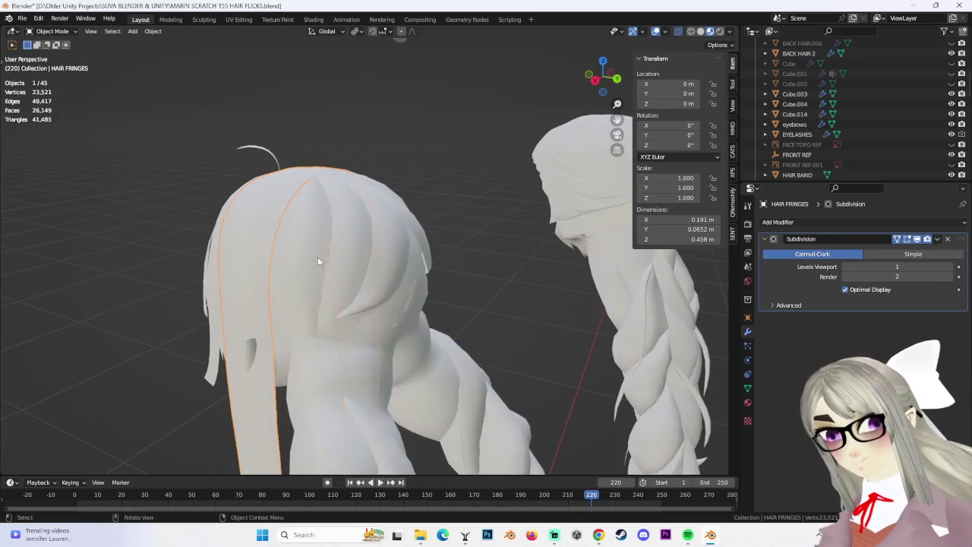
pyautogui.click(318, 257)
pyautogui.click(701, 31)
pyautogui.moveTo(446, 223)
pyautogui.mouseDown(button='middle')
pyautogui.moveTo(318, 257)
pyautogui.moveTo(292, 308)
pyautogui.moveTo(370, 235)
pyautogui.moveTo(419, 235)
pyautogui.moveTo(411, 253)
pyautogui.moveTo(430, 276)
pyautogui.moveTo(366, 200)
pyautogui.moveTo(407, 219)
pyautogui.mouseUp(button='middle')
pyautogui.click(293, 314)
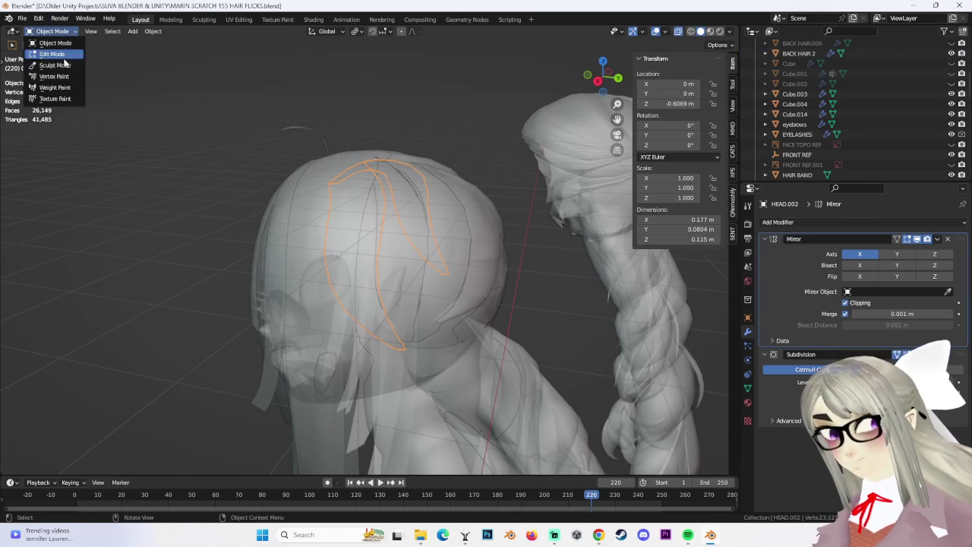
# Enter Edit Mode on HEAD.002 and select the entire hair chunk.
pyautogui.click(60, 65)
pyautogui.click(52, 54)
pyautogui.moveTo(357, 228); pyautogui.dragTo(391, 211, button='middle')
pyautogui.moveTo(454, 204); pyautogui.dragTo(425, 217, button='middle')
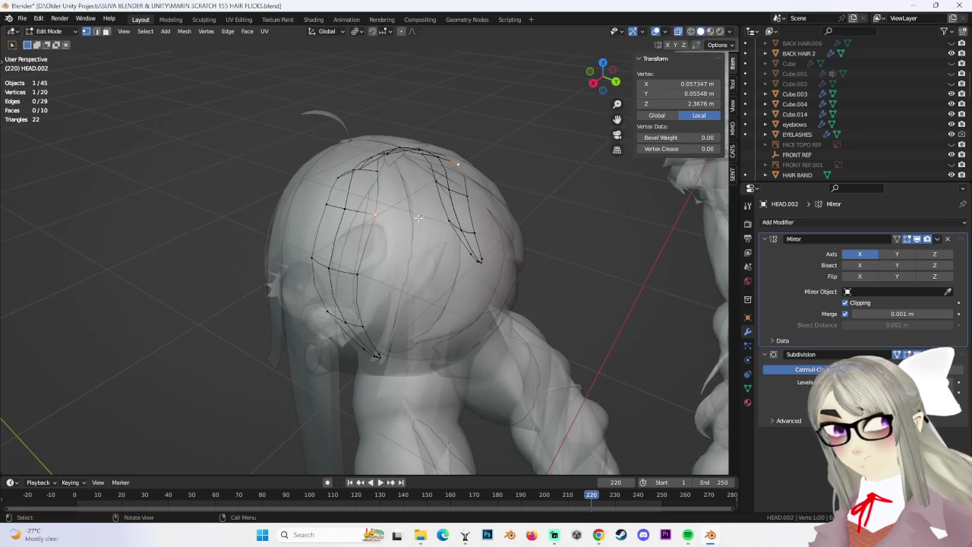
pyautogui.click(145, 31)
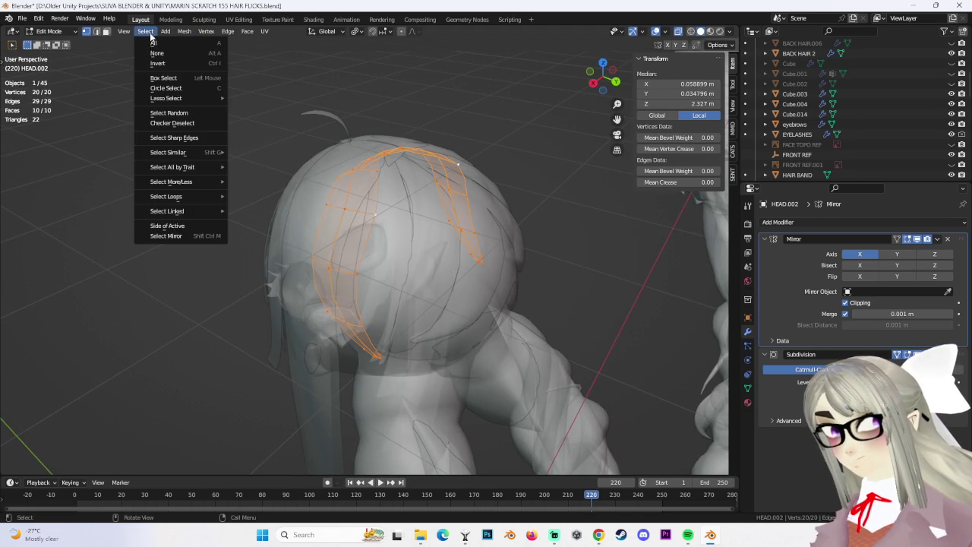
pyautogui.click(161, 64)
pyautogui.moveTo(395, 228)
pyautogui.mouseDown(button='middle')
pyautogui.moveTo(510, 251)
pyautogui.moveTo(415, 256)
pyautogui.moveTo(304, 189)
pyautogui.mouseUp(button='middle')
pyautogui.press('a')
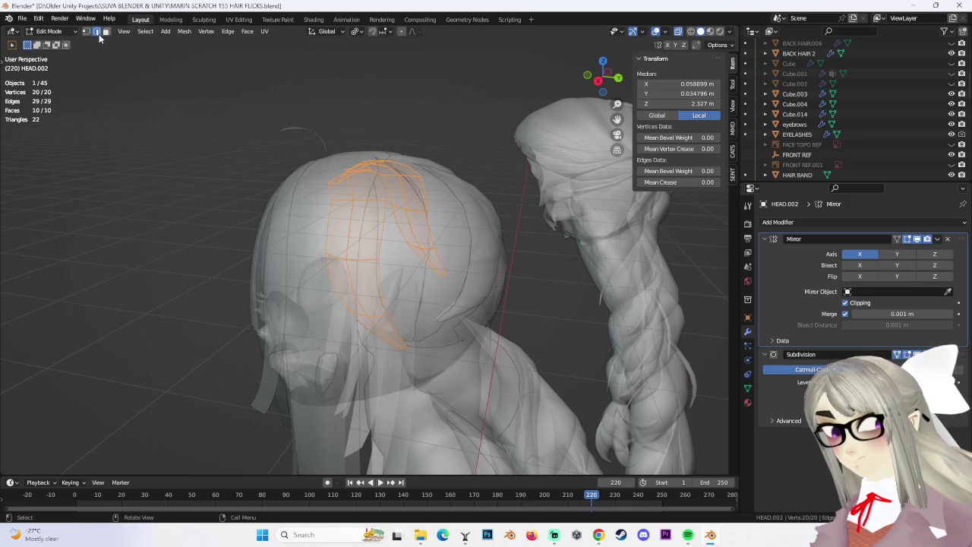
# Crease the chunk's selected outline edges, redoing the first attempt.
pyautogui.moveTo(399, 260); pyautogui.dragTo(430, 264, button='middle')
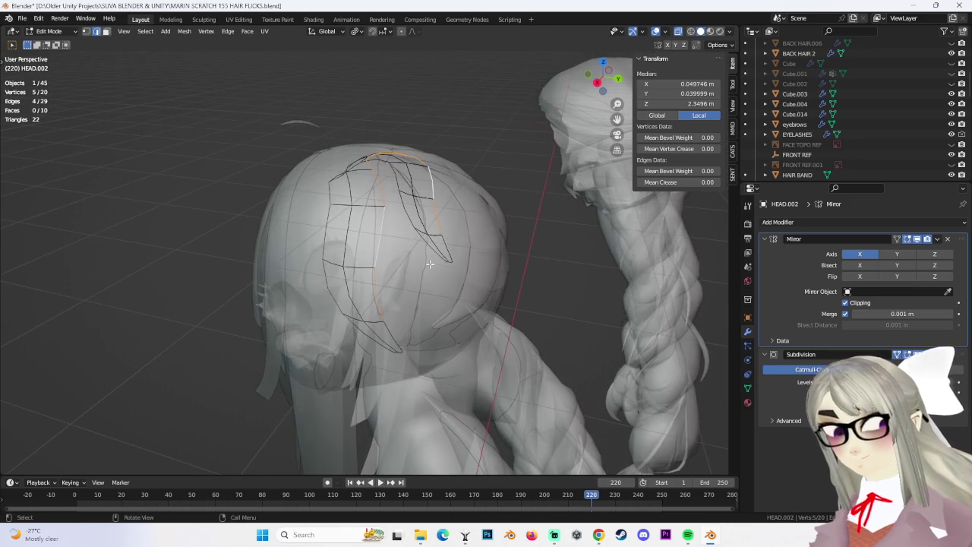
pyautogui.click(648, 245)
pyautogui.moveTo(648, 245)
pyautogui.mouseDown(button='middle')
pyautogui.moveTo(395, 327)
pyautogui.moveTo(439, 299)
pyautogui.mouseUp(button='middle')
pyautogui.hotkey('ctrl', 'z')
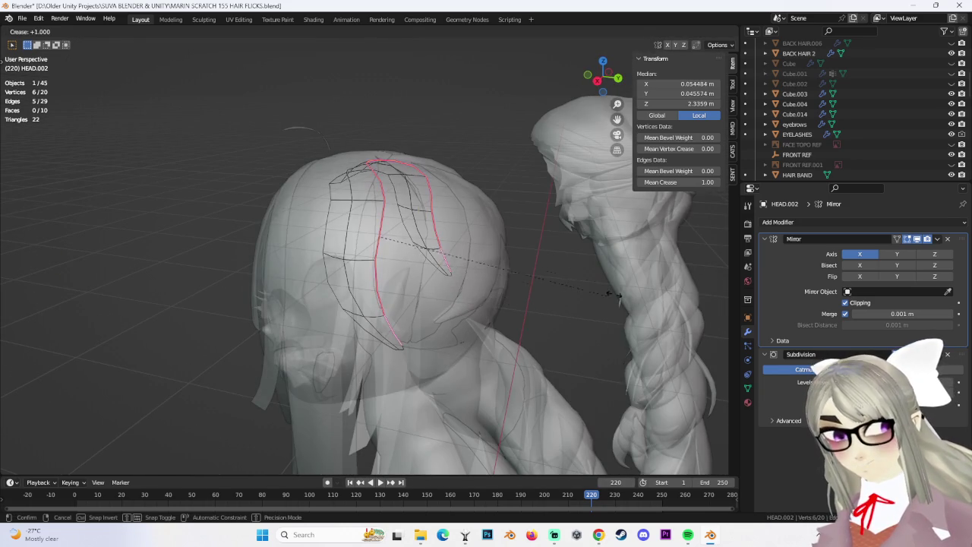
pyautogui.click(598, 297)
pyautogui.keyDown('shift'); pyautogui.click(328, 228); pyautogui.keyUp('shift')
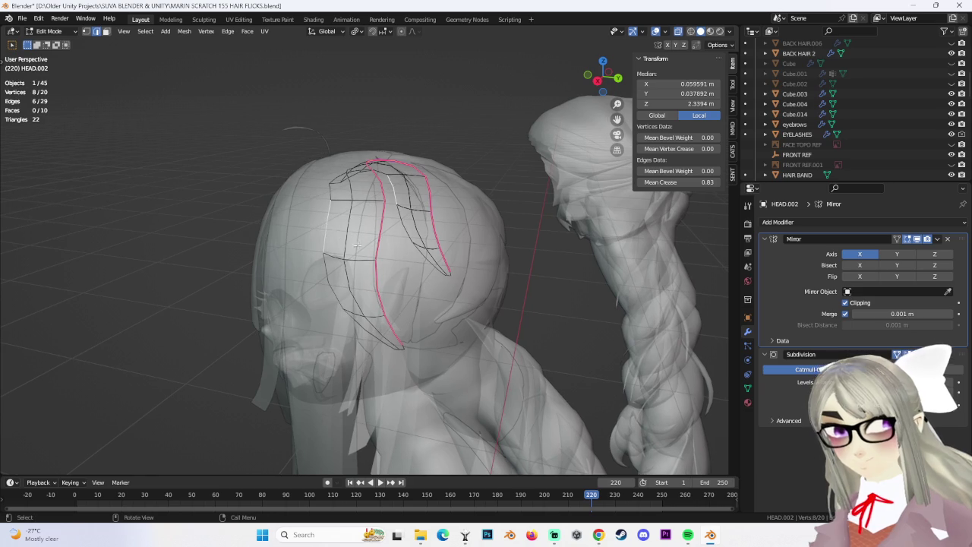
pyautogui.press('Return')
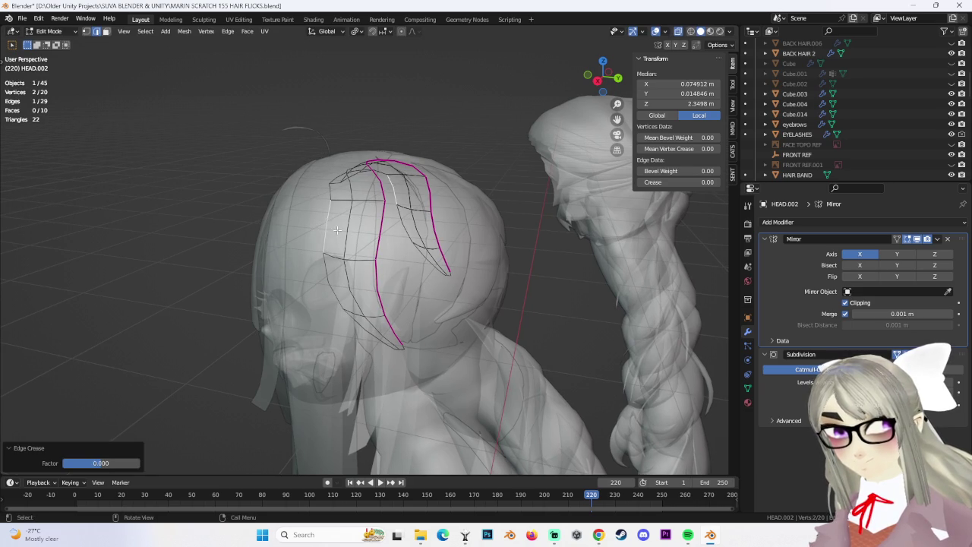
# Add the remaining outline edges and fully crease them to 1.
pyautogui.moveTo(402, 241)
pyautogui.mouseDown(button='middle')
pyautogui.moveTo(386, 312)
pyautogui.moveTo(321, 250)
pyautogui.mouseUp(button='middle')
pyautogui.keyDown('shift'); pyautogui.click(376, 307); pyautogui.keyUp('shift')
pyautogui.scroll(2, 386, 312)
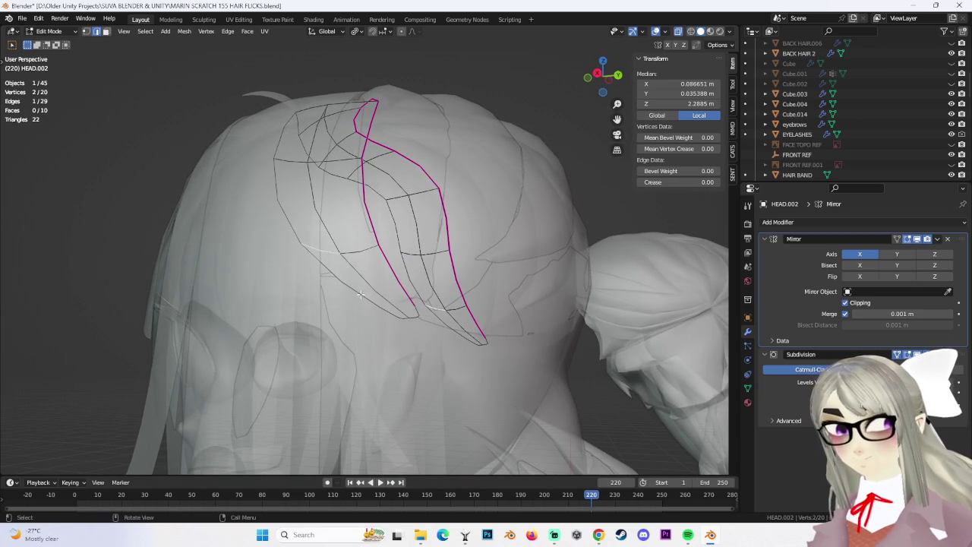
pyautogui.moveTo(389, 296); pyautogui.dragTo(373, 317, button='middle')
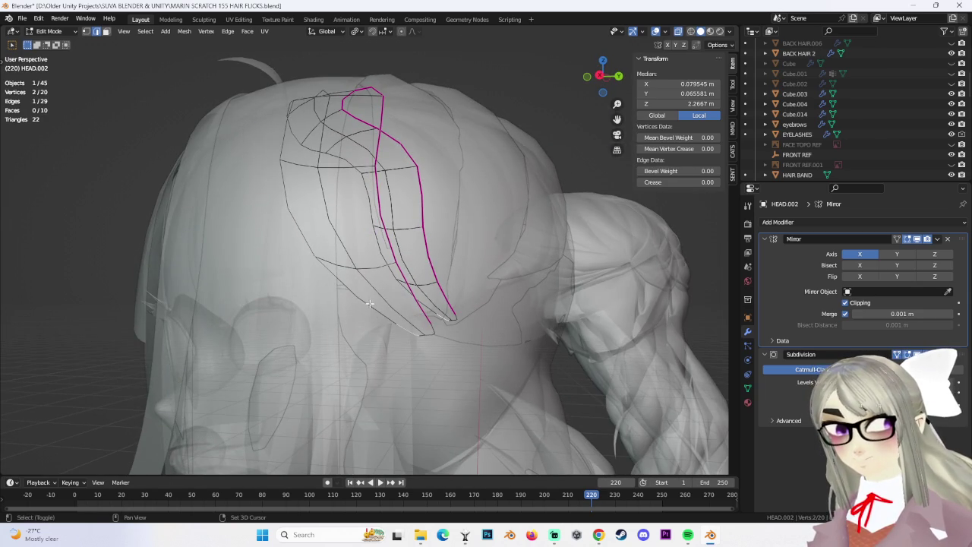
pyautogui.moveTo(347, 209)
pyautogui.mouseDown(button='middle')
pyautogui.moveTo(282, 182)
pyautogui.moveTo(357, 244)
pyautogui.mouseUp(button='middle')
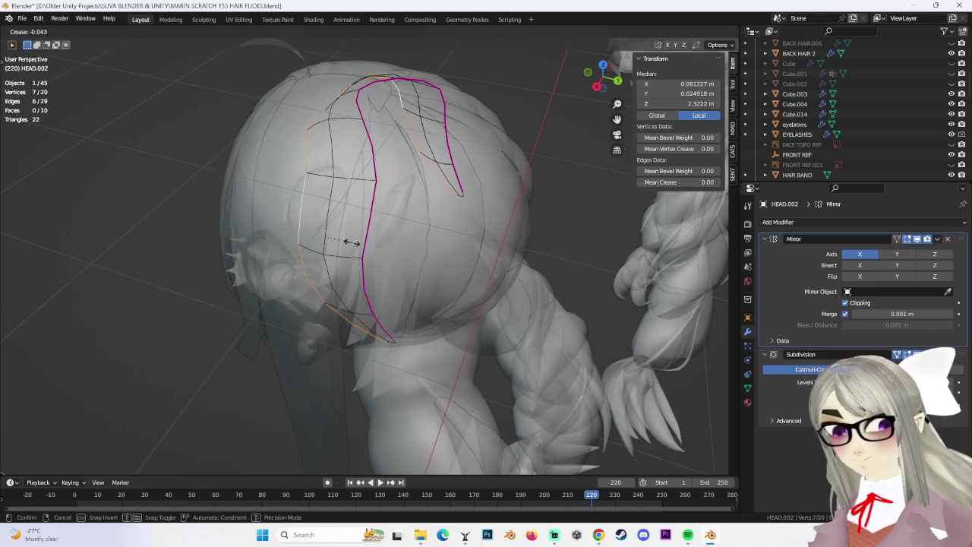
pyautogui.click(552, 256)
pyautogui.moveTo(553, 256); pyautogui.dragTo(541, 166, button='middle')
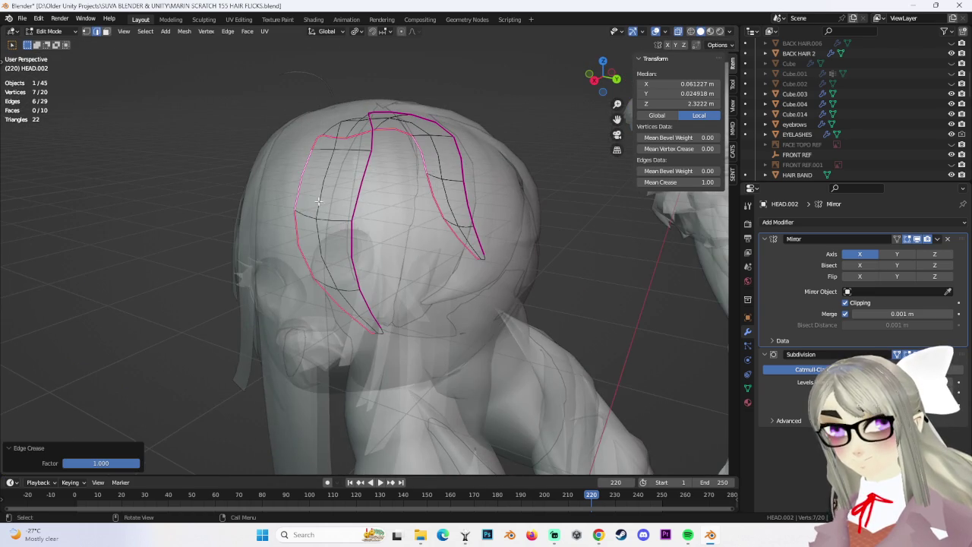
pyautogui.moveTo(459, 173); pyautogui.dragTo(443, 162, button='middle')
# Raise the chunk slightly, widen it by 1.26 on X, and return to Object Mode.
pyautogui.press('g')
pyautogui.click(427, 158)
pyautogui.press('g')
pyautogui.click(486, 152)
pyautogui.moveTo(486, 152)
pyautogui.mouseDown(button='middle')
pyautogui.moveTo(456, 130)
pyautogui.moveTo(425, 141)
pyautogui.moveTo(456, 129)
pyautogui.moveTo(568, 166)
pyautogui.mouseUp(button='middle')
pyautogui.hotkey('ctrl', 'z')
pyautogui.click(442, 131)
pyautogui.press('s')
pyautogui.click(596, 169)
pyautogui.moveTo(629, 174)
pyautogui.mouseDown(button='middle')
pyautogui.moveTo(347, 114)
pyautogui.moveTo(722, 68)
pyautogui.mouseUp(button='middle')
pyautogui.moveTo(698, 38)
pyautogui.mouseDown(button='middle')
pyautogui.moveTo(102, 48)
pyautogui.moveTo(521, 332)
pyautogui.mouseUp(button='middle')
pyautogui.press('Tab')
pyautogui.moveTo(688, 45)
pyautogui.mouseDown(button='middle')
pyautogui.moveTo(433, 175)
pyautogui.moveTo(386, 238)
pyautogui.moveTo(489, 271)
pyautogui.moveTo(360, 326)
pyautogui.moveTo(408, 245)
pyautogui.moveTo(332, 245)
pyautogui.moveTo(337, 211)
pyautogui.mouseUp(button='middle')
# Re-enter Edit Mode in vertex select and proportionally move a first HEAD.002 vertex.
pyautogui.click(59, 58)
pyautogui.moveTo(228, 152); pyautogui.dragTo(325, 217, button='middle')
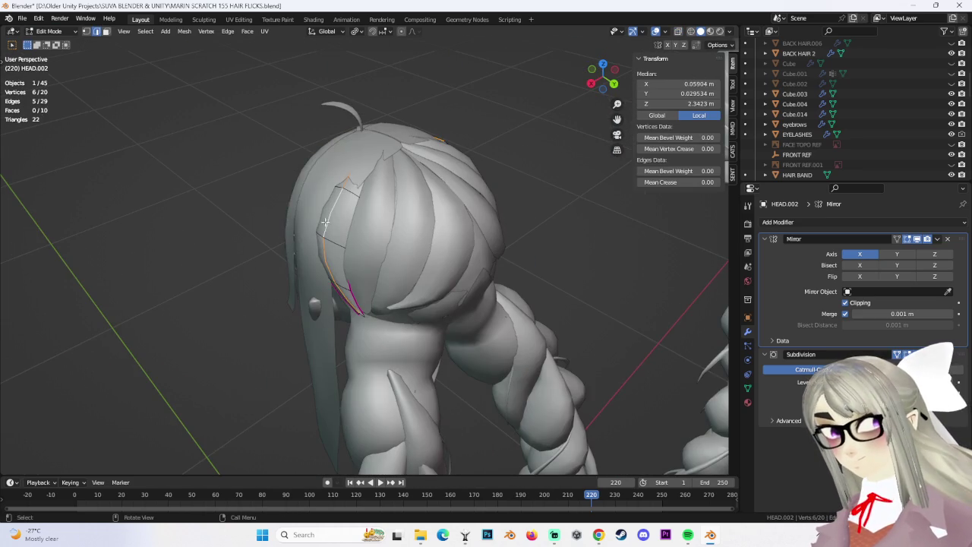
pyautogui.click(90, 34)
pyautogui.moveTo(380, 266)
pyautogui.mouseDown(button='middle')
pyautogui.moveTo(425, 251)
pyautogui.moveTo(395, 244)
pyautogui.mouseUp(button='middle')
pyautogui.click(319, 224)
pyautogui.moveTo(319, 224); pyautogui.dragTo(403, 77, button='middle')
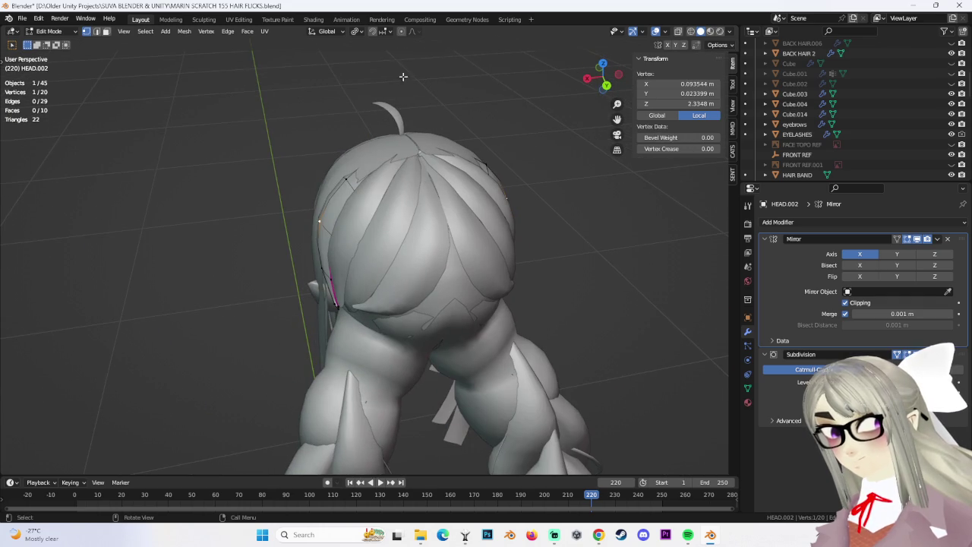
pyautogui.press('g')
pyautogui.click(391, 185)
# Move another hair vertex, constrained to the Y axis.
pyautogui.click(346, 182)
pyautogui.moveTo(346, 183)
pyautogui.mouseDown(button='middle')
pyautogui.moveTo(478, 218)
pyautogui.moveTo(504, 200)
pyautogui.moveTo(426, 187)
pyautogui.mouseUp(button='middle')
pyautogui.press('g')
pyautogui.click(455, 208)
pyautogui.hotkey('ctrl', 'z')
pyautogui.press('g')
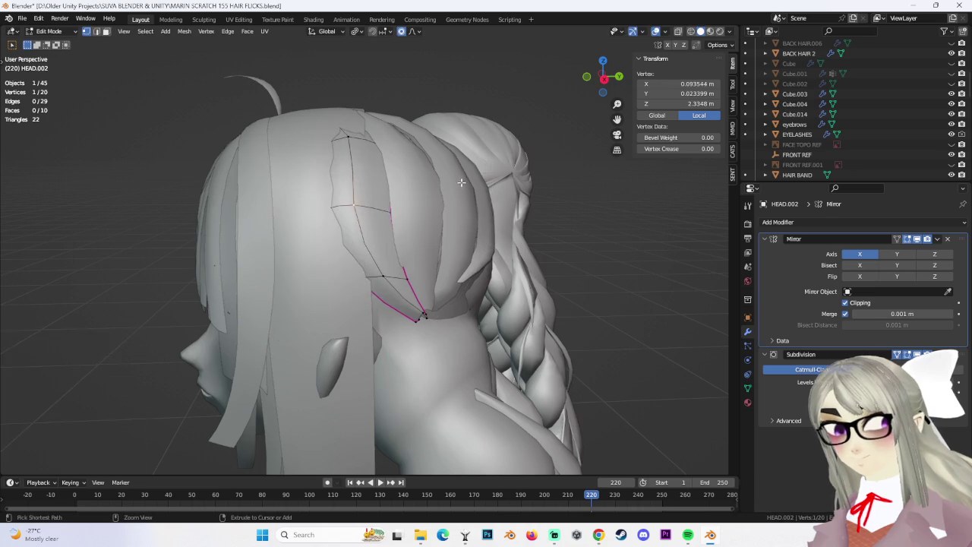
pyautogui.press('y')
pyautogui.click(449, 189)
pyautogui.moveTo(449, 189)
pyautogui.mouseDown(button='middle')
pyautogui.moveTo(350, 210)
pyautogui.moveTo(440, 160)
pyautogui.moveTo(322, 266)
pyautogui.moveTo(323, 293)
pyautogui.moveTo(405, 306)
pyautogui.moveTo(501, 293)
pyautogui.mouseUp(button='middle')
# Proportionally move a vertex, then the five vertices along the chunk edge.
pyautogui.press('g')
pyautogui.scroll(4, 349, 210)
pyautogui.press('Escape')
pyautogui.press('g')
pyautogui.click(397, 184)
pyautogui.press('g')
pyautogui.click(323, 292)
pyautogui.keyDown('alt'); pyautogui.click(501, 292); pyautogui.keyUp('alt')
pyautogui.press('g')
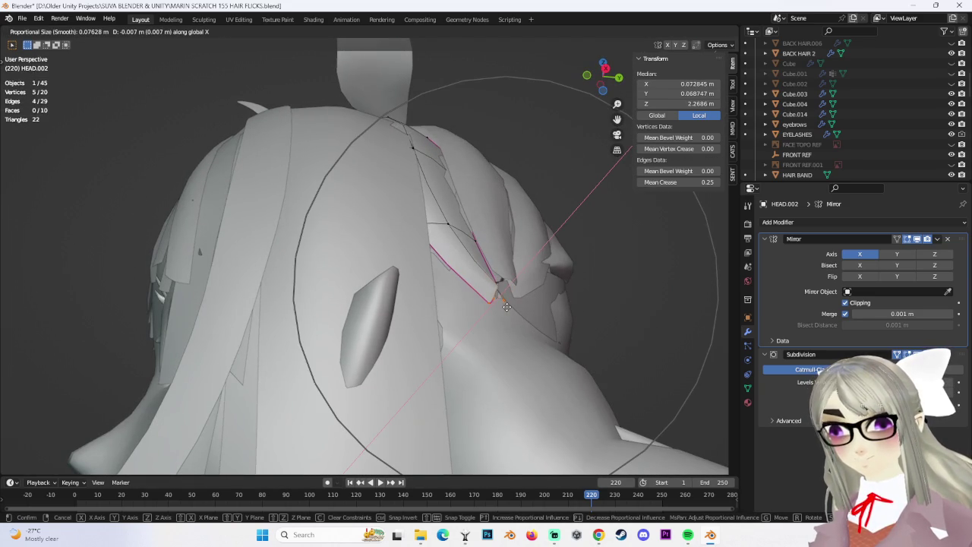
pyautogui.click(506, 306)
# Tuck a single chunk vertex closer to the head with proportional moves.
pyautogui.moveTo(507, 306)
pyautogui.mouseDown(button='middle')
pyautogui.moveTo(317, 192)
pyautogui.moveTo(326, 205)
pyautogui.moveTo(318, 208)
pyautogui.moveTo(387, 183)
pyautogui.moveTo(442, 276)
pyautogui.mouseUp(button='middle')
pyautogui.click(327, 205)
pyautogui.scroll(3, 388, 182)
pyautogui.press('g')
pyautogui.click(398, 199)
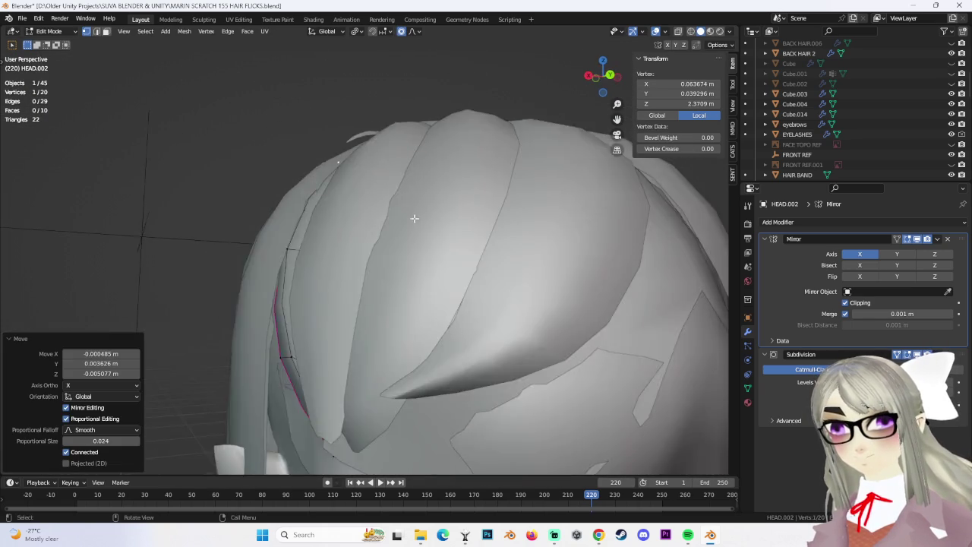
pyautogui.rightClick(442, 252)
pyautogui.moveTo(444, 251)
pyautogui.mouseDown(button='middle')
pyautogui.moveTo(377, 224)
pyautogui.moveTo(509, 232)
pyautogui.moveTo(478, 265)
pyautogui.moveTo(493, 262)
pyautogui.moveTo(487, 271)
pyautogui.moveTo(479, 257)
pyautogui.moveTo(524, 294)
pyautogui.moveTo(552, 299)
pyautogui.moveTo(421, 224)
pyautogui.moveTo(425, 251)
pyautogui.moveTo(418, 246)
pyautogui.mouseUp(button='middle')
pyautogui.press('g')
pyautogui.click(377, 224)
pyautogui.press('g')
# Nudge a vertex pair and several back vertices inward against the head.
pyautogui.keyDown('shift'); pyautogui.click(430, 257); pyautogui.keyUp('shift')
pyautogui.press('g')
pyautogui.scroll(3, 502, 233)
pyautogui.click(486, 266)
pyautogui.click(528, 291)
pyautogui.press('g')
pyautogui.click(420, 225)
pyautogui.click(450, 240)
pyautogui.press('g')
pyautogui.click(426, 251)
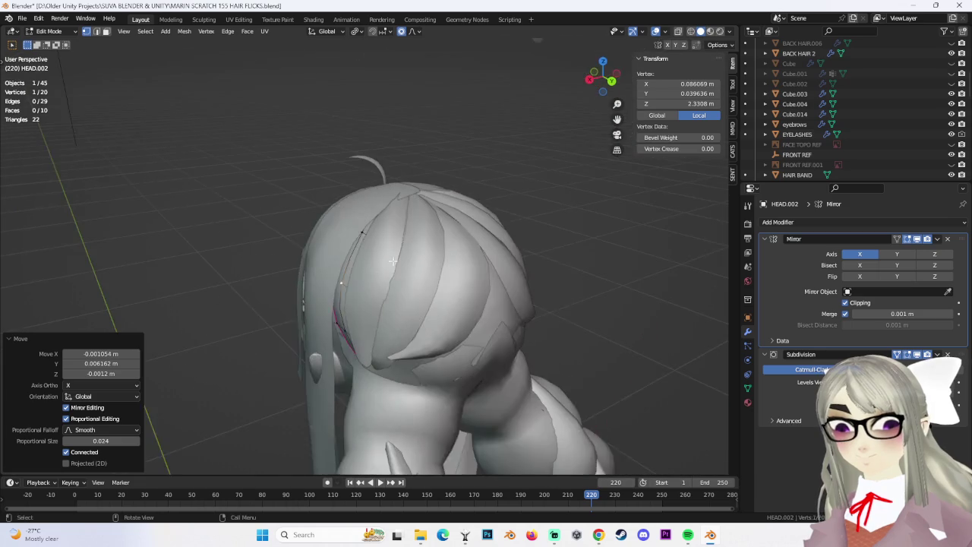
pyautogui.click(417, 246)
pyautogui.click(429, 248)
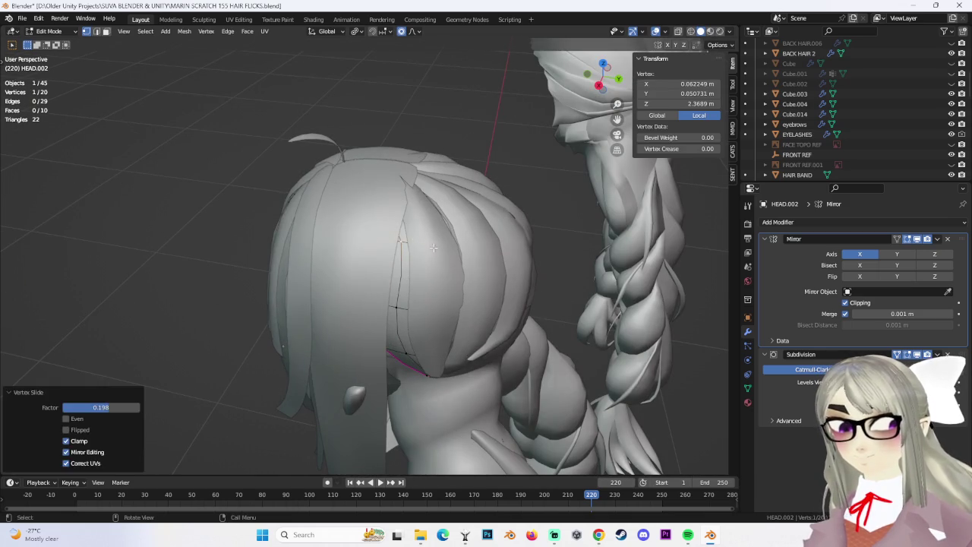
# Shrink the five edge vertices to 0.646 and nudge them inward.
pyautogui.moveTo(430, 248)
pyautogui.mouseDown(button='middle')
pyautogui.moveTo(439, 260)
pyautogui.moveTo(378, 303)
pyautogui.mouseUp(button='middle')
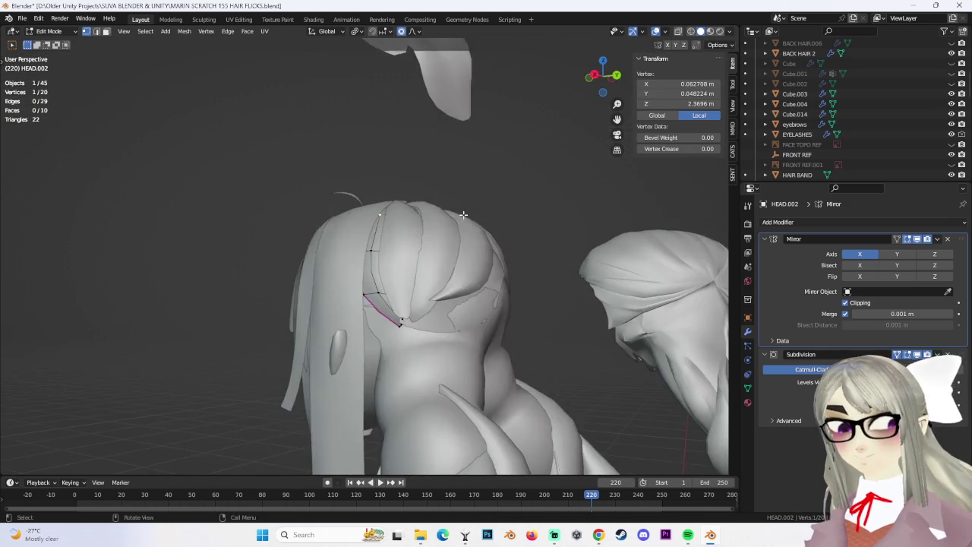
pyautogui.keyDown('alt'); pyautogui.click(379, 303); pyautogui.keyUp('alt')
pyautogui.press('s')
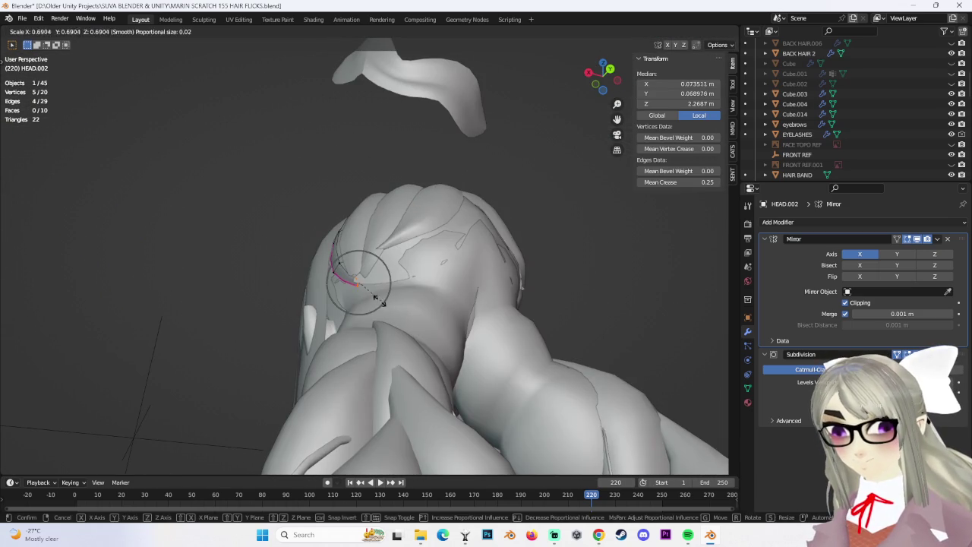
pyautogui.click(358, 282)
pyautogui.moveTo(357, 282); pyautogui.dragTo(421, 318, button='middle')
pyautogui.click(362, 277)
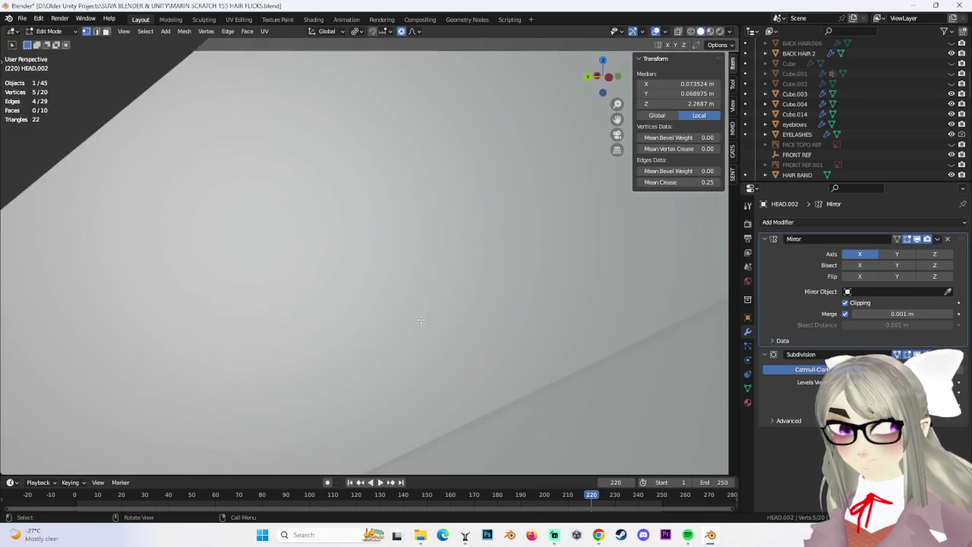
pyautogui.scroll(-8, 421, 319)
pyautogui.click(334, 359)
pyautogui.press('g')
pyautogui.click(347, 369)
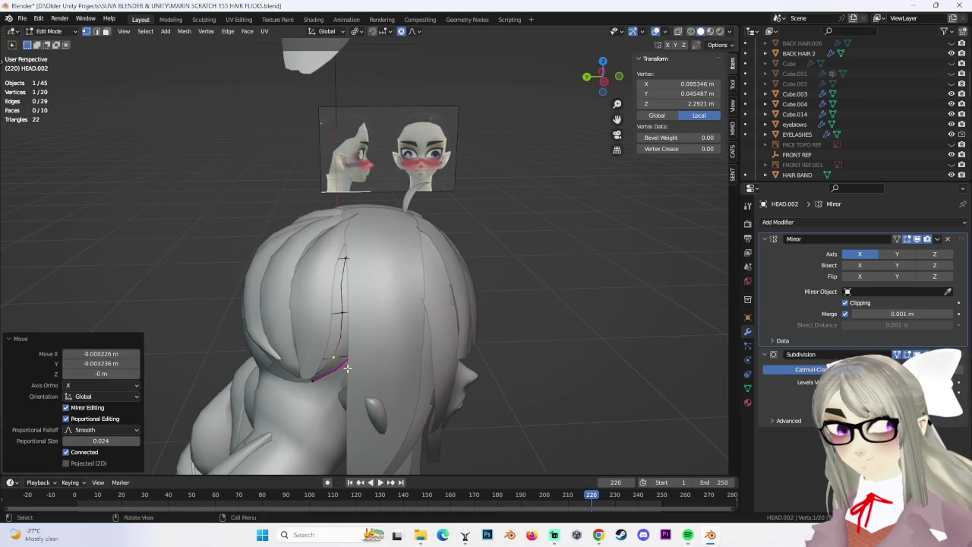
# Deselect all, return to Object Mode, and select the HAIR BANGS.010 strand.
pyautogui.moveTo(405, 324)
pyautogui.mouseDown(button='middle')
pyautogui.moveTo(522, 286)
pyautogui.moveTo(409, 280)
pyautogui.moveTo(83, 52)
pyautogui.mouseUp(button='middle')
pyautogui.click(523, 287)
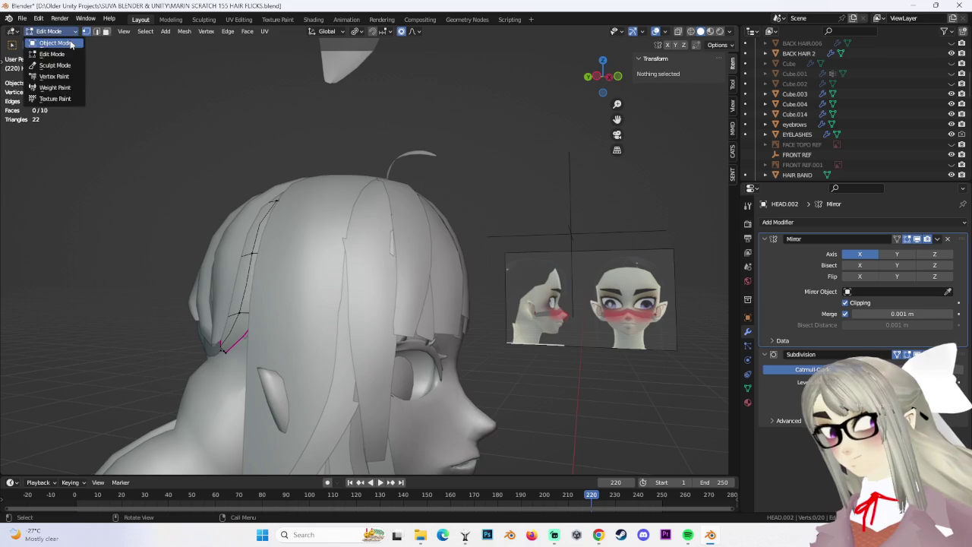
pyautogui.click(72, 43)
pyautogui.moveTo(357, 228); pyautogui.dragTo(389, 243, button='middle')
pyautogui.click(401, 247)
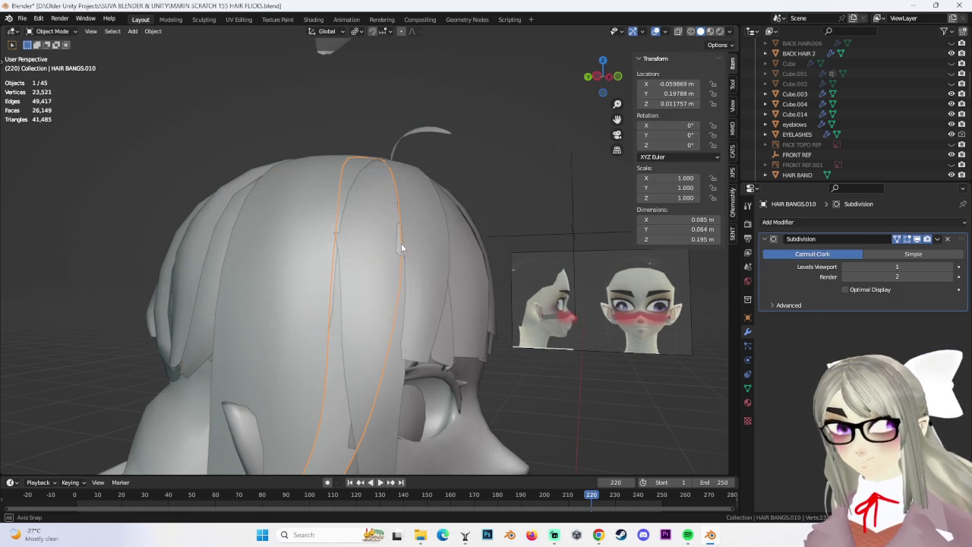
pyautogui.scroll(3, 400, 246)
pyautogui.scroll(3, 440, 242)
pyautogui.scroll(-3, 422, 289)
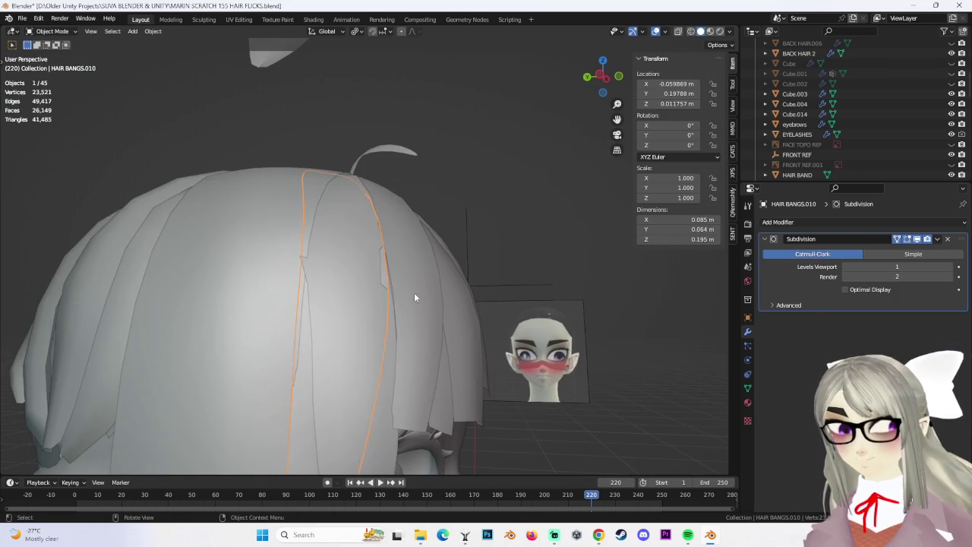
pyautogui.moveTo(396, 276); pyautogui.dragTo(364, 307, button='middle')
pyautogui.click(364, 307)
pyautogui.scroll(-1, 429, 308)
pyautogui.click(429, 308)
pyautogui.moveTo(429, 309); pyautogui.dragTo(480, 292, button='middle')
pyautogui.scroll(2, 860, 124)
pyautogui.scroll(2, 883, 137)
pyautogui.scroll(2, 890, 134)
pyautogui.scroll(2, 894, 130)
pyautogui.scroll(-2, 908, 129)
pyautogui.scroll(-2, 903, 134)
pyautogui.scroll(-2, 901, 132)
pyautogui.scroll(-2, 904, 132)
pyautogui.scroll(2, 907, 129)
pyautogui.click(532, 190)
pyautogui.moveTo(532, 190)
pyautogui.mouseDown(button='middle')
pyautogui.moveTo(346, 145)
pyautogui.moveTo(325, 180)
pyautogui.moveTo(504, 256)
pyautogui.moveTo(328, 279)
pyautogui.moveTo(501, 304)
pyautogui.moveTo(369, 231)
pyautogui.mouseUp(button='middle')
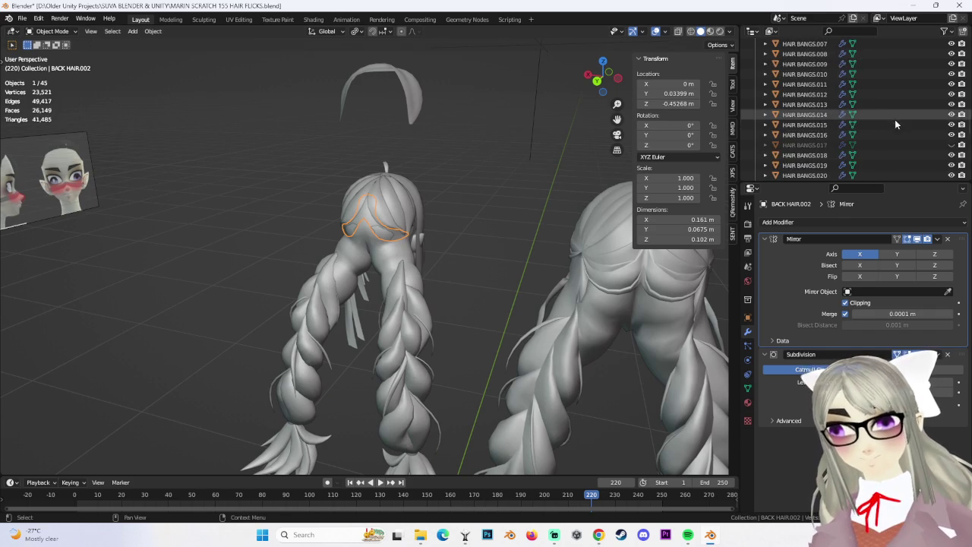
pyautogui.scroll(5, 909, 123)
# Hide BACK HAIR.002 with H and select the HEAD.003 mesh.
pyautogui.scroll(5, 889, 152)
pyautogui.press('h')
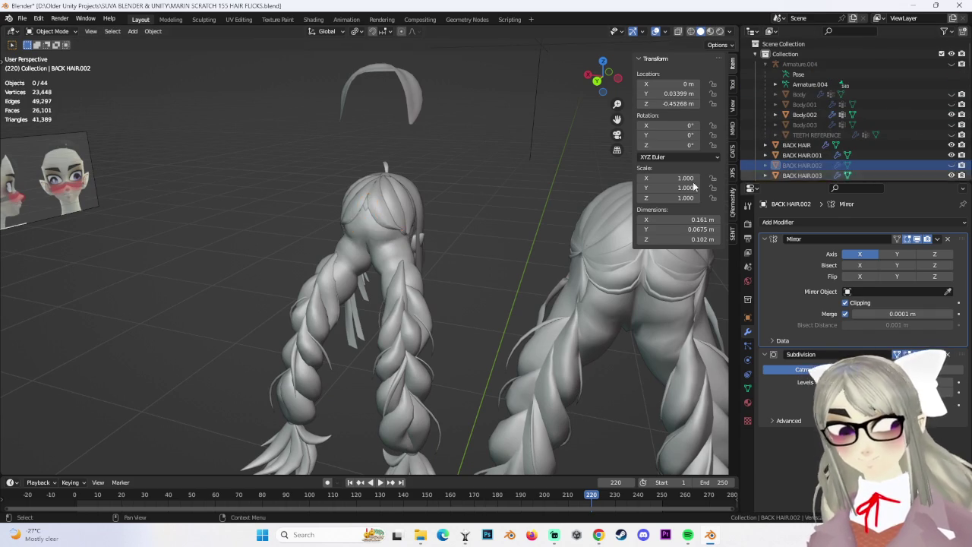
pyautogui.moveTo(456, 213); pyautogui.dragTo(407, 205, button='middle')
pyautogui.scroll(5, 453, 168)
pyautogui.click(471, 189)
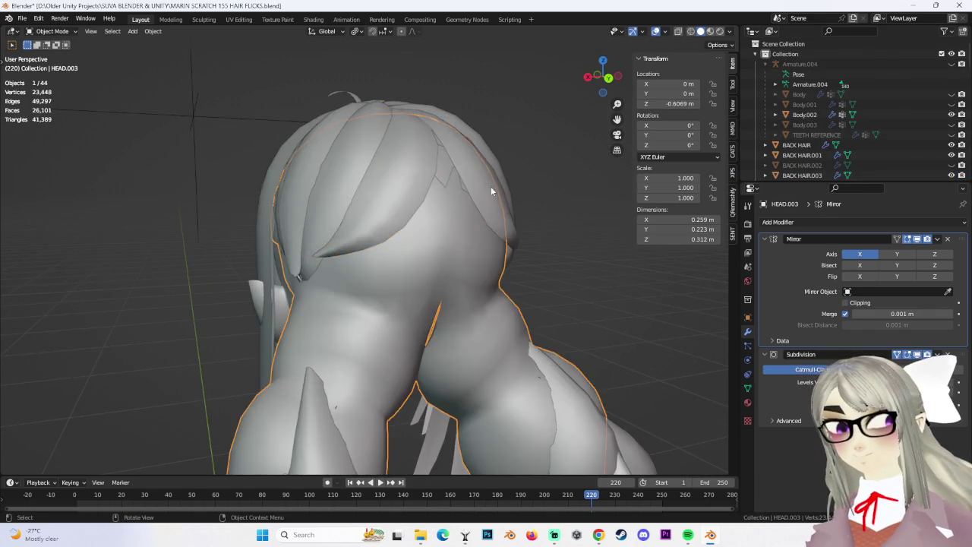
pyautogui.moveTo(471, 190); pyautogui.dragTo(401, 215, button='middle')
# Hide HEAD.003 using its eye icon in the Outliner.
pyautogui.scroll(-4, 875, 161)
pyautogui.scroll(-1, 876, 162)
pyautogui.scroll(-1, 854, 146)
pyautogui.scroll(-1, 866, 145)
pyautogui.scroll(-2, 877, 137)
pyautogui.scroll(-6, 885, 138)
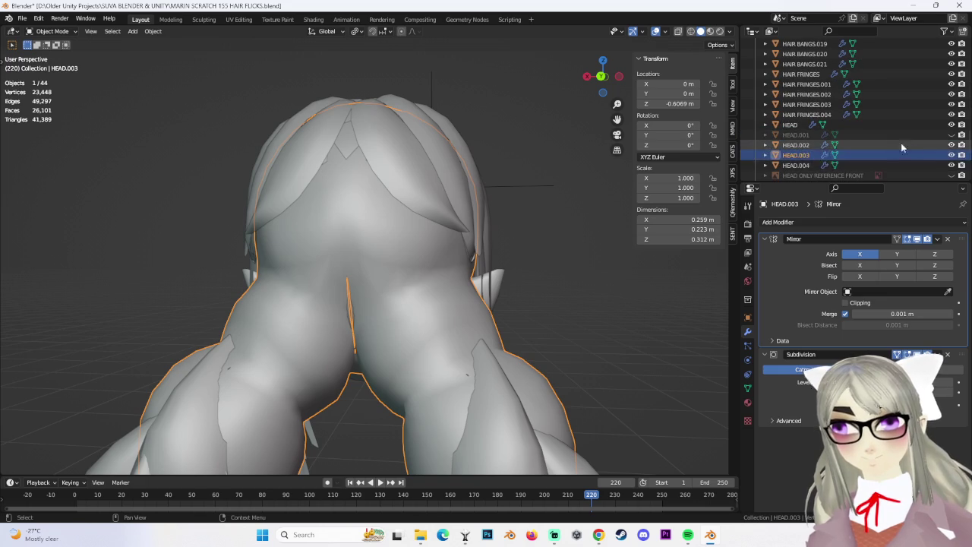
pyautogui.click(952, 155)
# Select the BACK HAIR.003 chunk from a back view of the head.
pyautogui.click(390, 240)
pyautogui.moveTo(391, 239)
pyautogui.mouseDown(button='middle')
pyautogui.moveTo(509, 220)
pyautogui.moveTo(609, 253)
pyautogui.moveTo(424, 230)
pyautogui.moveTo(448, 133)
pyautogui.mouseUp(button='middle')
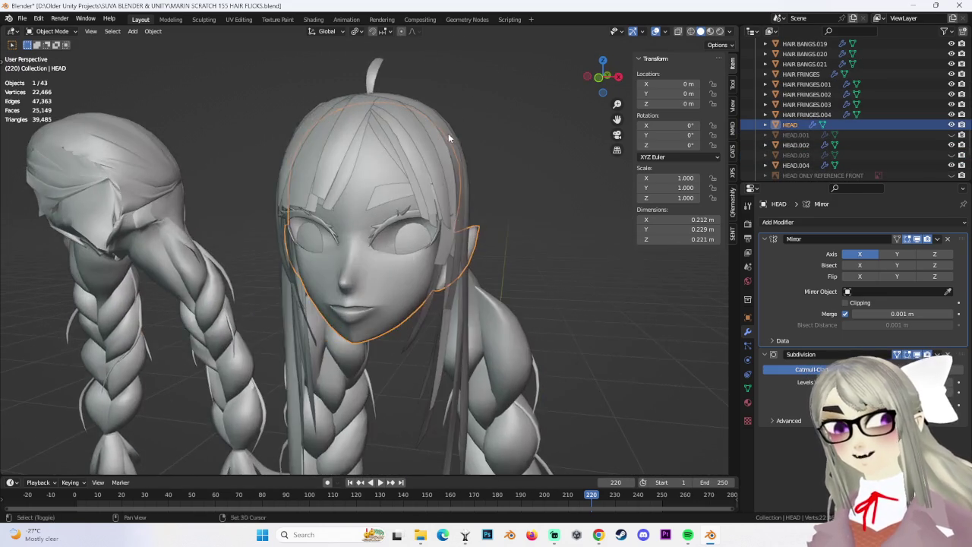
pyautogui.scroll(-1, 448, 133)
pyautogui.click(437, 196)
pyautogui.moveTo(437, 196)
pyautogui.mouseDown(button='middle')
pyautogui.moveTo(492, 220)
pyautogui.moveTo(421, 211)
pyautogui.moveTo(372, 227)
pyautogui.moveTo(383, 215)
pyautogui.mouseUp(button='middle')
pyautogui.click(382, 215)
pyautogui.moveTo(518, 183)
pyautogui.mouseDown(button='middle')
pyautogui.moveTo(395, 247)
pyautogui.moveTo(379, 193)
pyautogui.moveTo(403, 213)
pyautogui.moveTo(383, 199)
pyautogui.mouseUp(button='middle')
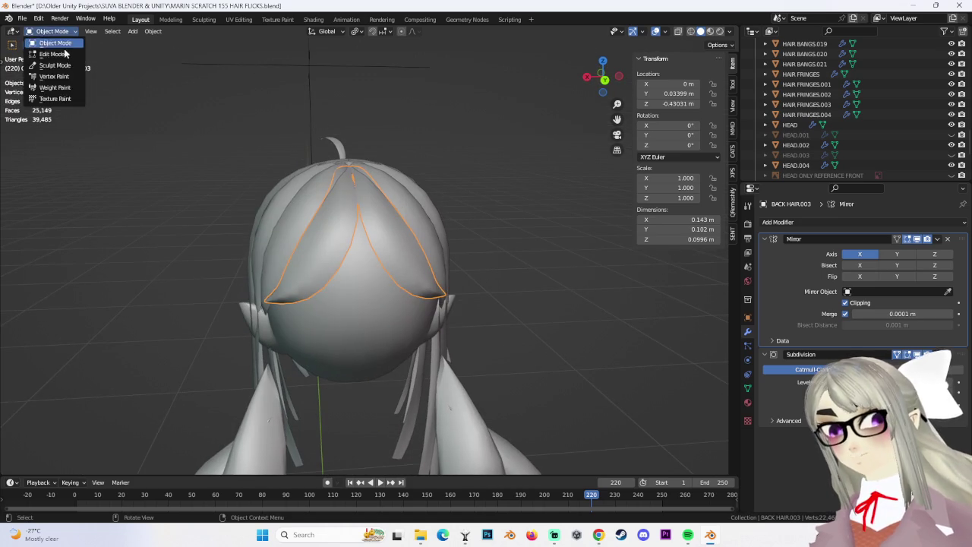
# In Edit Mode, nudge BACK HAIR.003's top vertex slightly upward.
pyautogui.click(52, 54)
pyautogui.moveTo(351, 158); pyautogui.dragTo(352, 154)
pyautogui.hotkey('ctrl', 'z')
pyautogui.click(366, 168)
pyautogui.moveTo(366, 169)
pyautogui.mouseDown(button='middle')
pyautogui.moveTo(324, 229)
pyautogui.moveTo(426, 220)
pyautogui.moveTo(506, 188)
pyautogui.moveTo(561, 208)
pyautogui.moveTo(456, 197)
pyautogui.moveTo(449, 188)
pyautogui.moveTo(469, 168)
pyautogui.moveTo(578, 183)
pyautogui.moveTo(484, 216)
pyautogui.moveTo(490, 208)
pyautogui.mouseUp(button='middle')
pyautogui.click(358, 243)
pyautogui.click(506, 188)
pyautogui.scroll(4, 443, 196)
pyautogui.scroll(-5, 442, 196)
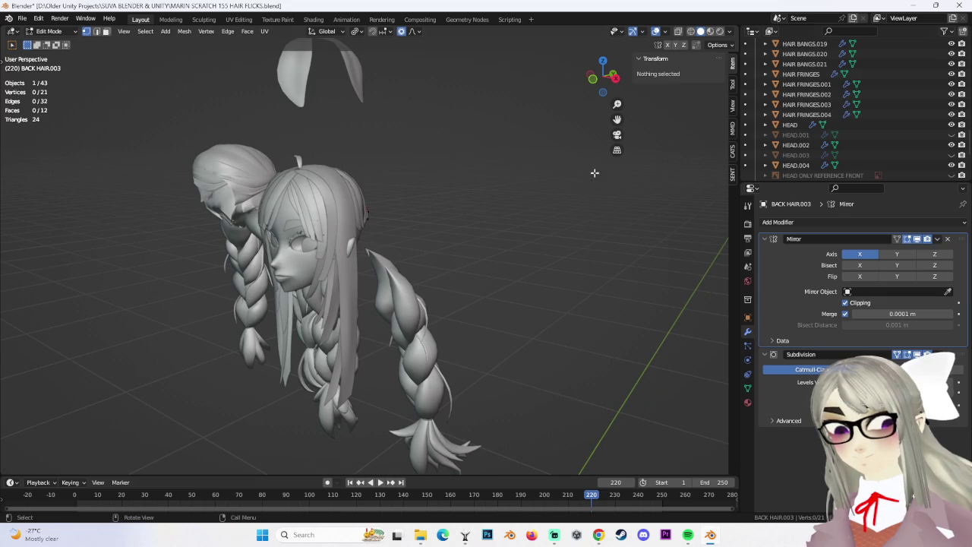
# Hide Cube and show the Cube.001 body mesh in the Outliner.
pyautogui.scroll(-1, 852, 128)
pyautogui.scroll(-1, 910, 155)
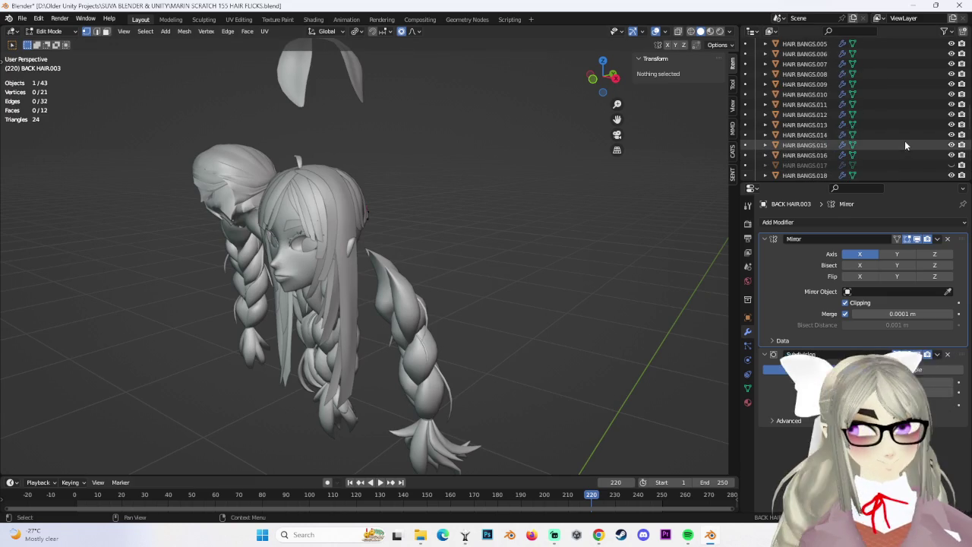
pyautogui.scroll(5, 911, 144)
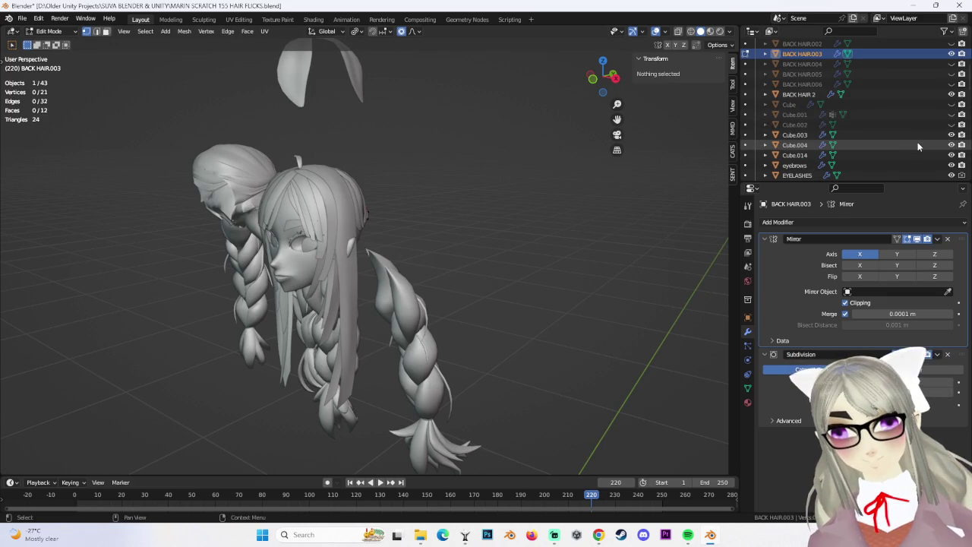
pyautogui.moveTo(494, 217); pyautogui.dragTo(519, 212, button='middle')
pyautogui.click(951, 104)
pyautogui.click(951, 115)
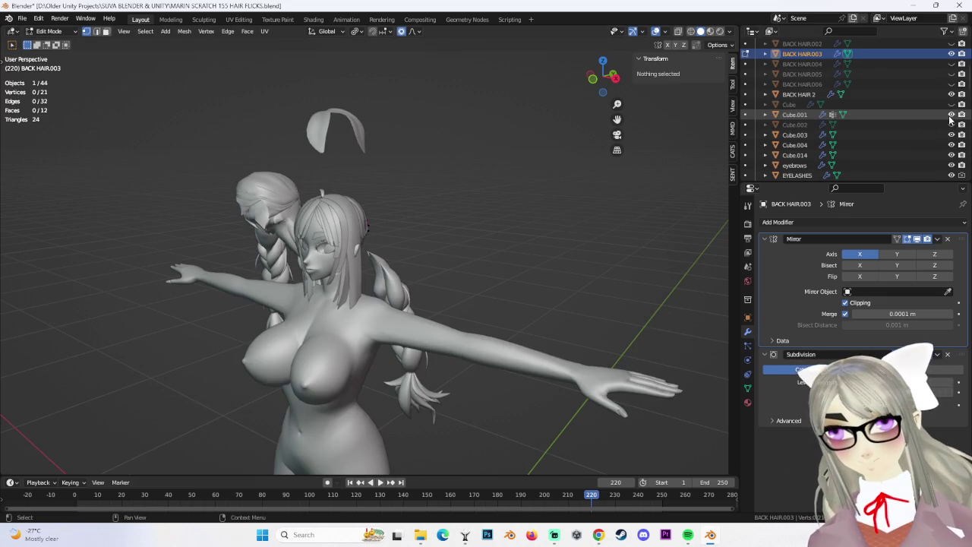
pyautogui.moveTo(578, 186); pyautogui.dragTo(454, 192, button='middle')
pyautogui.moveTo(443, 298)
pyautogui.mouseDown(button='middle')
pyautogui.moveTo(450, 189)
pyautogui.moveTo(464, 161)
pyautogui.moveTo(456, 269)
pyautogui.moveTo(461, 167)
pyautogui.moveTo(471, 163)
pyautogui.moveTo(499, 272)
pyautogui.moveTo(450, 213)
pyautogui.moveTo(370, 250)
pyautogui.mouseUp(button='middle')
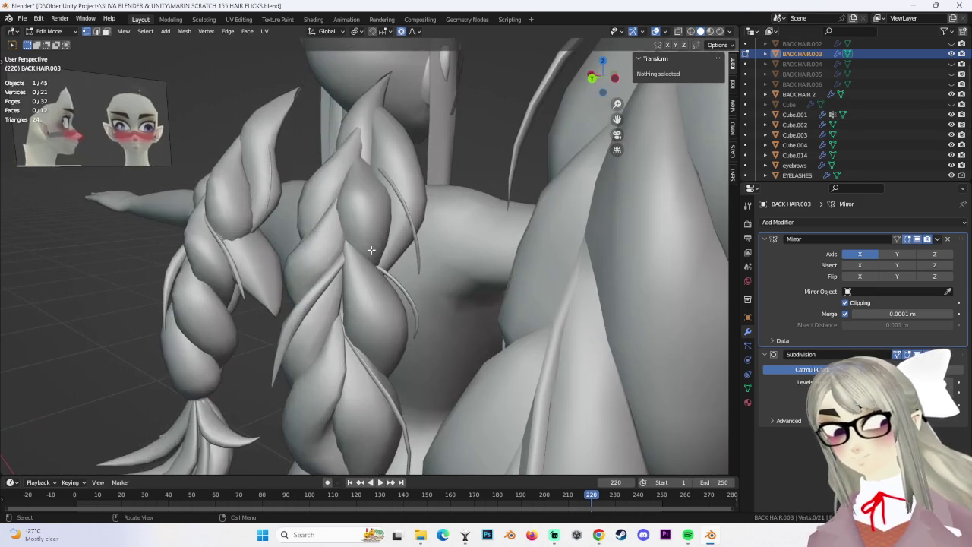
# Return to Object Mode and right-click the small Cube.002 object.
pyautogui.click(56, 44)
pyautogui.click(261, 267)
pyautogui.rightClick(261, 268)
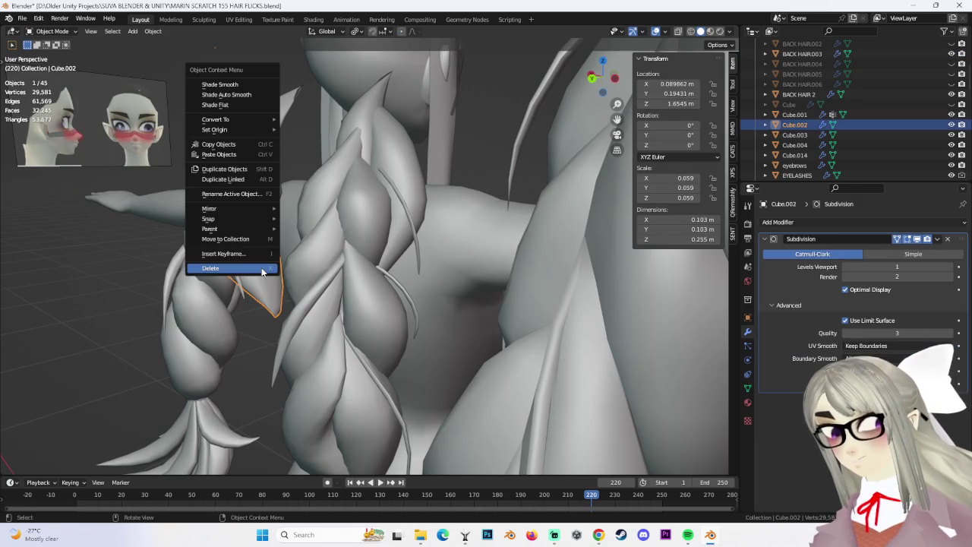
# Delete the Cube.002 object through its context menu.
pyautogui.click(265, 268)
pyautogui.scroll(-5, 468, 217)
pyautogui.moveTo(468, 216); pyautogui.dragTo(585, 203, button='middle')
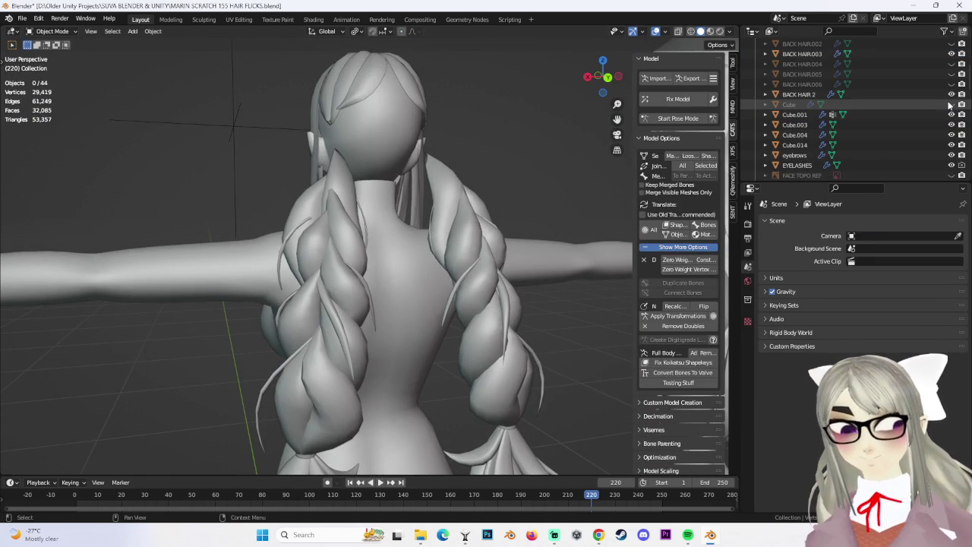
# Delete the Cube object from the Outliner, then select FACE TOPO REF.
pyautogui.click(786, 107)
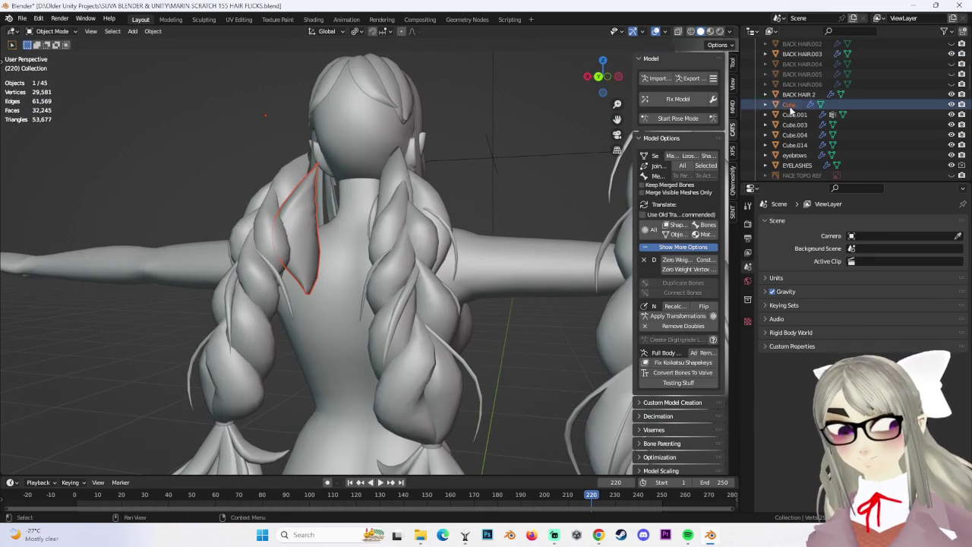
pyautogui.rightClick(791, 111)
pyautogui.click(775, 132)
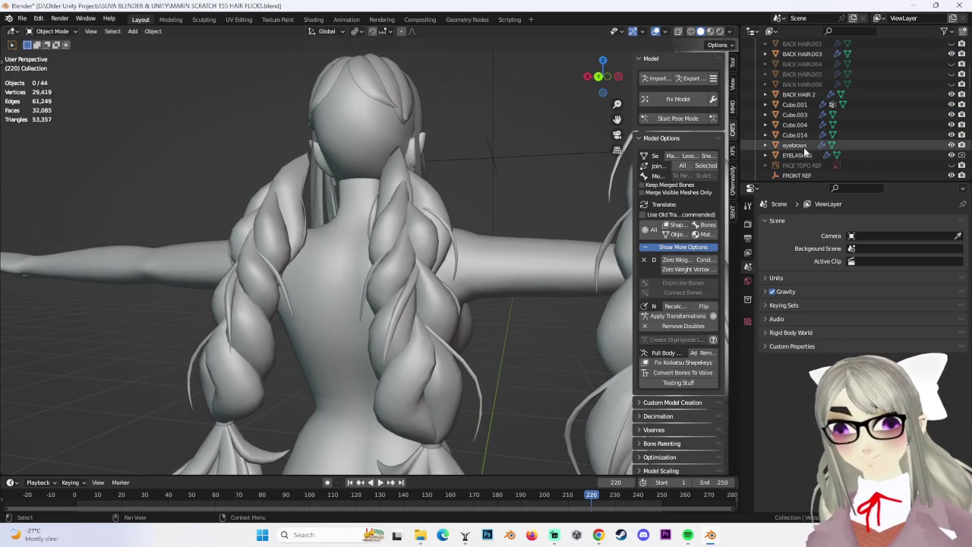
pyautogui.click(801, 165)
pyautogui.moveTo(537, 170); pyautogui.dragTo(74, 24, button='middle')
# Save As a new file named 'MARIN SCRATCH 156 TOP HAIR CHUNKIN.blend'.
pyautogui.click(23, 19)
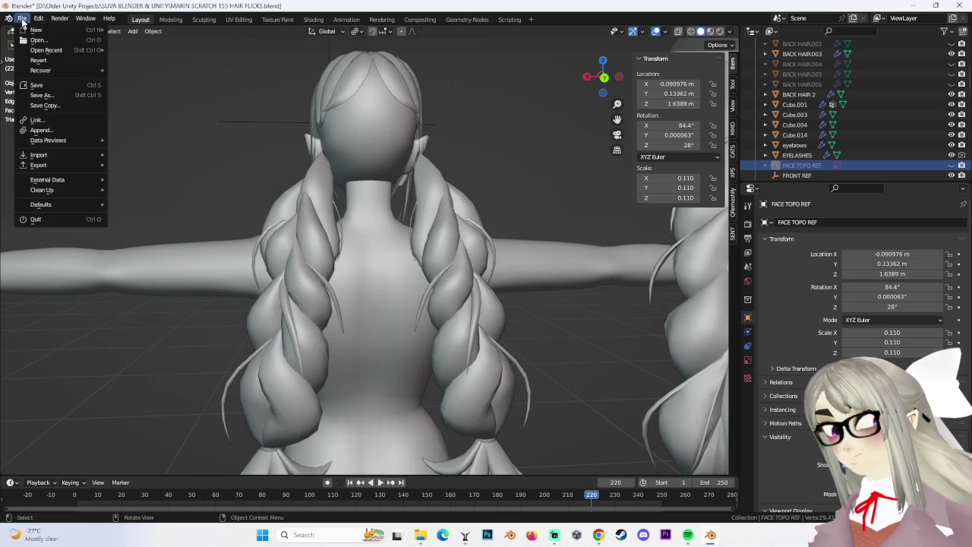
pyautogui.press('Return')
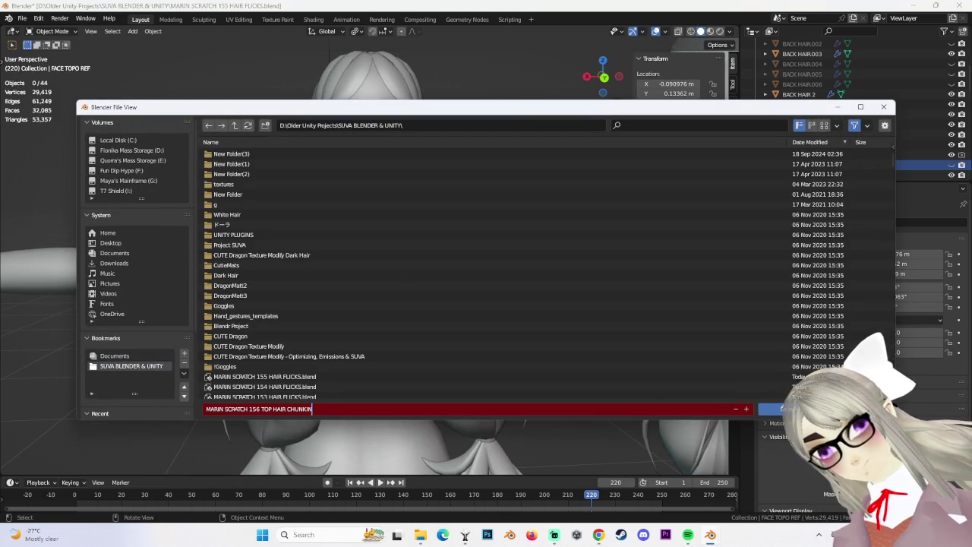
pyautogui.press('Return')
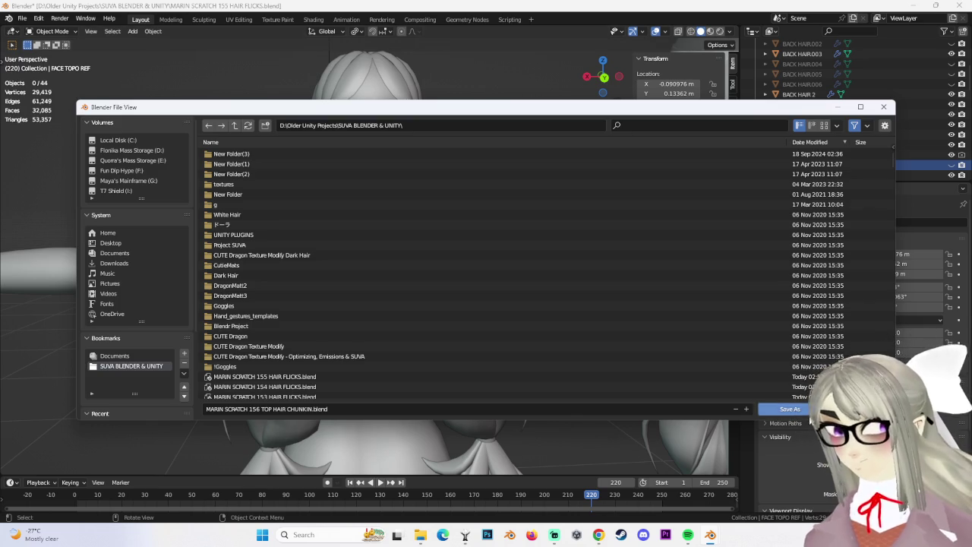
pyautogui.click(788, 409)
# Orbit around the head and select the BACK HAIR.003 strand.
pyautogui.moveTo(563, 319)
pyautogui.mouseDown(button='middle')
pyautogui.moveTo(426, 240)
pyautogui.moveTo(410, 220)
pyautogui.moveTo(384, 228)
pyautogui.moveTo(366, 210)
pyautogui.moveTo(420, 215)
pyautogui.mouseUp(button='middle')
pyautogui.click(409, 220)
pyautogui.click(420, 215)
pyautogui.moveTo(434, 248); pyautogui.dragTo(497, 208, button='middle')
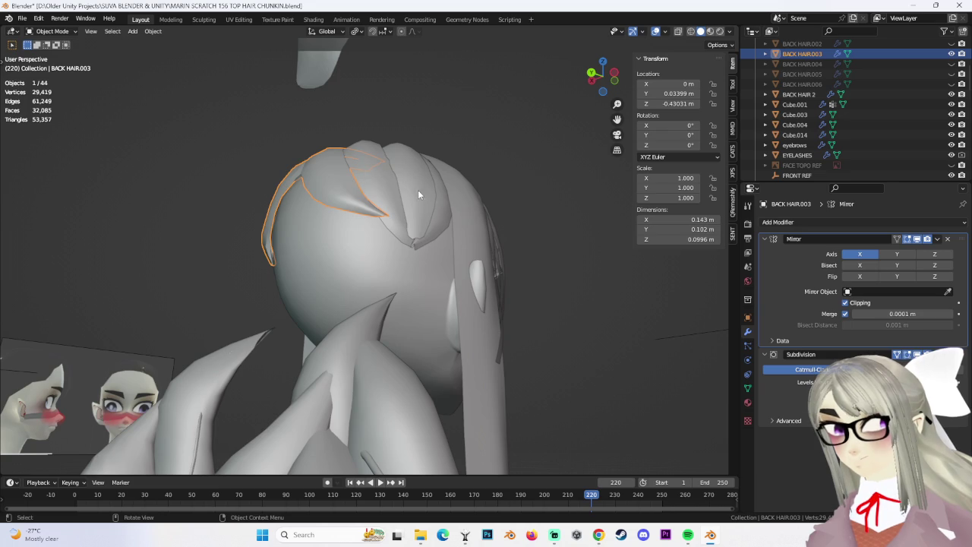
# Inspect the BACK HAIR.001, BACK HAIR.003 and braid Body.002 pieces from several angles.
pyautogui.click(422, 194)
pyautogui.moveTo(393, 233); pyautogui.dragTo(277, 118, button='middle')
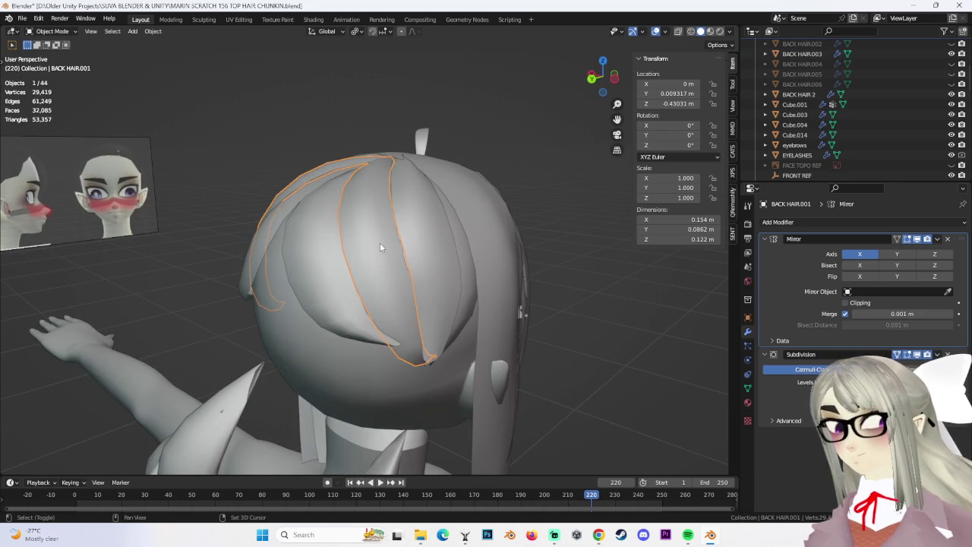
pyautogui.scroll(2, 372, 235)
pyautogui.moveTo(365, 228)
pyautogui.mouseDown(button='middle')
pyautogui.moveTo(314, 229)
pyautogui.moveTo(425, 196)
pyautogui.moveTo(466, 211)
pyautogui.moveTo(504, 270)
pyautogui.moveTo(533, 247)
pyautogui.mouseUp(button='middle')
pyautogui.click(278, 228)
pyautogui.click(577, 307)
pyautogui.click(538, 266)
pyautogui.moveTo(578, 308)
pyautogui.mouseDown(button='middle')
pyautogui.moveTo(538, 266)
pyautogui.moveTo(553, 254)
pyautogui.moveTo(586, 303)
pyautogui.moveTo(488, 291)
pyautogui.moveTo(503, 290)
pyautogui.moveTo(495, 262)
pyautogui.moveTo(399, 254)
pyautogui.moveTo(475, 284)
pyautogui.moveTo(458, 296)
pyautogui.moveTo(455, 329)
pyautogui.moveTo(495, 320)
pyautogui.moveTo(484, 307)
pyautogui.moveTo(434, 319)
pyautogui.moveTo(403, 285)
pyautogui.moveTo(448, 273)
pyautogui.moveTo(484, 244)
pyautogui.moveTo(153, 128)
pyautogui.mouseUp(button='middle')
# Select the BACK HAIR 2 strand and switch it to Edit Mode.
pyautogui.click(511, 258)
pyautogui.click(67, 31)
pyautogui.click(53, 58)
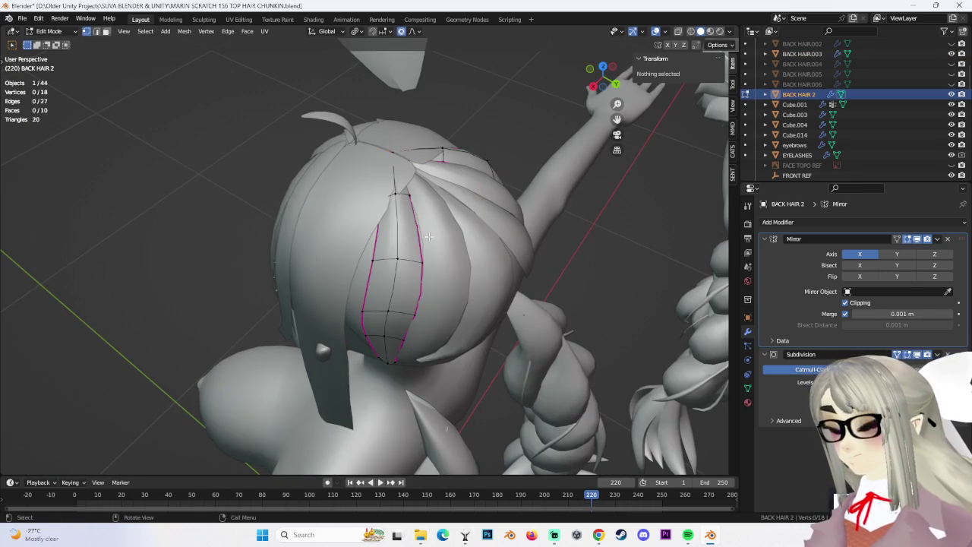
# Confirm a proportional move of a top BACK HAIR 2 vertex and cancel a second move.
pyautogui.click(457, 260)
pyautogui.moveTo(456, 260); pyautogui.dragTo(466, 238, button='middle')
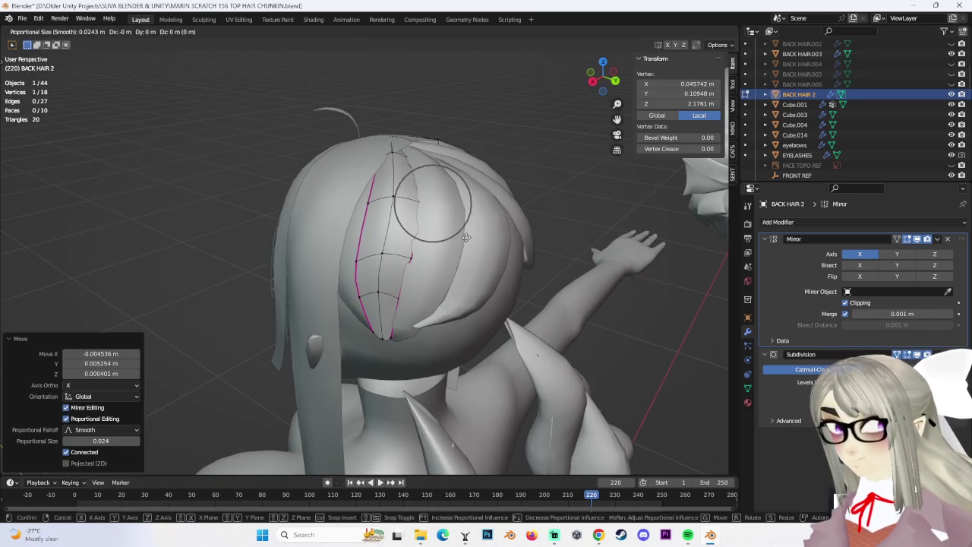
pyautogui.rightClick(468, 235)
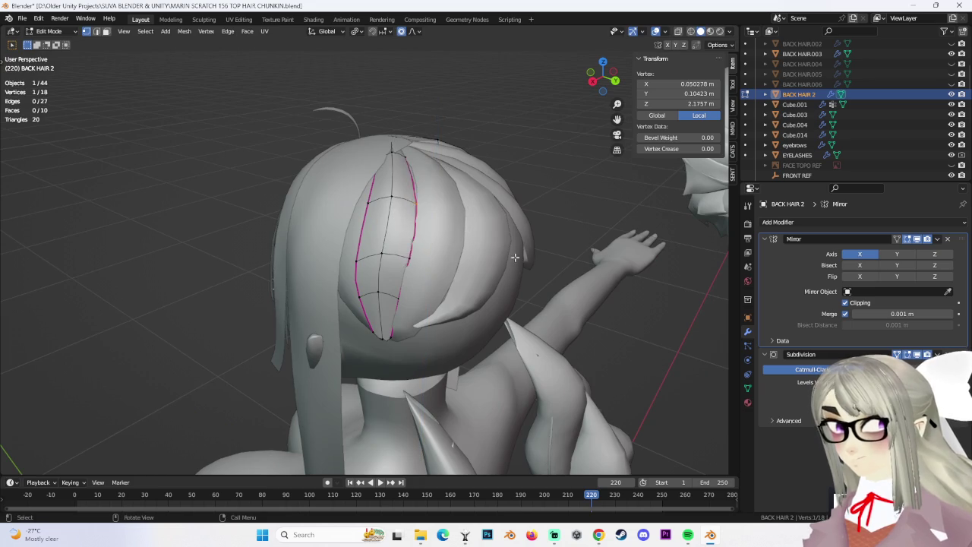
pyautogui.moveTo(520, 259); pyautogui.dragTo(28, 51, button='middle')
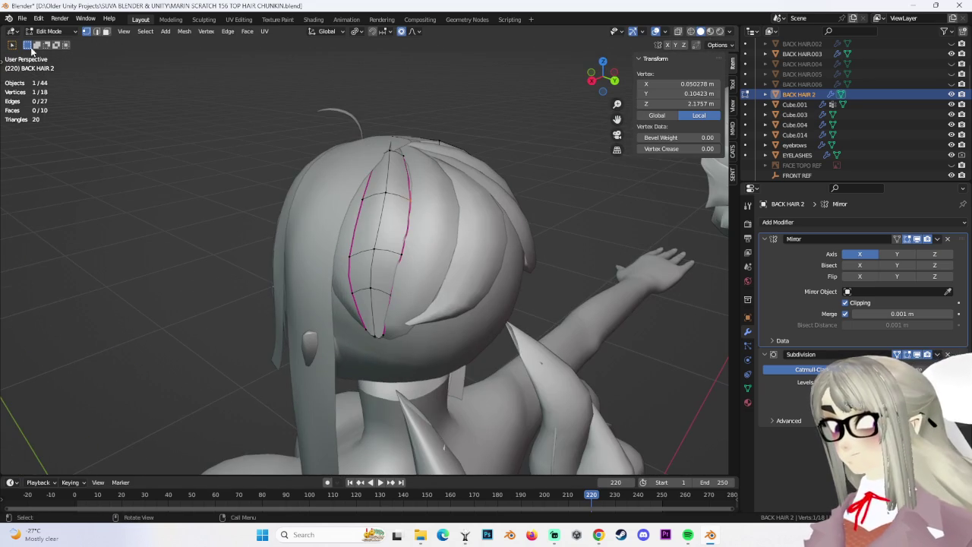
# Return to Object Mode and select the HAIR FRINGES object.
pyautogui.click(55, 43)
pyautogui.click(439, 232)
pyautogui.moveTo(440, 232)
pyautogui.mouseDown(button='middle')
pyautogui.moveTo(481, 241)
pyautogui.moveTo(419, 231)
pyautogui.mouseUp(button='middle')
pyautogui.click(320, 206)
pyautogui.moveTo(320, 206); pyautogui.dragTo(672, 170, button='middle')
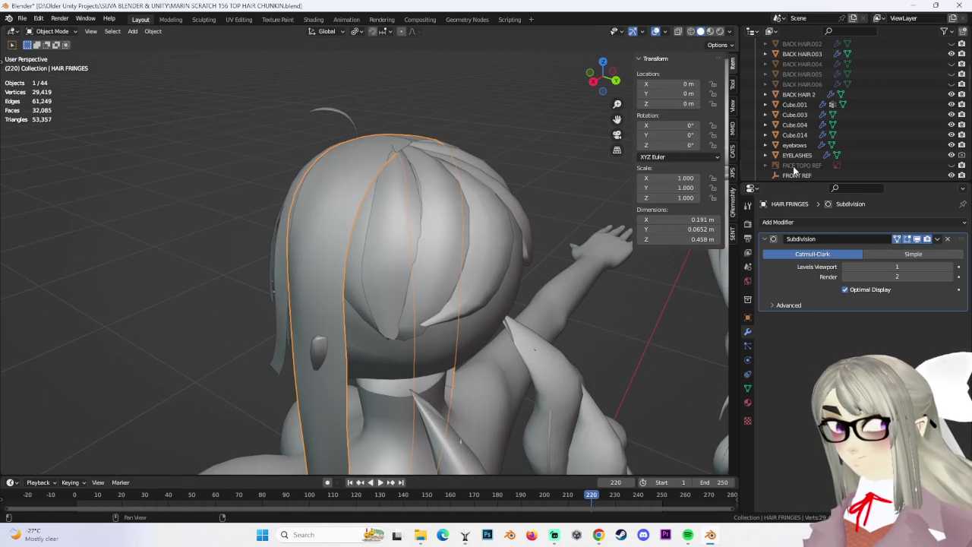
# Unhide BACK HAIR.002, reshape it with smooth falloff in Edit Mode, and return to Object Mode.
pyautogui.scroll(3, 821, 148)
pyautogui.scroll(2, 851, 129)
pyautogui.click(952, 104)
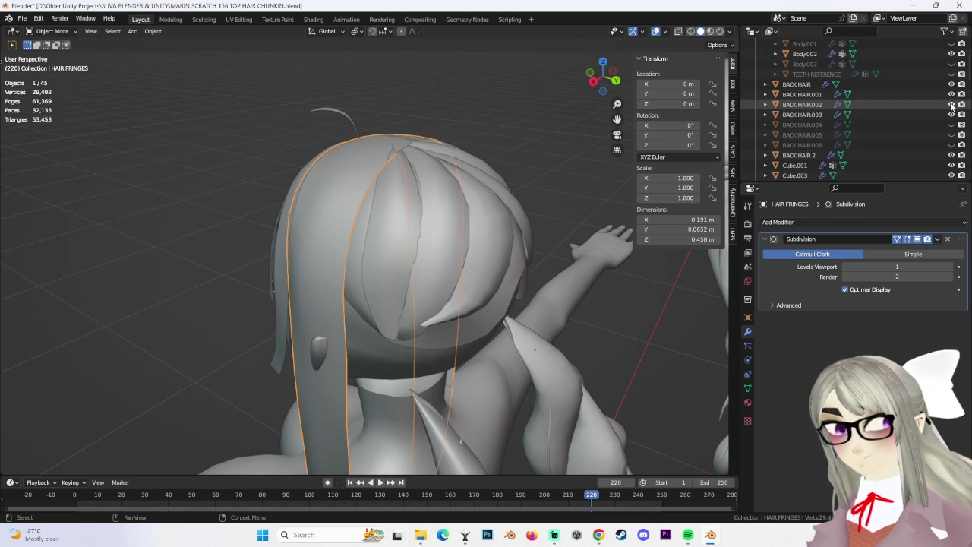
pyautogui.moveTo(460, 285); pyautogui.dragTo(383, 225, button='middle')
pyautogui.click(496, 222)
pyautogui.moveTo(496, 222); pyautogui.dragTo(410, 175, button='middle')
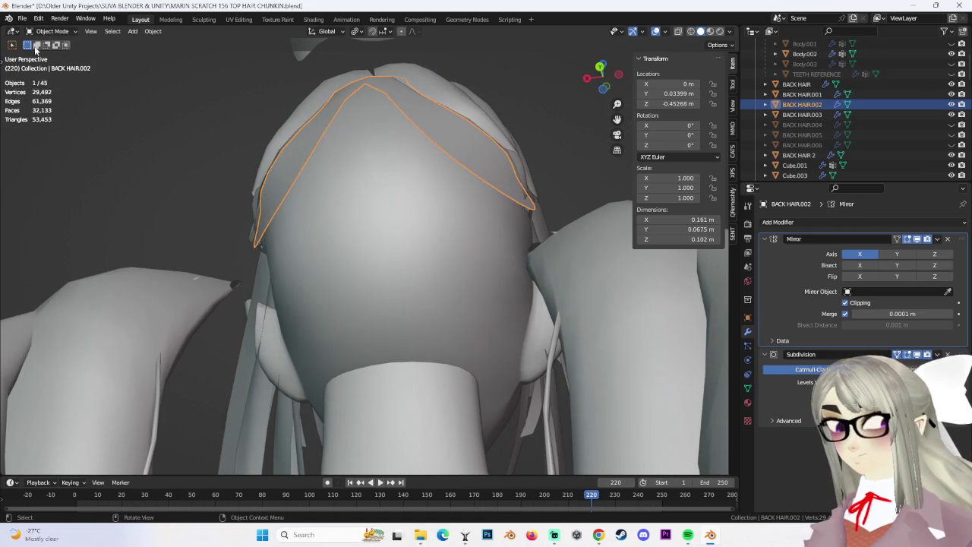
pyautogui.click(52, 54)
pyautogui.moveTo(228, 190)
pyautogui.mouseDown(button='middle')
pyautogui.moveTo(270, 146)
pyautogui.moveTo(443, 193)
pyautogui.moveTo(305, 186)
pyautogui.moveTo(204, 85)
pyautogui.mouseUp(button='middle')
pyautogui.click(292, 165)
pyautogui.click(58, 43)
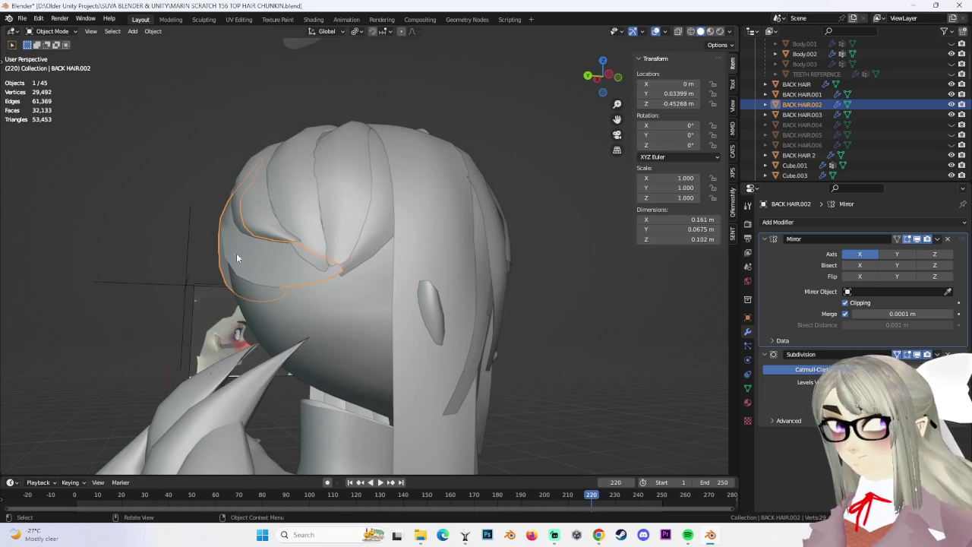
# Hide the HAIR FRINGES object in the Outliner.
pyautogui.click(383, 197)
pyautogui.moveTo(383, 198); pyautogui.dragTo(409, 209, button='middle')
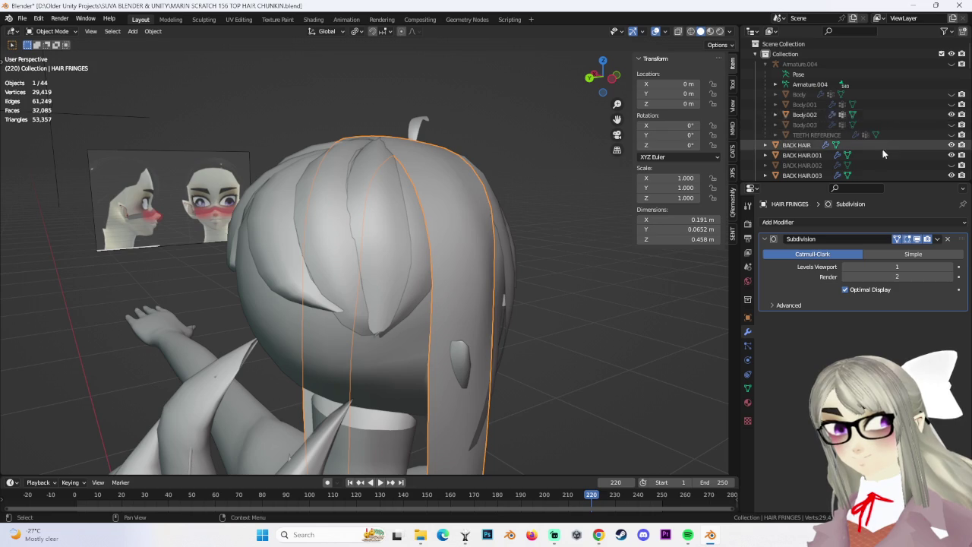
pyautogui.scroll(-5, 893, 134)
pyautogui.scroll(-2, 892, 134)
pyautogui.click(951, 74)
pyautogui.moveTo(456, 228)
pyautogui.mouseDown(button='middle')
pyautogui.moveTo(471, 216)
pyautogui.moveTo(421, 234)
pyautogui.mouseUp(button='middle')
# Duplicate the back-hair strands and lift the copies 0.229 m straight up along Z.
pyautogui.click(414, 240)
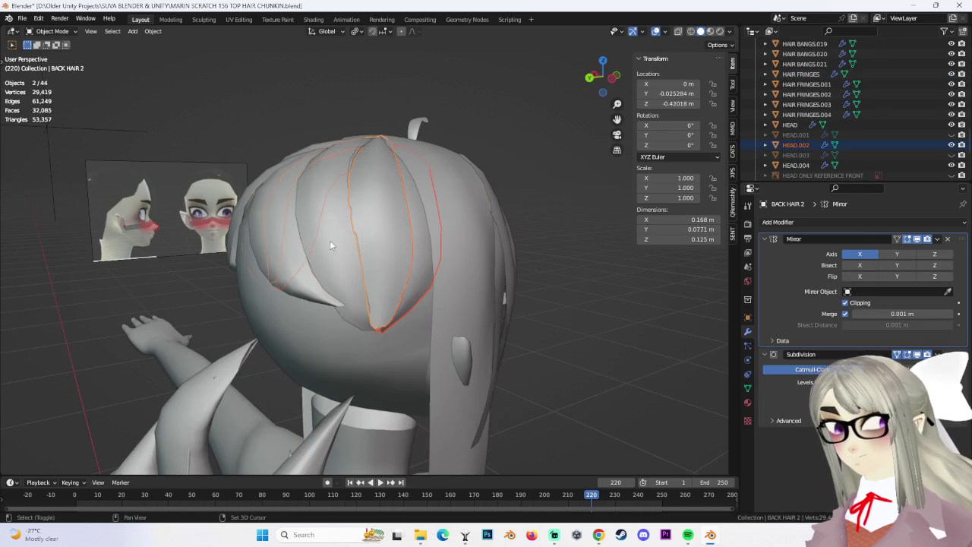
pyautogui.moveTo(352, 232); pyautogui.dragTo(451, 225, button='middle')
pyautogui.hotkey('shift', 'd')
pyautogui.press('z')
pyautogui.click(453, 268)
pyautogui.scroll(-3, 471, 263)
pyautogui.moveTo(471, 264)
pyautogui.mouseDown(button='middle')
pyautogui.moveTo(472, 196)
pyautogui.moveTo(526, 224)
pyautogui.mouseUp(button='middle')
pyautogui.click(399, 224)
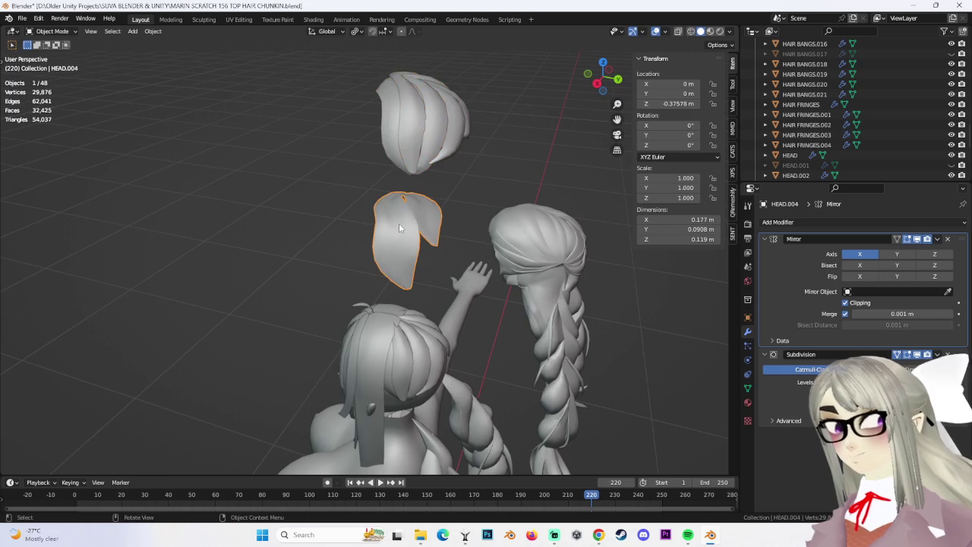
# Delete the HEAD.004 piece and the BACK HAIR 2.001 copy.
pyautogui.rightClick(399, 224)
pyautogui.click(394, 228)
pyautogui.click(427, 121)
pyautogui.moveTo(382, 138)
pyautogui.keyDown('shift'); pyautogui.mouseDown(button='middle')
pyautogui.moveTo(397, 241)
pyautogui.moveTo(434, 196)
pyautogui.moveTo(430, 221)
pyautogui.moveTo(392, 184)
pyautogui.moveTo(426, 234)
pyautogui.moveTo(487, 196)
pyautogui.moveTo(454, 202)
pyautogui.moveTo(376, 255)
pyautogui.moveTo(475, 265)
pyautogui.moveTo(274, 142)
pyautogui.mouseUp(button='middle'); pyautogui.keyUp('shift')
pyautogui.click(430, 222)
pyautogui.click(488, 196)
pyautogui.press('Delete')
# Put HEAD.005 into Edit Mode and select a vertex on its centre seam.
pyautogui.scroll(3, 452, 269)
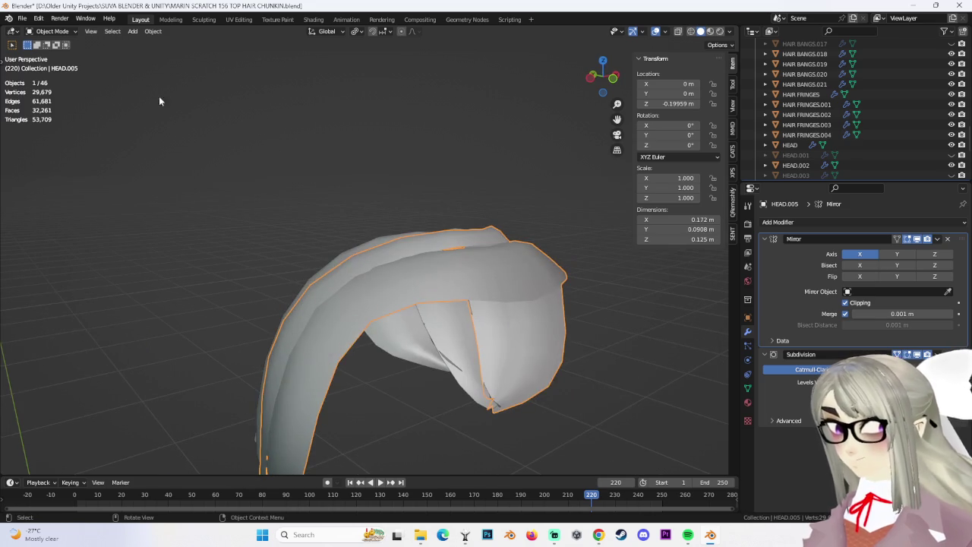
pyautogui.click(59, 55)
pyautogui.moveTo(378, 196)
pyautogui.mouseDown(button='middle')
pyautogui.moveTo(337, 190)
pyautogui.moveTo(373, 255)
pyautogui.moveTo(508, 228)
pyautogui.moveTo(520, 236)
pyautogui.mouseUp(button='middle')
pyautogui.click(373, 254)
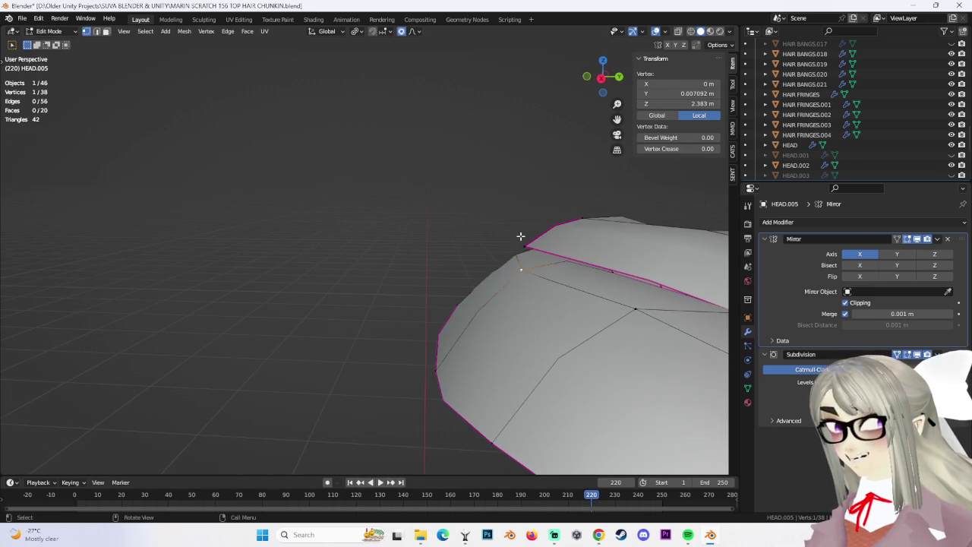
# Merge the doubled seam vertices, undoing and retrying with the At Last option.
pyautogui.scroll(1, 510, 245)
pyautogui.scroll(2, 502, 242)
pyautogui.scroll(2, 487, 236)
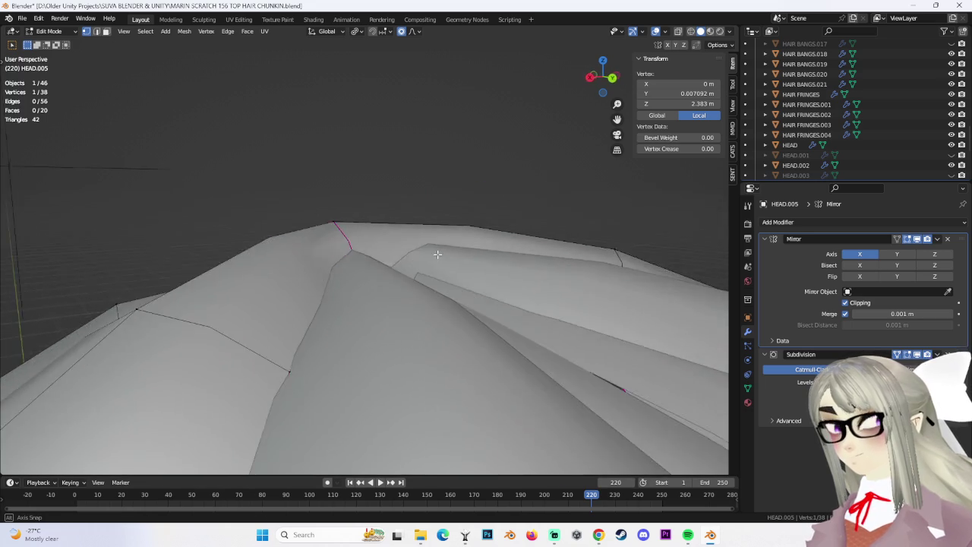
pyautogui.scroll(3, 471, 228)
pyautogui.moveTo(465, 225); pyautogui.dragTo(367, 316, button='middle')
pyautogui.moveTo(313, 258)
pyautogui.mouseDown(button='middle')
pyautogui.moveTo(396, 288)
pyautogui.moveTo(380, 269)
pyautogui.moveTo(388, 299)
pyautogui.mouseUp(button='middle')
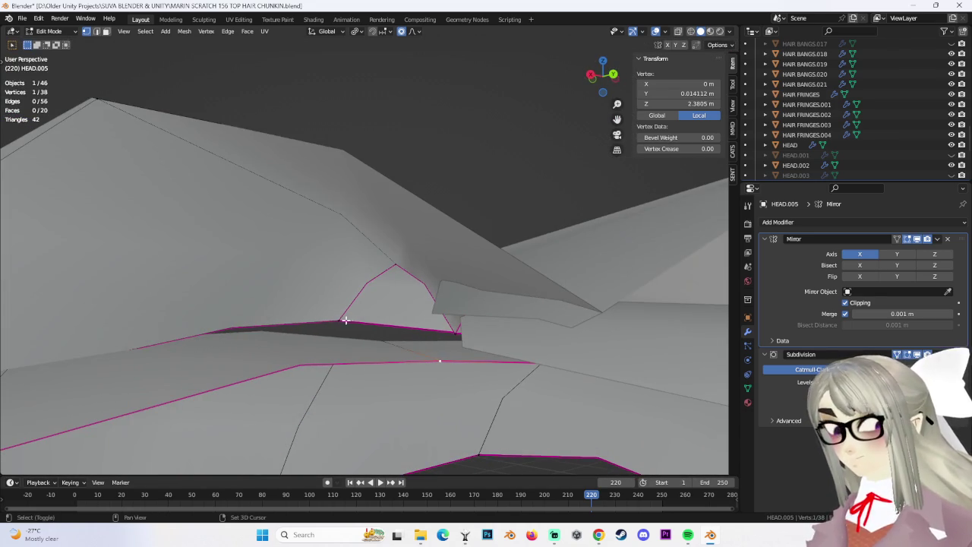
pyautogui.click(406, 313)
pyautogui.hotkey('ctrl', 'z')
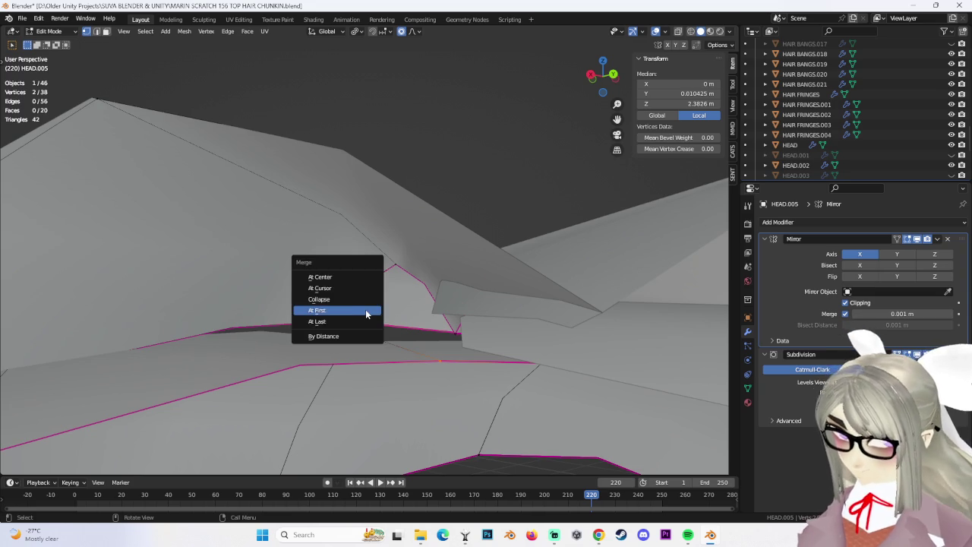
pyautogui.click(362, 322)
pyautogui.moveTo(362, 322)
pyautogui.mouseDown(button='middle')
pyautogui.moveTo(563, 295)
pyautogui.moveTo(453, 269)
pyautogui.moveTo(506, 369)
pyautogui.moveTo(454, 397)
pyautogui.moveTo(456, 357)
pyautogui.moveTo(380, 321)
pyautogui.moveTo(386, 354)
pyautogui.moveTo(364, 358)
pyautogui.mouseUp(button='middle')
# Redo the At Last merge, select another seam vertex, and turn on X-ray.
pyautogui.hotkey('ctrl', 'z')
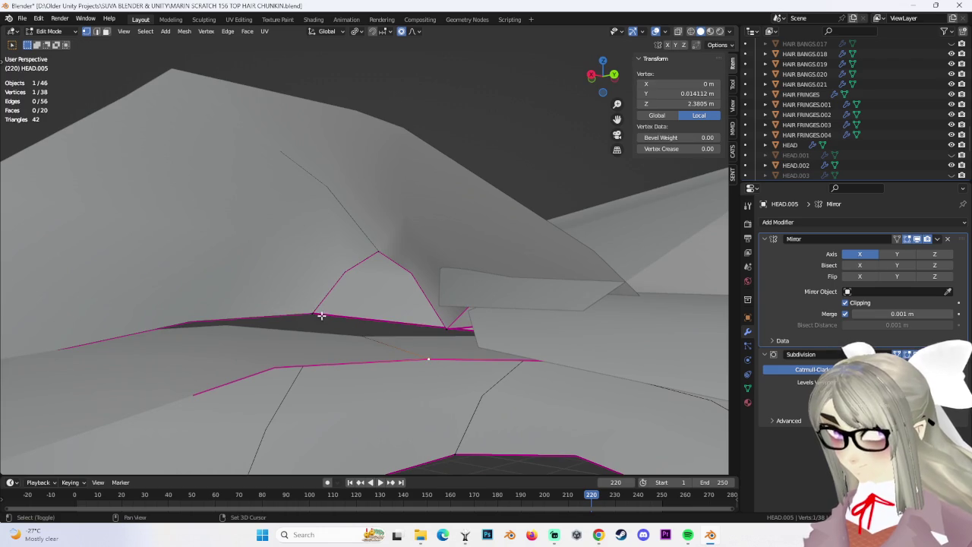
pyautogui.click(381, 333)
pyautogui.moveTo(380, 332)
pyautogui.mouseDown(button='middle')
pyautogui.moveTo(401, 341)
pyautogui.moveTo(486, 328)
pyautogui.moveTo(467, 282)
pyautogui.moveTo(594, 332)
pyautogui.moveTo(430, 303)
pyautogui.mouseUp(button='middle')
pyautogui.click(198, 189)
pyautogui.moveTo(197, 189)
pyautogui.mouseDown(button='middle')
pyautogui.moveTo(497, 321)
pyautogui.moveTo(645, 319)
pyautogui.moveTo(529, 293)
pyautogui.mouseUp(button='middle')
pyautogui.click(678, 31)
pyautogui.moveTo(528, 243); pyautogui.dragTo(501, 297, button='middle')
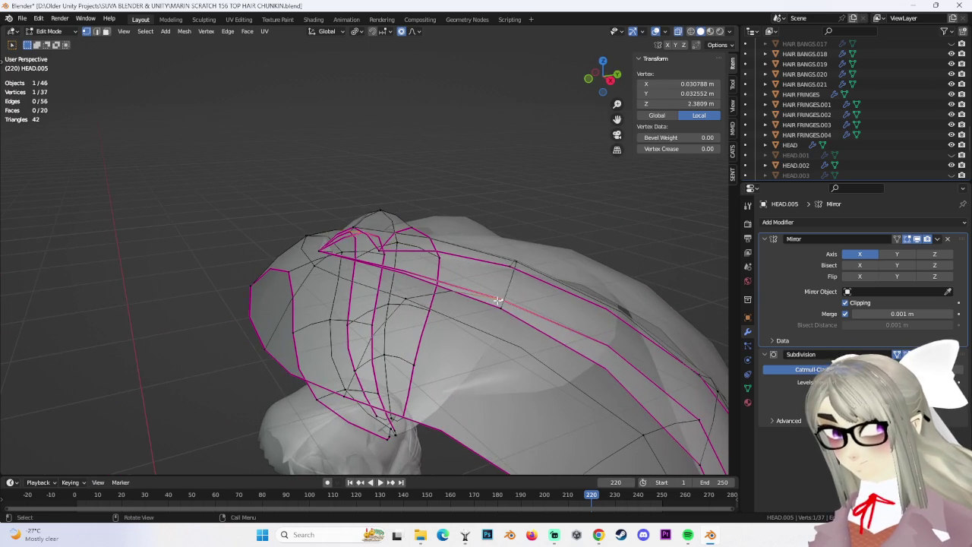
# Merge two more seam vertex pairs At Last and return to Object Mode.
pyautogui.click(566, 316)
pyautogui.moveTo(566, 316)
pyautogui.mouseDown(button='middle')
pyautogui.moveTo(504, 192)
pyautogui.moveTo(487, 289)
pyautogui.moveTo(521, 330)
pyautogui.moveTo(363, 305)
pyautogui.moveTo(431, 327)
pyautogui.mouseUp(button='middle')
pyautogui.click(431, 326)
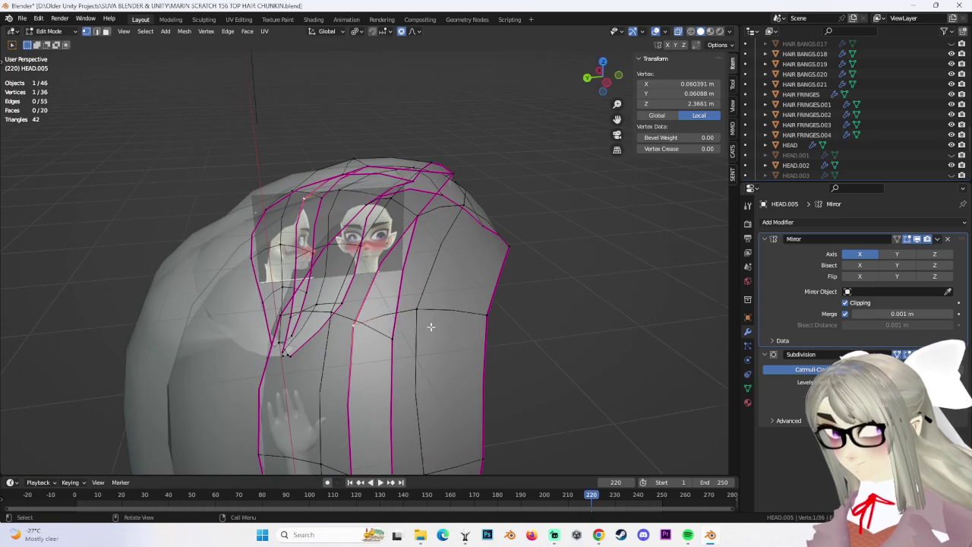
pyautogui.click(501, 324)
pyautogui.moveTo(606, 315)
pyautogui.mouseDown(button='middle')
pyautogui.moveTo(585, 344)
pyautogui.moveTo(505, 315)
pyautogui.mouseUp(button='middle')
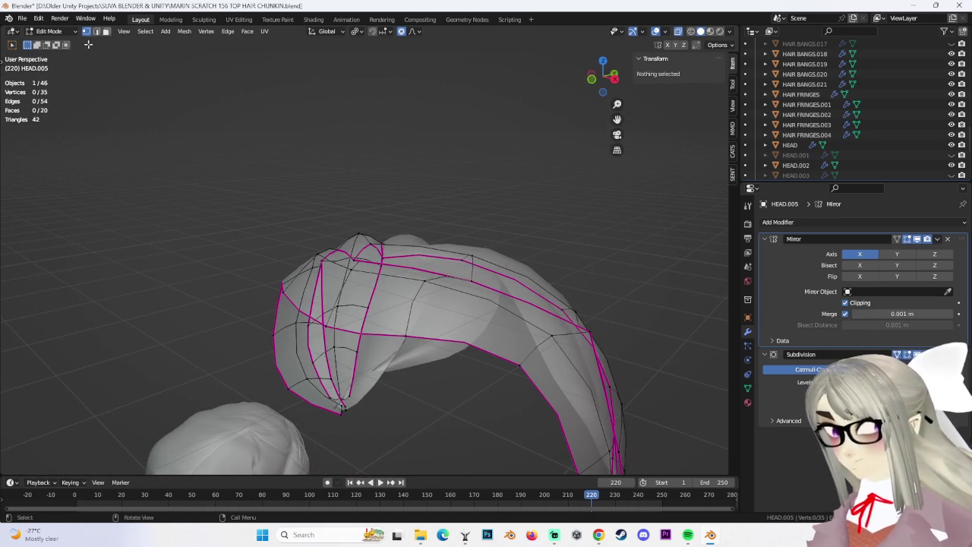
pyautogui.click(64, 47)
pyautogui.moveTo(495, 202)
pyautogui.mouseDown(button='middle')
pyautogui.moveTo(489, 246)
pyautogui.moveTo(490, 214)
pyautogui.moveTo(507, 200)
pyautogui.moveTo(477, 245)
pyautogui.moveTo(519, 229)
pyautogui.mouseUp(button='middle')
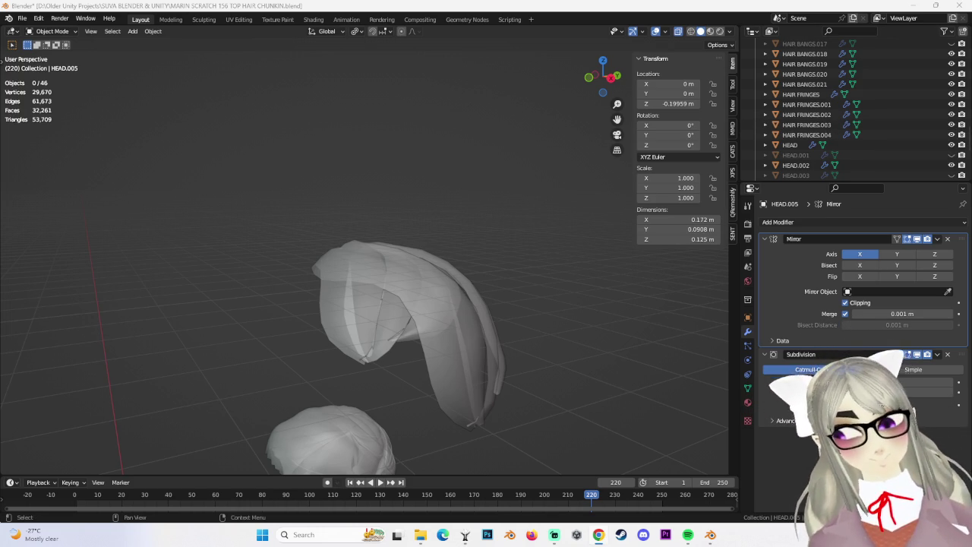
# Reselect HEAD.005 in Edit Mode and raise a top-seam vertex with smooth falloff.
pyautogui.moveTo(545, 273)
pyautogui.mouseDown(button='middle')
pyautogui.moveTo(528, 312)
pyautogui.moveTo(348, 320)
pyautogui.moveTo(401, 236)
pyautogui.moveTo(483, 258)
pyautogui.moveTo(448, 267)
pyautogui.mouseUp(button='middle')
pyautogui.click(352, 309)
pyautogui.click(481, 261)
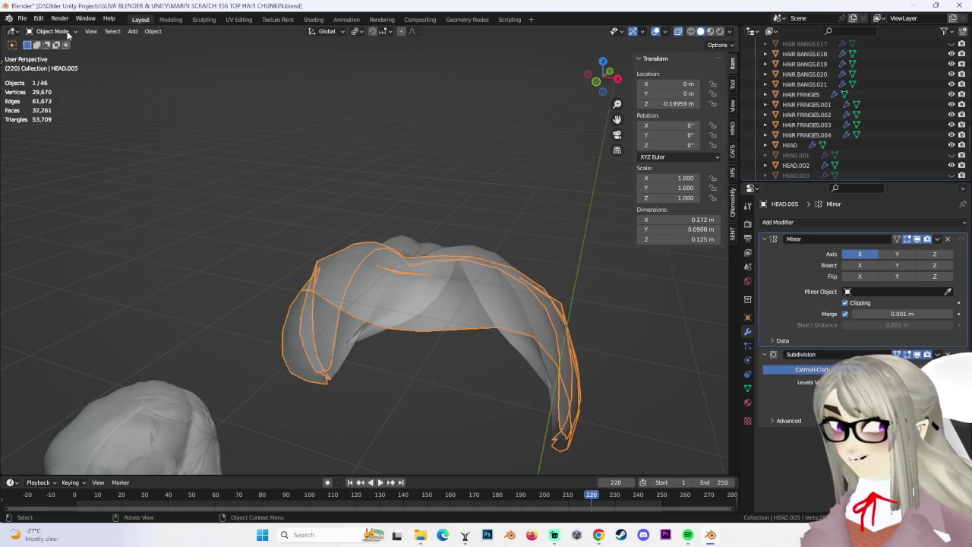
pyautogui.click(58, 54)
pyautogui.moveTo(395, 288); pyautogui.dragTo(429, 305, button='middle')
pyautogui.click(360, 282)
pyautogui.moveTo(360, 281)
pyautogui.mouseDown(button='middle')
pyautogui.moveTo(560, 289)
pyautogui.moveTo(547, 284)
pyautogui.moveTo(569, 278)
pyautogui.moveTo(426, 273)
pyautogui.moveTo(288, 239)
pyautogui.moveTo(354, 55)
pyautogui.mouseUp(button='middle')
pyautogui.click(483, 283)
# Adjust the crown vertex further, sliding it along its edge and along Y.
pyautogui.scroll(2, 426, 273)
pyautogui.scroll(2, 380, 258)
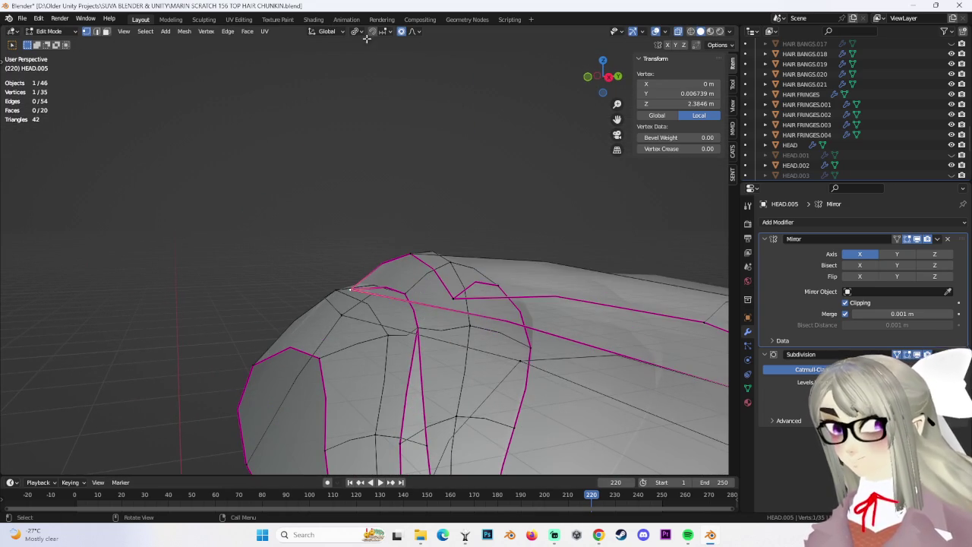
pyautogui.click(456, 121)
pyautogui.moveTo(456, 121)
pyautogui.mouseDown(button='middle')
pyautogui.moveTo(389, 187)
pyautogui.moveTo(426, 210)
pyautogui.moveTo(616, 252)
pyautogui.moveTo(391, 287)
pyautogui.moveTo(574, 261)
pyautogui.moveTo(544, 269)
pyautogui.mouseUp(button='middle')
pyautogui.click(379, 290)
pyautogui.click(357, 289)
# Nudge the vertex up, then slightly down, with Z-locked moves.
pyautogui.press('g')
pyautogui.press('z')
pyautogui.click(572, 264)
pyautogui.press('g')
pyautogui.press('z')
pyautogui.click(370, 256)
pyautogui.moveTo(370, 256); pyautogui.dragTo(414, 314, button='middle')
# Switch between Object and Edit Mode to check the chunk from above.
pyautogui.click(63, 30)
pyautogui.click(47, 43)
pyautogui.moveTo(342, 228)
pyautogui.mouseDown(button='middle')
pyautogui.moveTo(441, 261)
pyautogui.moveTo(328, 293)
pyautogui.moveTo(372, 303)
pyautogui.mouseUp(button='middle')
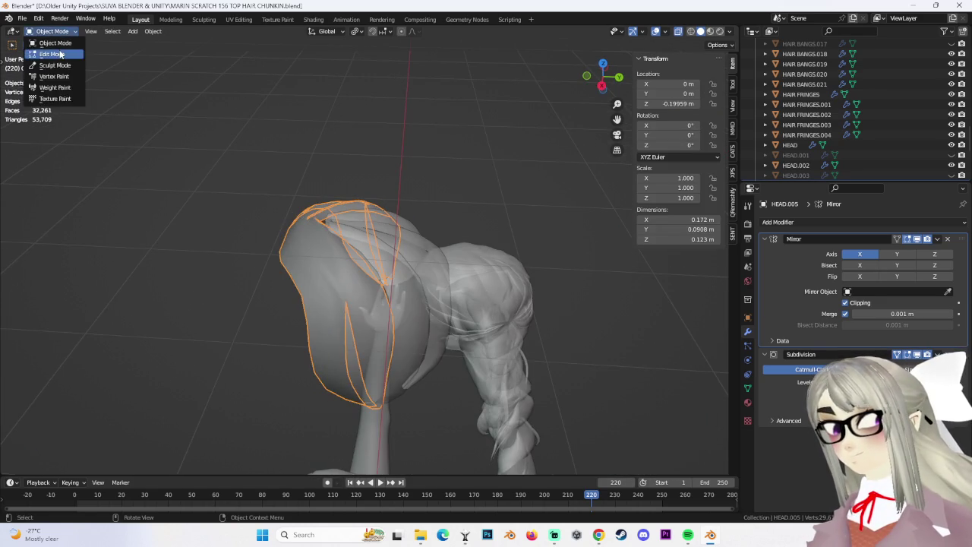
pyautogui.click(60, 53)
pyautogui.moveTo(532, 273)
pyautogui.mouseDown(button='middle')
pyautogui.moveTo(582, 284)
pyautogui.moveTo(482, 325)
pyautogui.moveTo(456, 262)
pyautogui.moveTo(461, 281)
pyautogui.moveTo(433, 299)
pyautogui.moveTo(486, 307)
pyautogui.mouseUp(button='middle')
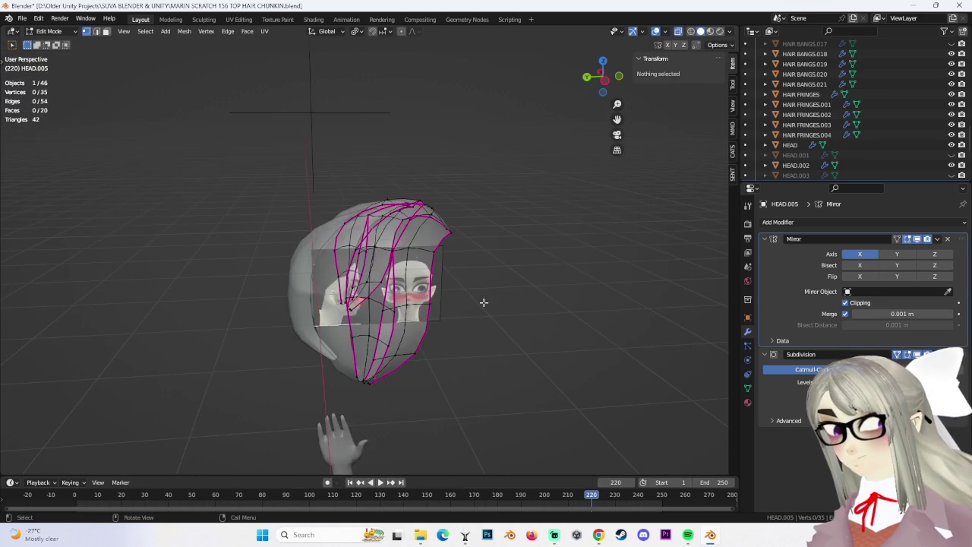
pyautogui.moveTo(669, 76)
pyautogui.mouseDown(button='middle')
pyautogui.moveTo(641, 120)
pyautogui.moveTo(499, 250)
pyautogui.moveTo(455, 259)
pyautogui.mouseUp(button='middle')
pyautogui.click(65, 42)
# Isolate HEAD.005 in local view and inspect it beside the BACK HAIR.007 strand.
pyautogui.moveTo(586, 293)
pyautogui.mouseDown(button='middle')
pyautogui.moveTo(460, 296)
pyautogui.moveTo(467, 246)
pyautogui.moveTo(508, 274)
pyautogui.moveTo(476, 284)
pyautogui.moveTo(419, 278)
pyautogui.moveTo(574, 298)
pyautogui.moveTo(537, 272)
pyautogui.mouseUp(button='middle')
pyautogui.moveTo(366, 287)
pyautogui.mouseDown(button='middle')
pyautogui.moveTo(521, 263)
pyautogui.moveTo(489, 291)
pyautogui.moveTo(395, 222)
pyautogui.moveTo(458, 307)
pyautogui.moveTo(416, 289)
pyautogui.moveTo(427, 260)
pyautogui.moveTo(394, 244)
pyautogui.moveTo(418, 345)
pyautogui.mouseUp(button='middle')
pyautogui.click(416, 284)
pyautogui.click(418, 345)
pyautogui.press('KP_Divide')
pyautogui.moveTo(535, 267)
pyautogui.mouseDown(button='middle')
pyautogui.moveTo(489, 316)
pyautogui.moveTo(512, 324)
pyautogui.mouseUp(button='middle')
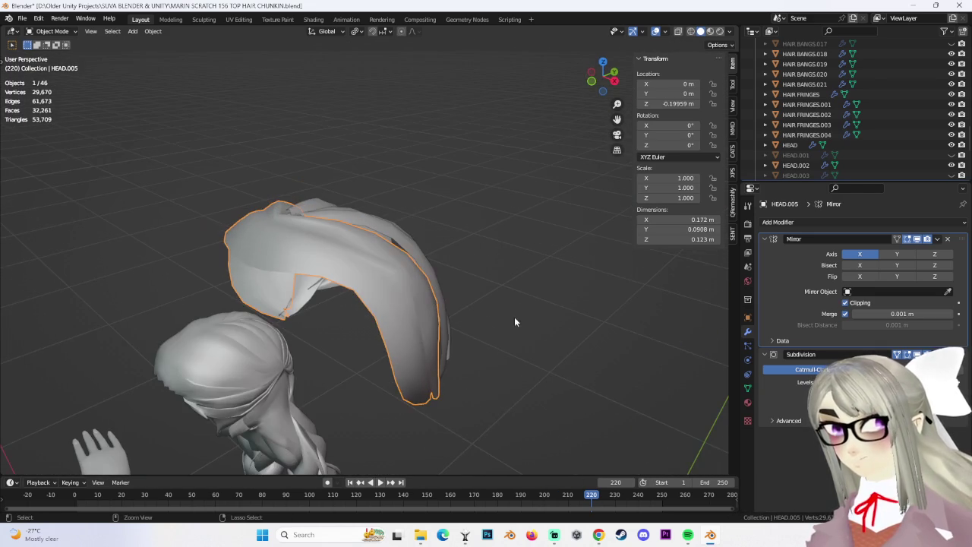
pyautogui.moveTo(452, 307)
pyautogui.mouseDown(button='middle')
pyautogui.moveTo(424, 319)
pyautogui.moveTo(487, 295)
pyautogui.mouseUp(button='middle')
pyautogui.click(565, 298)
pyautogui.scroll(2, 432, 290)
pyautogui.moveTo(566, 298)
pyautogui.mouseDown(button='middle')
pyautogui.moveTo(387, 294)
pyautogui.moveTo(361, 261)
pyautogui.moveTo(376, 294)
pyautogui.moveTo(484, 252)
pyautogui.moveTo(477, 319)
pyautogui.moveTo(449, 332)
pyautogui.moveTo(441, 297)
pyautogui.moveTo(400, 282)
pyautogui.moveTo(406, 302)
pyautogui.moveTo(326, 257)
pyautogui.mouseUp(button='middle')
pyautogui.moveTo(341, 276)
pyautogui.mouseDown(button='middle')
pyautogui.moveTo(435, 236)
pyautogui.moveTo(477, 257)
pyautogui.mouseUp(button='middle')
pyautogui.moveTo(478, 299); pyautogui.dragTo(423, 290, button='middle')
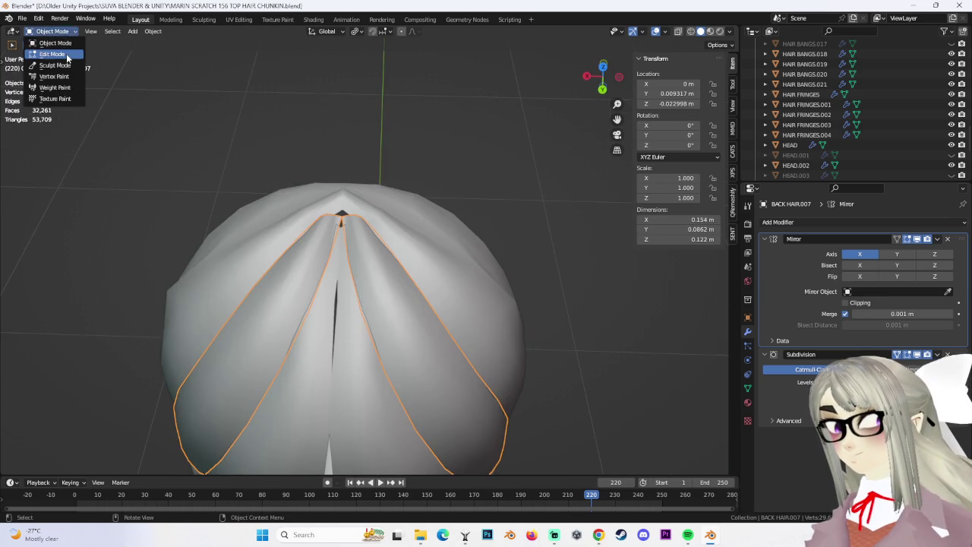
# In Edit Mode, merge the selected crown tip vertices of BACK HAIR.007 at their centre.
pyautogui.click(67, 56)
pyautogui.moveTo(341, 289)
pyautogui.mouseDown(button='middle')
pyautogui.moveTo(452, 287)
pyautogui.moveTo(385, 302)
pyautogui.mouseUp(button='middle')
pyautogui.press('m')
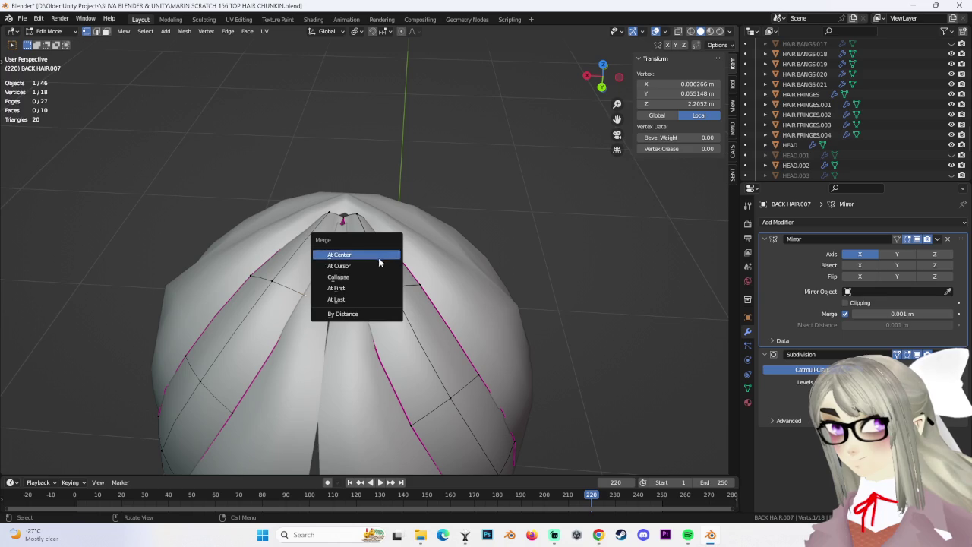
pyautogui.click(380, 263)
pyautogui.moveTo(380, 263)
pyautogui.mouseDown(button='middle')
pyautogui.moveTo(445, 263)
pyautogui.moveTo(394, 288)
pyautogui.mouseUp(button='middle')
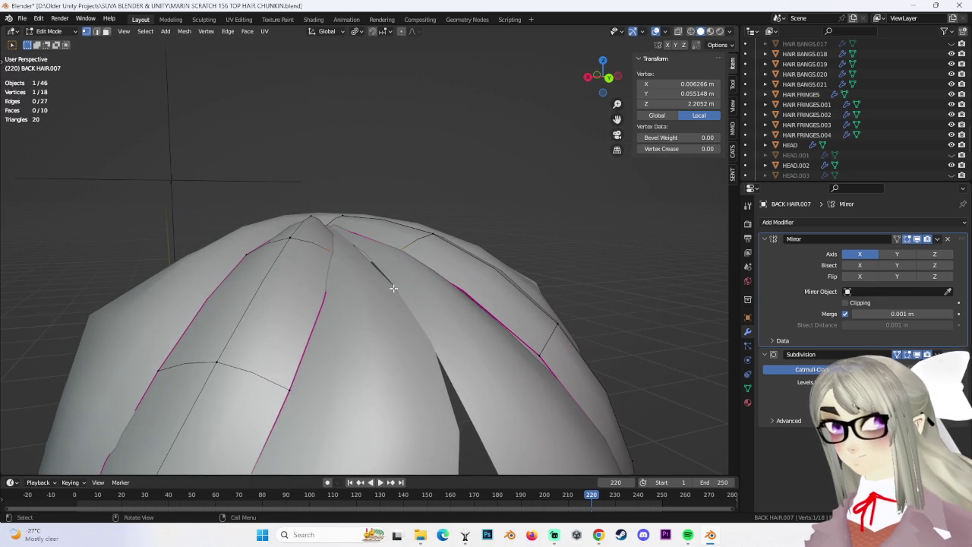
# Check the merged tip from underneath, select a tip vertex and hide the sidebar.
pyautogui.click(65, 44)
pyautogui.moveTo(326, 288)
pyautogui.mouseDown(button='middle')
pyautogui.moveTo(312, 301)
pyautogui.moveTo(308, 289)
pyautogui.mouseUp(button='middle')
pyautogui.click(53, 54)
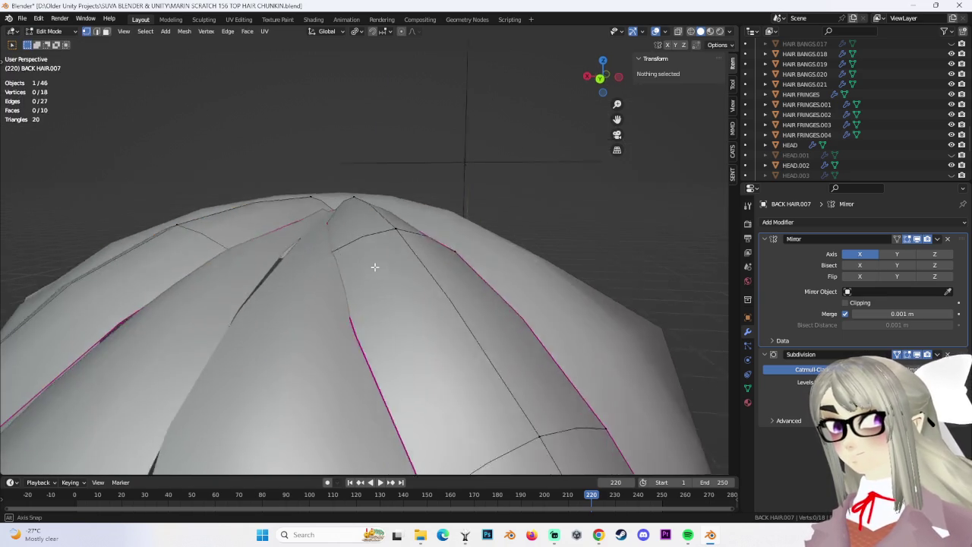
pyautogui.moveTo(373, 272); pyautogui.dragTo(351, 130, button='middle')
pyautogui.click(353, 131)
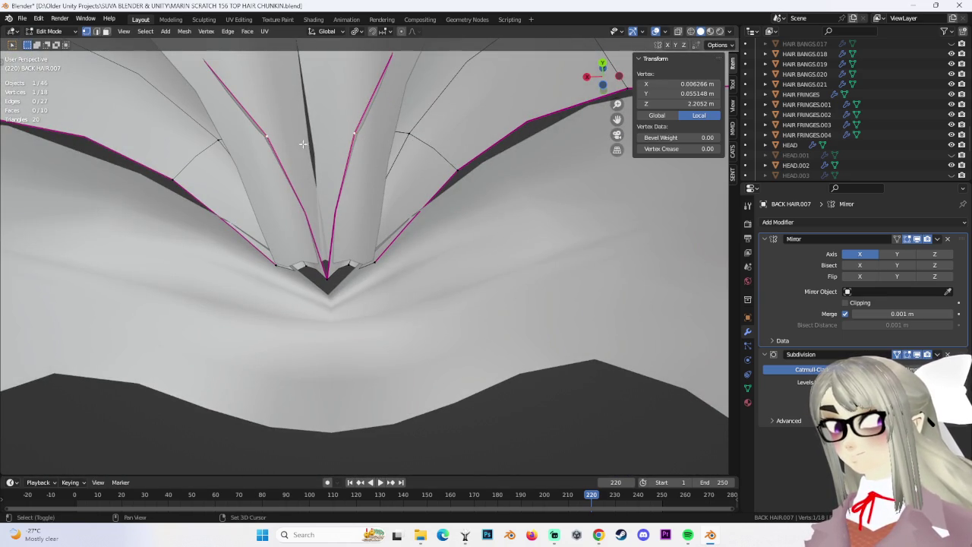
pyautogui.press('n')
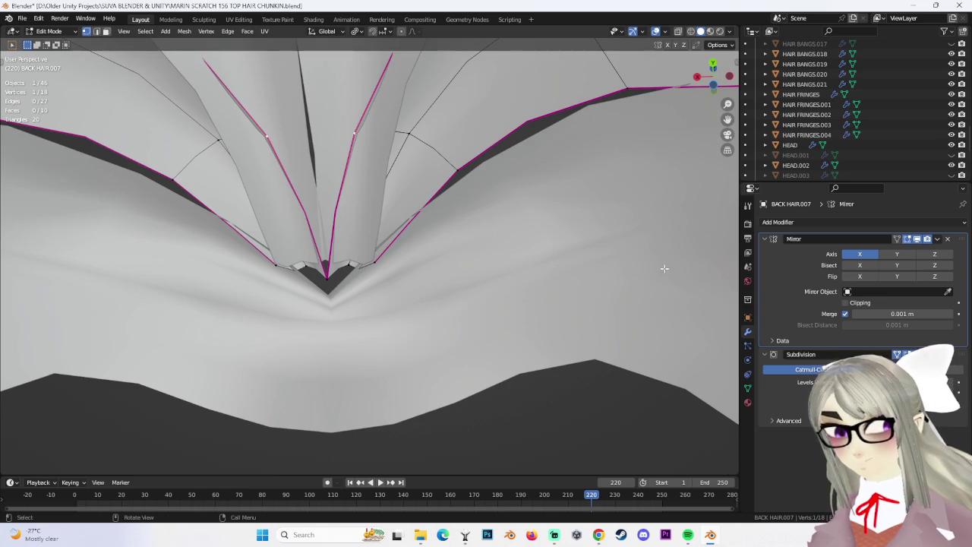
# Return BACK HAIR.007 to Object Mode and view the hair from the side.
pyautogui.scroll(-8, 713, 276)
pyautogui.moveTo(494, 319)
pyautogui.mouseDown(button='middle')
pyautogui.moveTo(336, 250)
pyautogui.moveTo(569, 288)
pyautogui.moveTo(536, 303)
pyautogui.moveTo(90, 59)
pyautogui.mouseUp(button='middle')
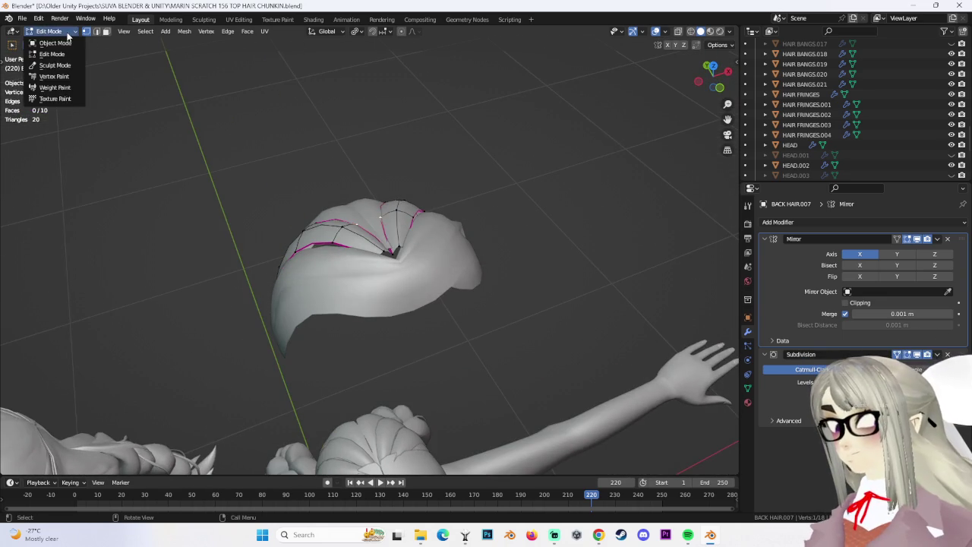
pyautogui.click(55, 42)
pyautogui.click(494, 292)
pyautogui.moveTo(494, 292)
pyautogui.mouseDown(button='middle')
pyautogui.moveTo(471, 294)
pyautogui.moveTo(399, 253)
pyautogui.moveTo(420, 297)
pyautogui.moveTo(471, 269)
pyautogui.moveTo(473, 232)
pyautogui.moveTo(482, 297)
pyautogui.moveTo(351, 275)
pyautogui.moveTo(417, 241)
pyautogui.moveTo(319, 271)
pyautogui.moveTo(449, 330)
pyautogui.moveTo(434, 273)
pyautogui.mouseUp(button='middle')
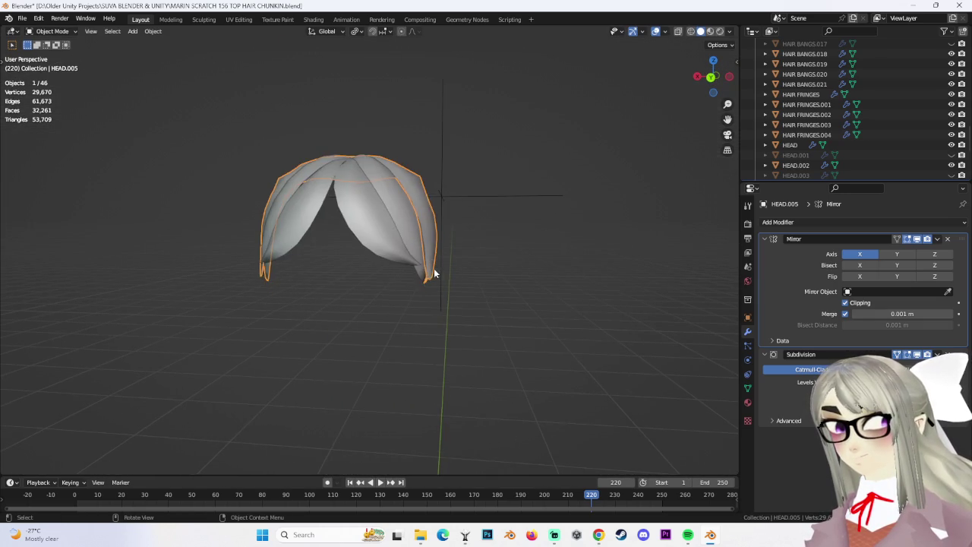
pyautogui.scroll(3, 395, 225)
# Apply the Mirror modifiers on the hair chunk, BACK HAIR.007 and HEAD.005.
pyautogui.click(893, 251)
pyautogui.click(439, 269)
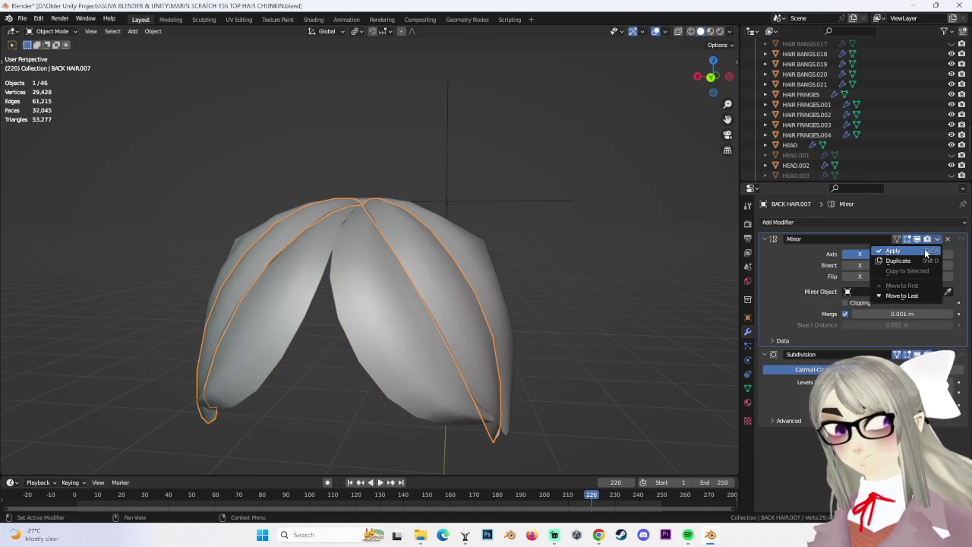
pyautogui.click(894, 250)
pyautogui.moveTo(486, 243); pyautogui.dragTo(446, 228, button='middle')
pyautogui.click(413, 240)
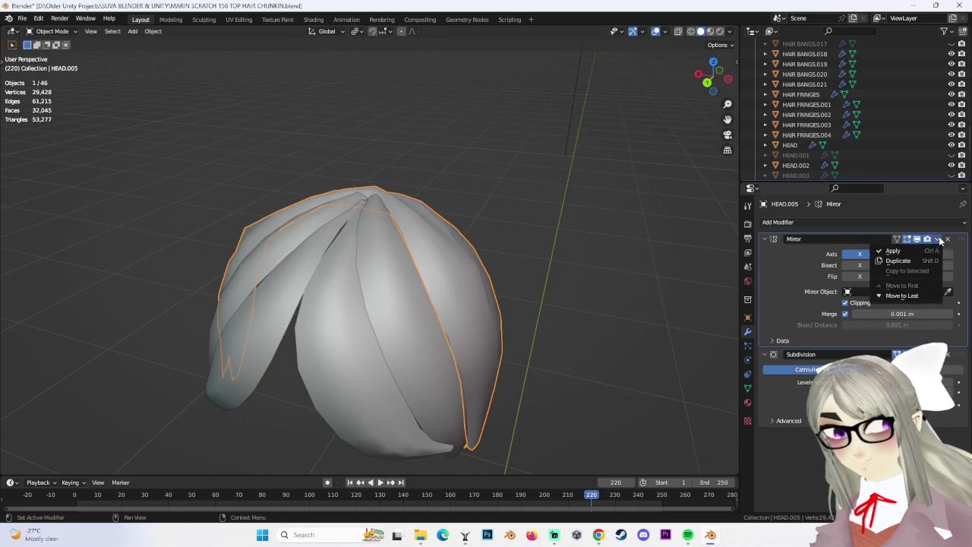
pyautogui.click(935, 255)
# In BACK HAIR.008's Edit Mode, merge its two tip vertices at their centre.
pyautogui.click(362, 320)
pyautogui.moveTo(363, 320)
pyautogui.mouseDown(button='middle')
pyautogui.moveTo(399, 297)
pyautogui.moveTo(380, 283)
pyautogui.mouseUp(button='middle')
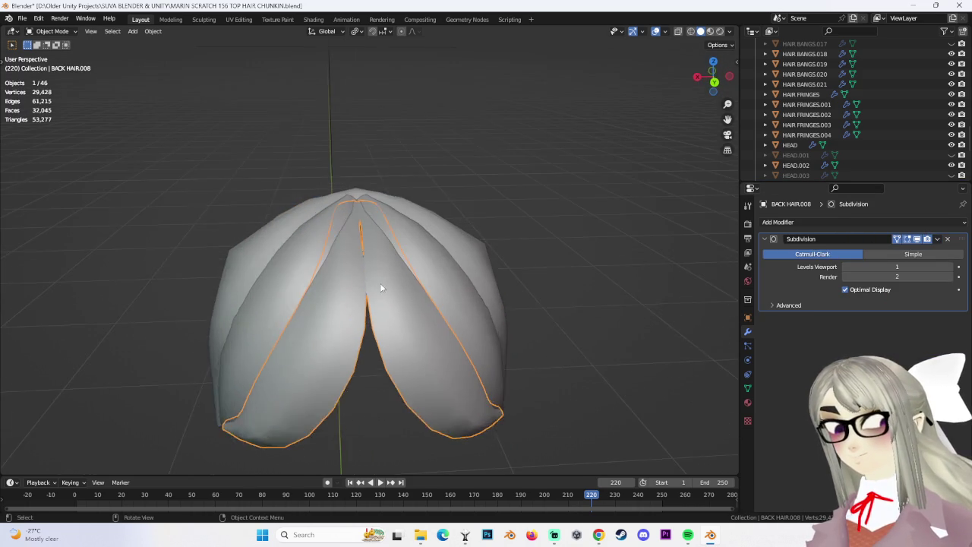
pyautogui.scroll(2, 380, 283)
pyautogui.click(60, 56)
pyautogui.scroll(2, 365, 202)
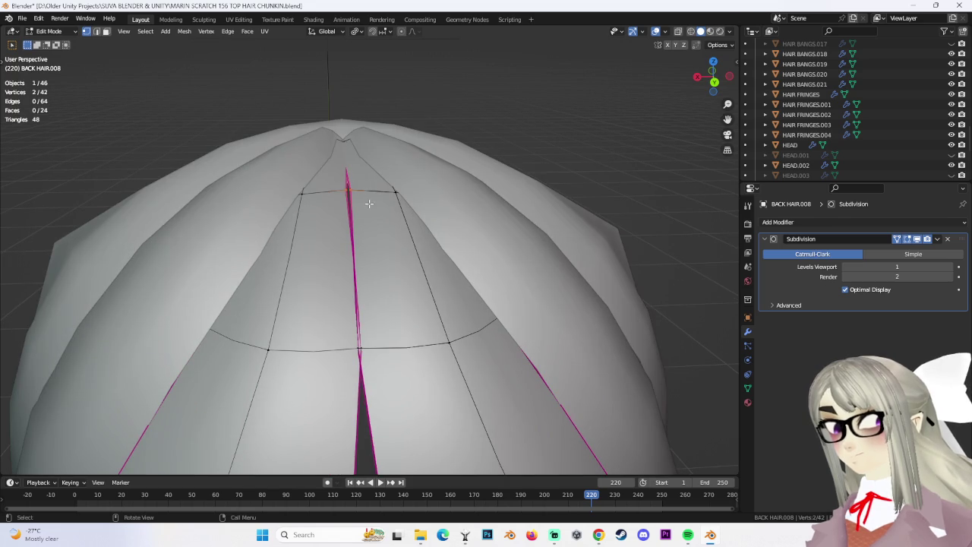
pyautogui.press('m')
pyautogui.click(371, 202)
# With X-ray on, merge another pair of hidden vertices at their centre.
pyautogui.moveTo(398, 217); pyautogui.dragTo(406, 201, button='middle')
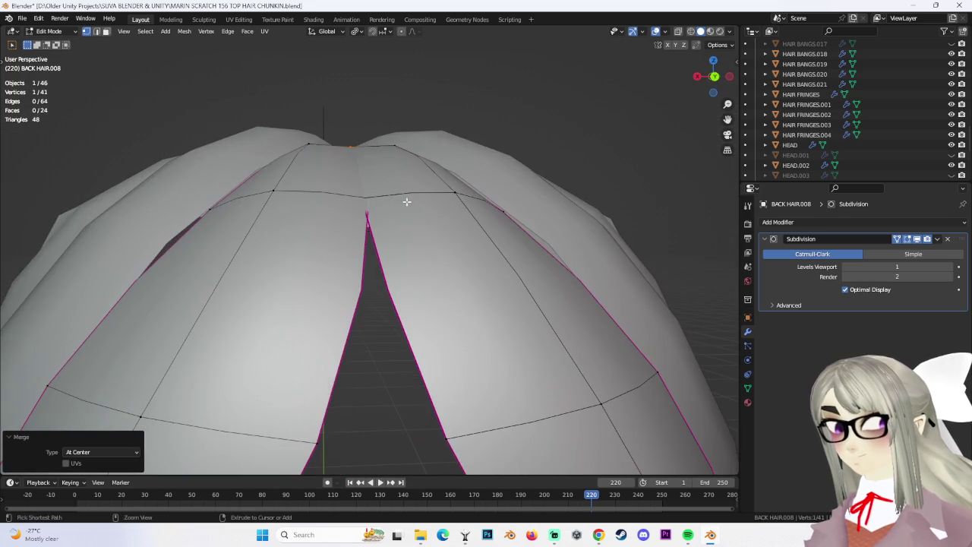
pyautogui.moveTo(402, 226); pyautogui.dragTo(402, 226)
pyautogui.moveTo(401, 226); pyautogui.dragTo(399, 261, button='middle')
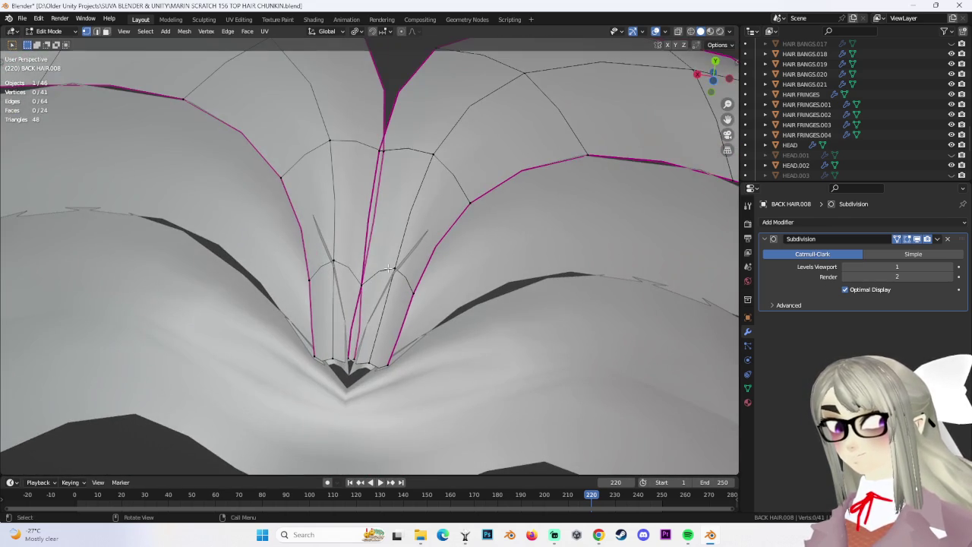
pyautogui.hotkey('alt', 'z')
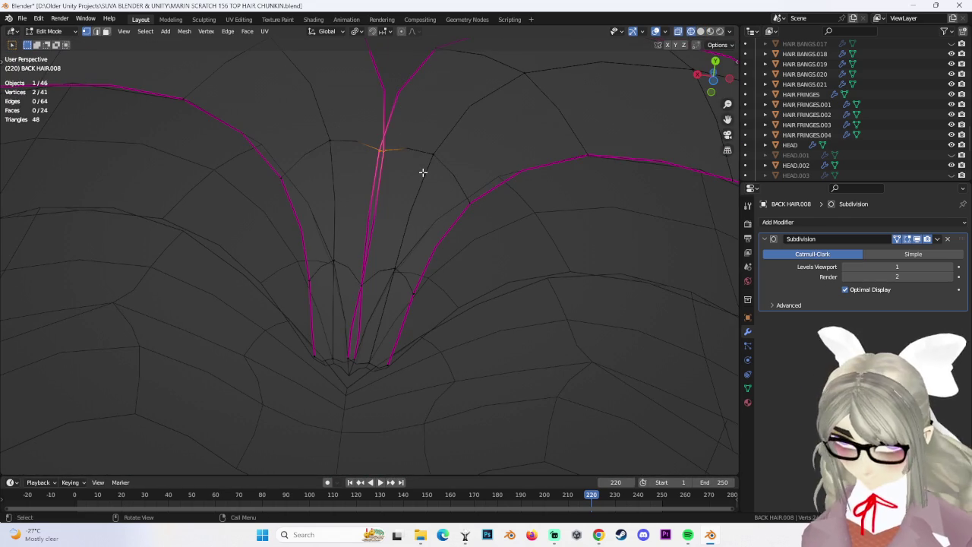
pyautogui.press('m')
pyautogui.click(423, 177)
# Merge the next pair of tip vertices and move the merged vertex along Z.
pyautogui.moveTo(382, 301); pyautogui.dragTo(402, 346, button='middle')
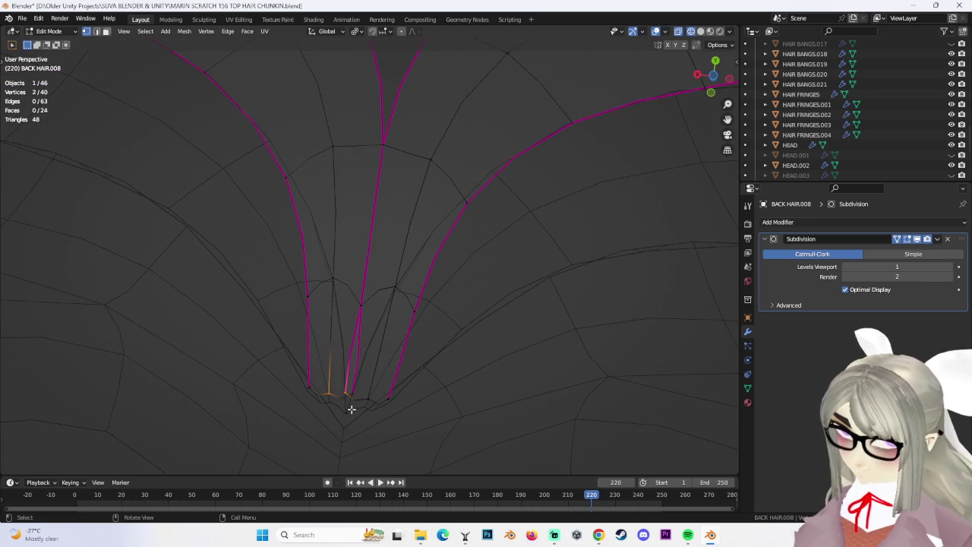
pyautogui.press('m')
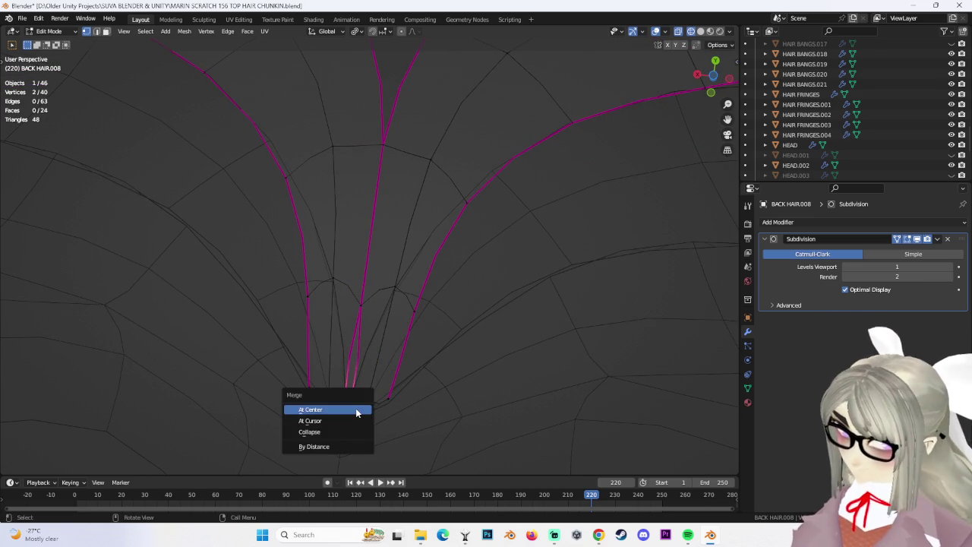
pyautogui.click(336, 408)
pyautogui.press('g')
pyautogui.press('z')
pyautogui.click(408, 371)
# Lower the merged vertex slightly with small vertical nudges, checked from overhead and oblique views.
pyautogui.moveTo(408, 372)
pyautogui.mouseDown(button='middle')
pyautogui.moveTo(434, 80)
pyautogui.moveTo(473, 124)
pyautogui.moveTo(461, 189)
pyautogui.moveTo(462, 154)
pyautogui.moveTo(398, 178)
pyautogui.mouseUp(button='middle')
pyautogui.moveTo(476, 188)
pyautogui.mouseDown(button='middle')
pyautogui.moveTo(449, 196)
pyautogui.moveTo(482, 180)
pyautogui.moveTo(349, 209)
pyautogui.mouseUp(button='middle')
pyautogui.press('g')
pyautogui.press('z')
pyautogui.click(444, 198)
pyautogui.moveTo(365, 265)
pyautogui.mouseDown(button='middle')
pyautogui.moveTo(422, 235)
pyautogui.moveTo(432, 258)
pyautogui.moveTo(467, 264)
pyautogui.moveTo(482, 241)
pyautogui.moveTo(535, 267)
pyautogui.moveTo(433, 281)
pyautogui.moveTo(301, 280)
pyautogui.mouseUp(button='middle')
pyautogui.press('g')
pyautogui.click(424, 246)
# Turn off X-ray, merge the seam vertices at centre and shift them 0.002034 m along Y.
pyautogui.scroll(5, 536, 267)
pyautogui.hotkey('shift', 'z')
pyautogui.scroll(2, 420, 275)
pyautogui.press('m')
pyautogui.click(371, 276)
pyautogui.press('g')
pyautogui.press('y')
pyautogui.click(362, 160)
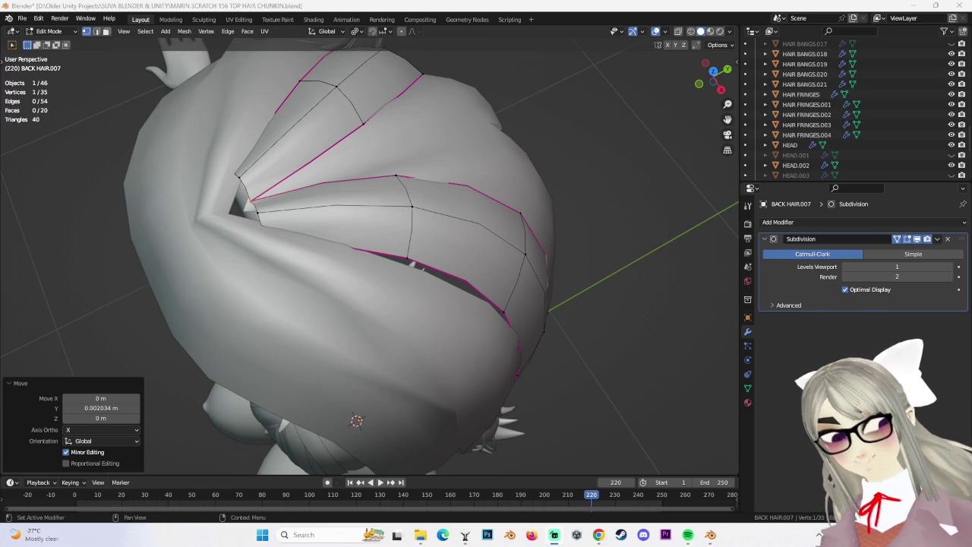
# Box-select the five top vertices of BACK HAIR.007 and view them in wireframe front orthographic.
pyautogui.moveTo(258, 213); pyautogui.dragTo(409, 241, button='middle')
pyautogui.moveTo(445, 432); pyautogui.dragTo(444, 422)
pyautogui.moveTo(444, 422); pyautogui.dragTo(365, 319, button='middle')
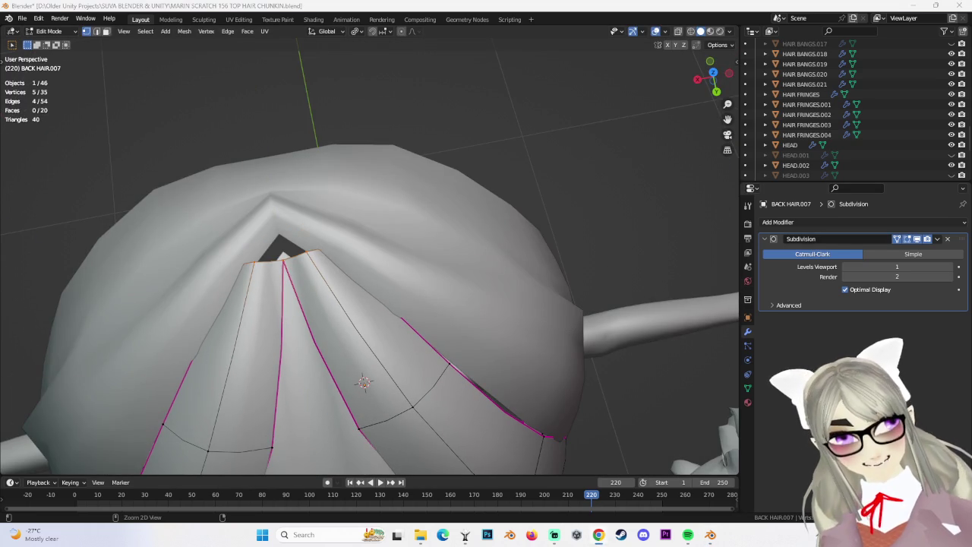
pyautogui.moveTo(260, 184); pyautogui.dragTo(747, 52, button='middle')
pyautogui.click(692, 31)
pyautogui.moveTo(397, 170); pyautogui.dragTo(645, 110, button='middle')
pyautogui.click(728, 74)
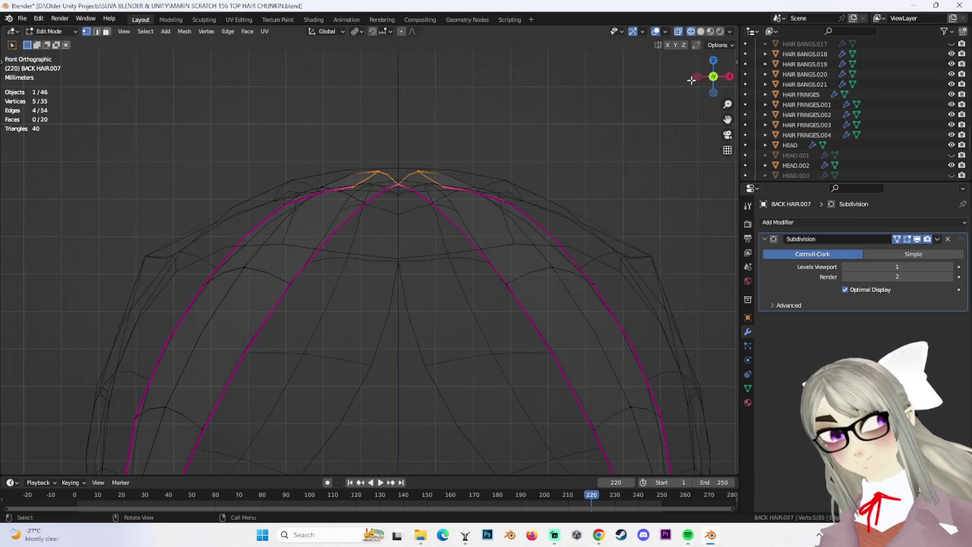
# Squash the top vertices along Z, move them down vertically, and restore solid shading.
pyautogui.press('s')
pyautogui.press('z')
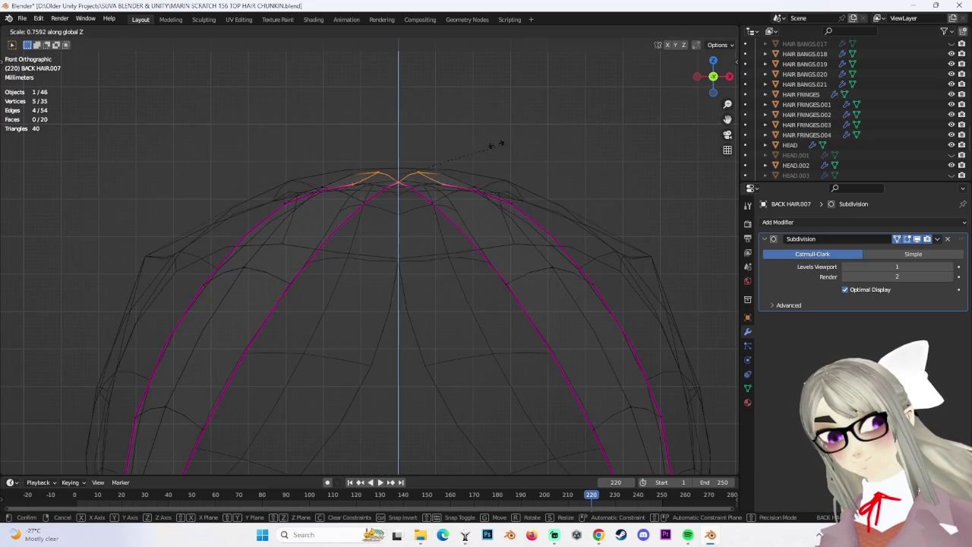
pyautogui.click(395, 154)
pyautogui.press('g')
pyautogui.press('z')
pyautogui.click(395, 155)
pyautogui.moveTo(395, 154)
pyautogui.mouseDown(button='middle')
pyautogui.moveTo(445, 184)
pyautogui.moveTo(483, 191)
pyautogui.moveTo(515, 154)
pyautogui.mouseUp(button='middle')
pyautogui.click(700, 31)
# Shift the crown vertices back along Y, then nudge them 0.000276 m on Z.
pyautogui.press('g')
pyautogui.press('x')
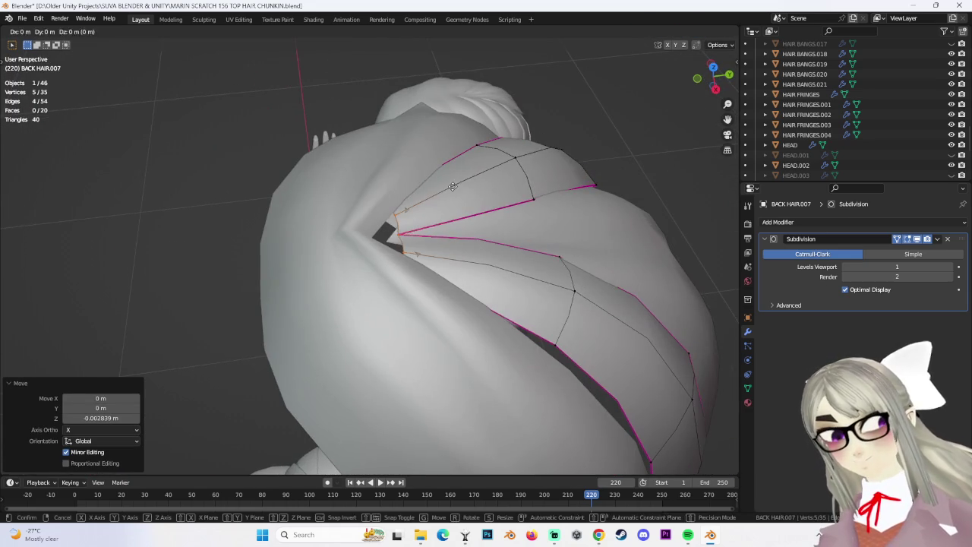
pyautogui.press('y')
pyautogui.click(427, 182)
pyautogui.press('g')
pyautogui.moveTo(427, 183)
pyautogui.mouseDown(button='middle')
pyautogui.moveTo(335, 194)
pyautogui.moveTo(336, 162)
pyautogui.moveTo(242, 279)
pyautogui.mouseUp(button='middle')
pyautogui.rightClick(335, 194)
pyautogui.press('g')
pyautogui.press('z')
pyautogui.click(335, 162)
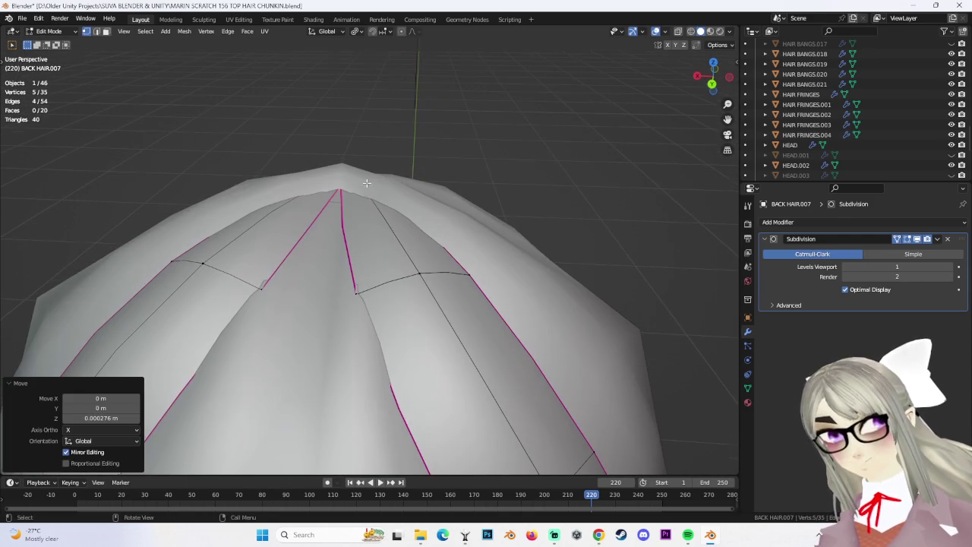
# Merge the two crown vertices of BACK HAIR.007 at center and lower the merged vertex along Z.
pyautogui.click(334, 302)
pyautogui.moveTo(334, 303)
pyautogui.mouseDown(button='middle')
pyautogui.moveTo(456, 298)
pyautogui.moveTo(538, 263)
pyautogui.moveTo(573, 284)
pyautogui.moveTo(487, 289)
pyautogui.moveTo(216, 236)
pyautogui.moveTo(316, 198)
pyautogui.mouseUp(button='middle')
pyautogui.press('m')
pyautogui.click(472, 276)
pyautogui.press('g')
pyautogui.press('z')
pyautogui.click(219, 234)
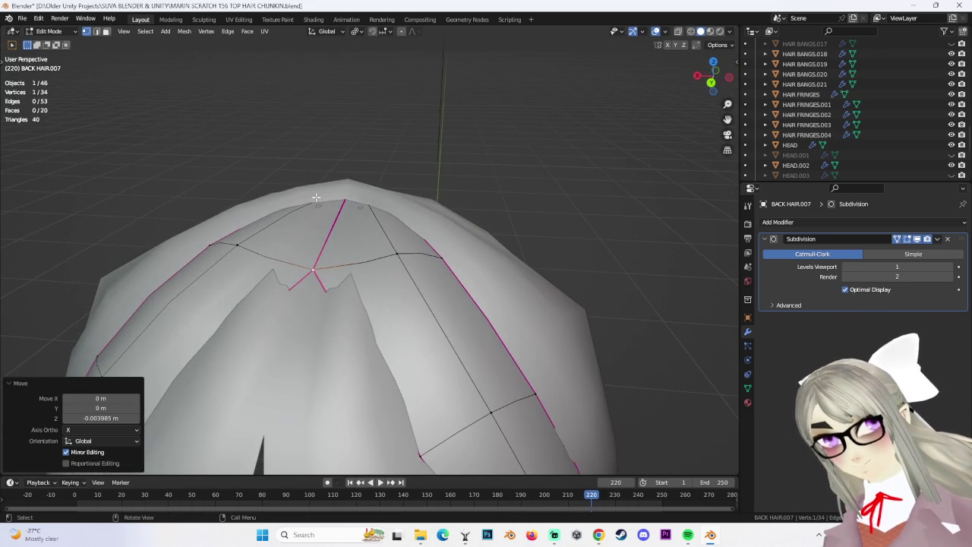
# Try vertical moves on the vertex left of the merged point, undoing attempts that don't fit.
pyautogui.click(237, 244)
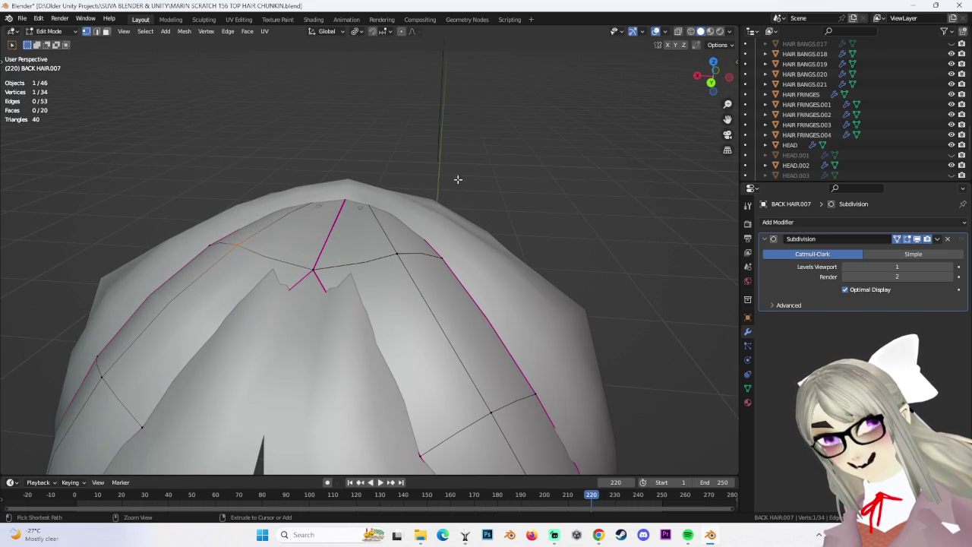
pyautogui.moveTo(372, 268)
pyautogui.mouseDown(button='middle')
pyautogui.moveTo(387, 250)
pyautogui.moveTo(412, 254)
pyautogui.mouseUp(button='middle')
pyautogui.press('g')
pyautogui.click(416, 242)
pyautogui.hotkey('ctrl', 'z')
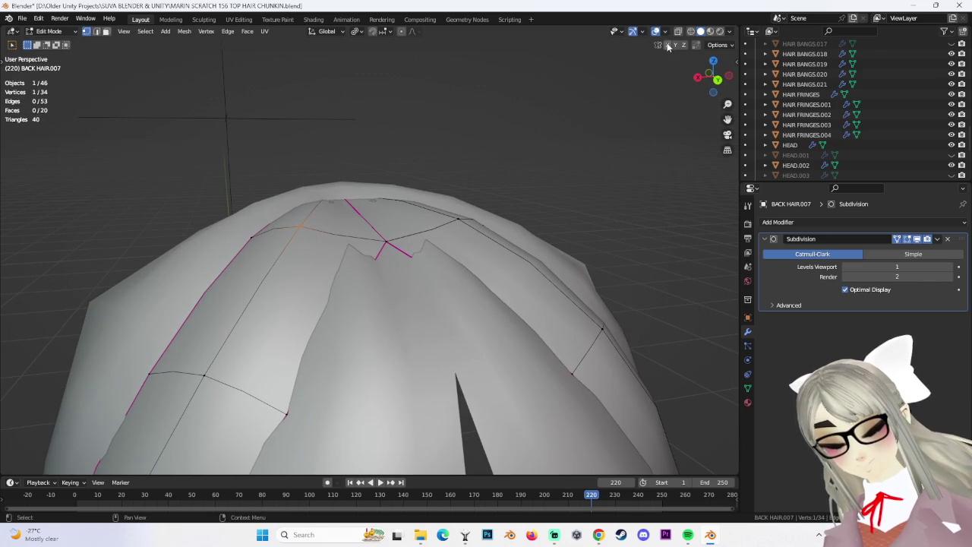
pyautogui.press('g')
pyautogui.press('z')
pyautogui.click(441, 216)
pyautogui.moveTo(441, 217)
pyautogui.mouseDown(button='middle')
pyautogui.moveTo(473, 210)
pyautogui.moveTo(438, 222)
pyautogui.moveTo(414, 249)
pyautogui.mouseUp(button='middle')
pyautogui.hotkey('ctrl', 'z')
# Reposition the top vertex with an X-axis nudge after a few undone attempts.
pyautogui.press('g')
pyautogui.click(381, 349)
pyautogui.hotkey('ctrl', 'z')
pyautogui.press('g')
pyautogui.click(387, 265)
pyautogui.hotkey('ctrl', 'z')
pyautogui.press('g')
pyautogui.press('x')
pyautogui.click(393, 249)
pyautogui.moveTo(393, 248); pyautogui.dragTo(408, 293, button='middle')
# Lower the vertex in several small Z moves so it sits against the head.
pyautogui.press('g')
pyautogui.press('z')
pyautogui.click(410, 224)
pyautogui.moveTo(411, 224)
pyautogui.mouseDown(button='middle')
pyautogui.moveTo(363, 154)
pyautogui.moveTo(384, 220)
pyautogui.moveTo(332, 188)
pyautogui.moveTo(332, 153)
pyautogui.moveTo(349, 134)
pyautogui.mouseUp(button='middle')
pyautogui.press('g')
pyautogui.press('z')
pyautogui.click(363, 152)
pyautogui.moveTo(430, 175)
pyautogui.mouseDown(button='middle')
pyautogui.moveTo(387, 185)
pyautogui.moveTo(326, 248)
pyautogui.moveTo(412, 249)
pyautogui.moveTo(277, 239)
pyautogui.moveTo(427, 239)
pyautogui.moveTo(384, 252)
pyautogui.mouseUp(button='middle')
pyautogui.press('g')
pyautogui.press('z')
pyautogui.click(357, 251)
# Move two more edge vertices, one vertically and one sideways along X.
pyautogui.click(258, 234)
pyautogui.press('g')
pyautogui.click(303, 247)
pyautogui.press('g')
pyautogui.press('z')
pyautogui.click(322, 232)
pyautogui.press('g')
pyautogui.click(418, 240)
# Nudge the remaining edge vertices into place, ending with a 0.004353 m X shift.
pyautogui.press('g')
pyautogui.click(383, 253)
pyautogui.moveTo(402, 285)
pyautogui.mouseDown(button='middle')
pyautogui.moveTo(311, 292)
pyautogui.moveTo(325, 348)
pyautogui.moveTo(378, 284)
pyautogui.moveTo(428, 319)
pyautogui.moveTo(460, 295)
pyautogui.moveTo(381, 273)
pyautogui.mouseUp(button='middle')
pyautogui.press('g')
pyautogui.click(325, 348)
pyautogui.press('g')
pyautogui.click(330, 337)
pyautogui.press('g')
pyautogui.click(378, 283)
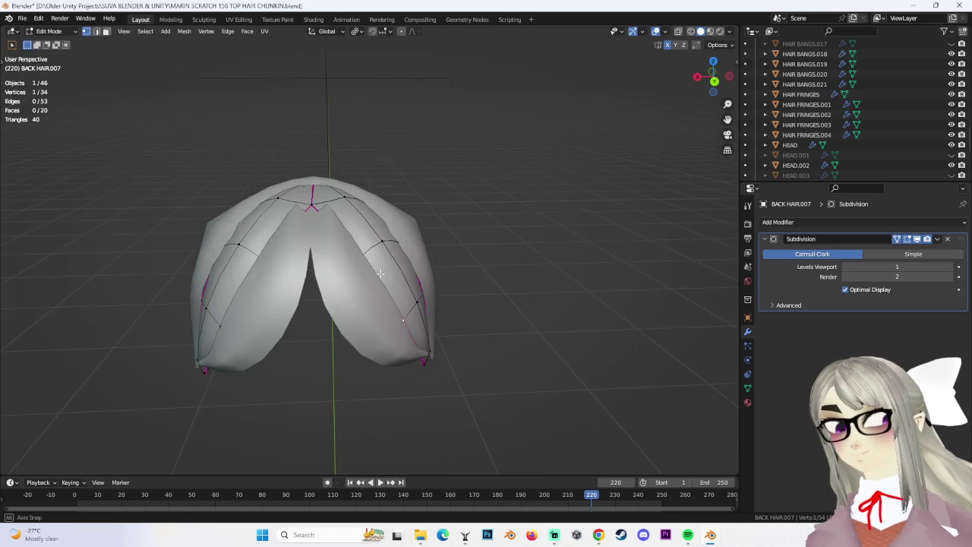
# Return to Object Mode and select BACK HAIR.008.
pyautogui.click(76, 32)
pyautogui.click(49, 39)
pyautogui.click(296, 236)
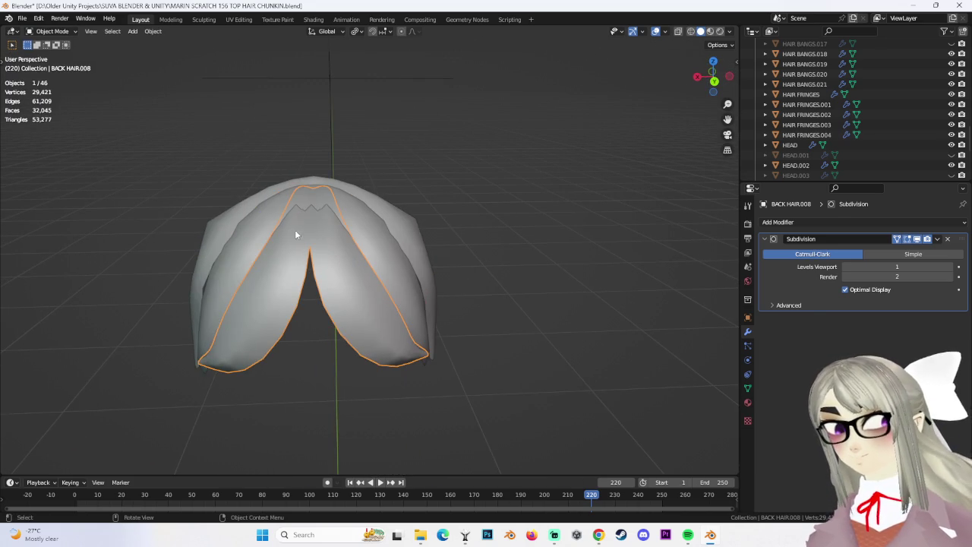
# Edit BACK HAIR.008's mesh and raise the selected top vertices slightly along Z.
pyautogui.click(51, 54)
pyautogui.moveTo(256, 174); pyautogui.dragTo(314, 240, button='middle')
pyautogui.keyDown('shift'); pyautogui.click(307, 207); pyautogui.keyUp('shift')
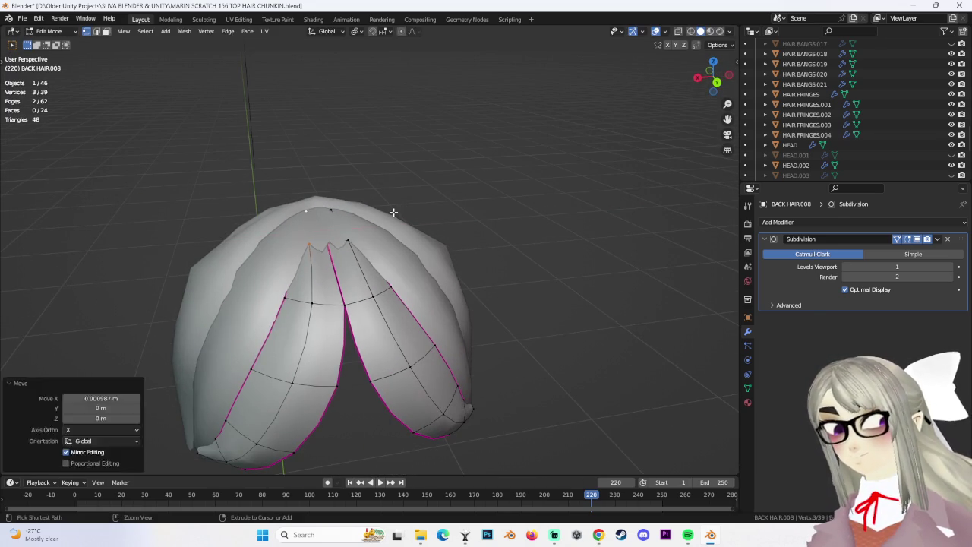
pyautogui.press('g')
pyautogui.press('z')
pyautogui.click(391, 203)
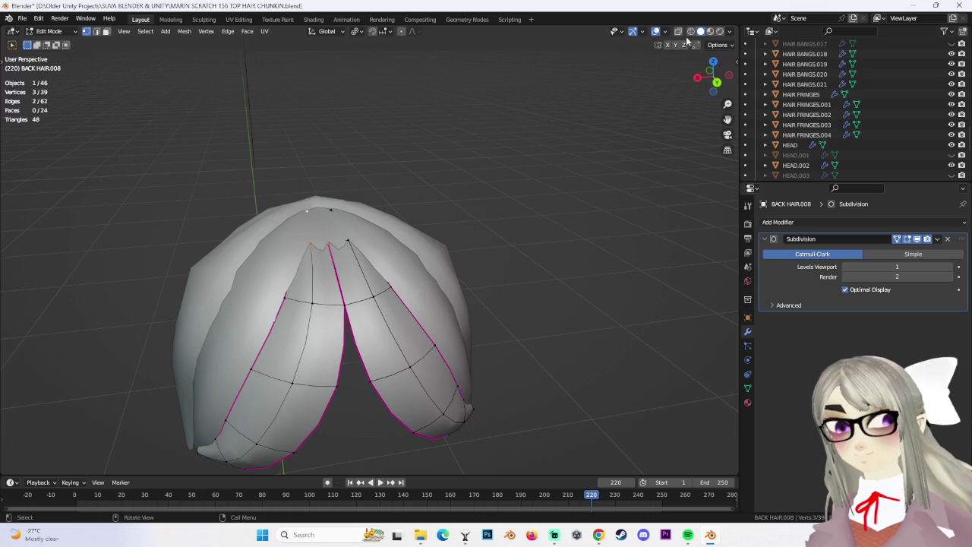
pyautogui.press('g')
pyautogui.press('z')
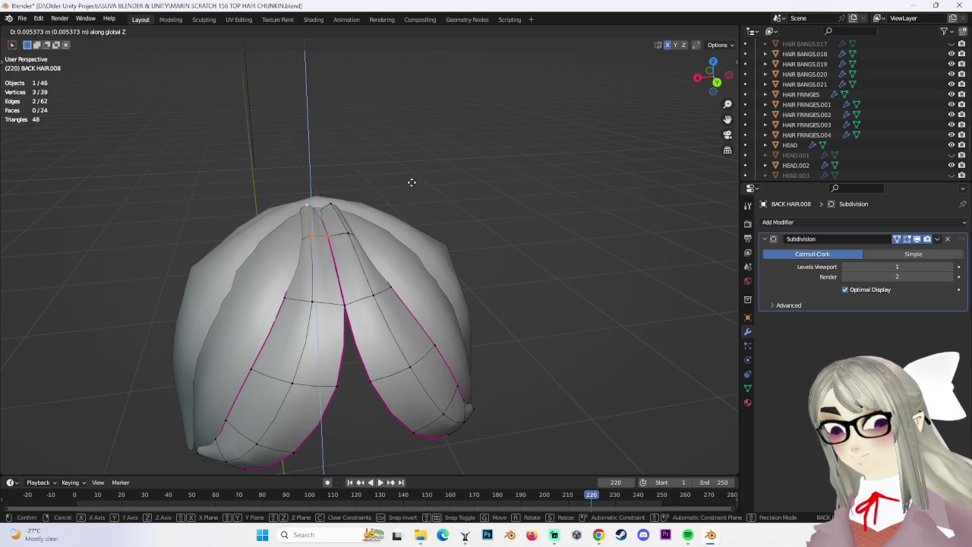
pyautogui.click(412, 183)
# Adjust the heights of two hair-edge vertices along Z.
pyautogui.click(316, 207)
pyautogui.press('g')
pyautogui.press('z')
pyautogui.click(338, 228)
pyautogui.moveTo(337, 228)
pyautogui.mouseDown(button='middle')
pyautogui.moveTo(316, 219)
pyautogui.moveTo(365, 250)
pyautogui.mouseUp(button='middle')
pyautogui.click(308, 215)
pyautogui.press('g')
pyautogui.press('z')
pyautogui.click(310, 217)
# Lower a strand-edge vertex in a few small vertical moves.
pyautogui.click(372, 231)
pyautogui.press('g')
pyautogui.press('z')
pyautogui.click(364, 252)
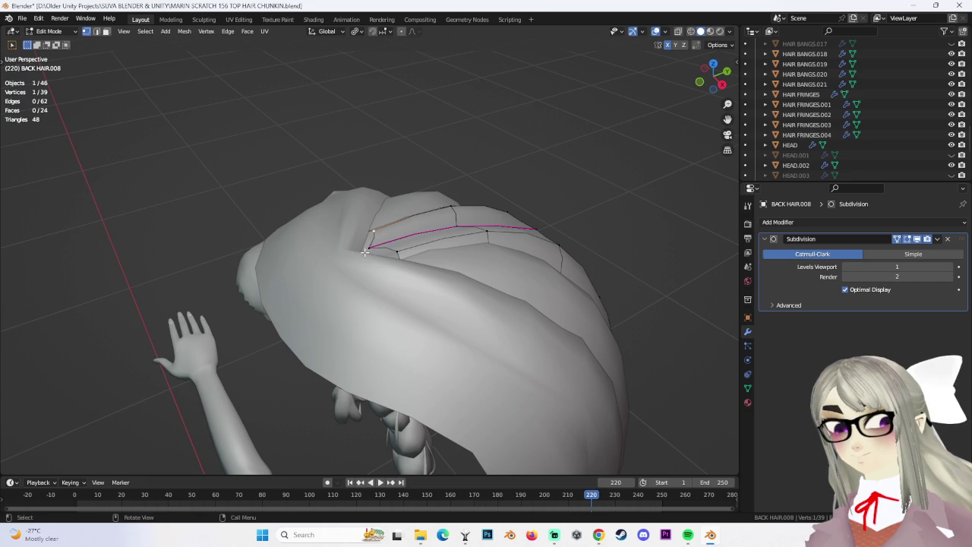
pyautogui.press('g')
pyautogui.press('z')
pyautogui.click(403, 251)
pyautogui.press('g')
pyautogui.press('z')
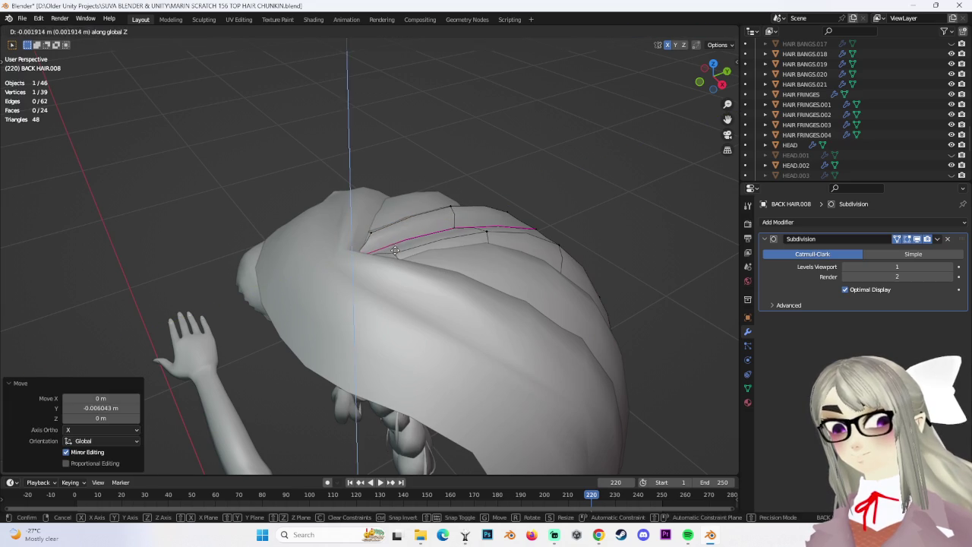
pyautogui.click(396, 256)
# Shift the selected vertices front-to-back, then sideways along X.
pyautogui.moveTo(395, 256)
pyautogui.mouseDown(button='middle')
pyautogui.moveTo(369, 281)
pyautogui.moveTo(388, 250)
pyautogui.moveTo(321, 234)
pyautogui.mouseUp(button='middle')
pyautogui.press('g')
pyautogui.click(400, 296)
pyautogui.press('g')
pyautogui.press('x')
pyautogui.click(334, 247)
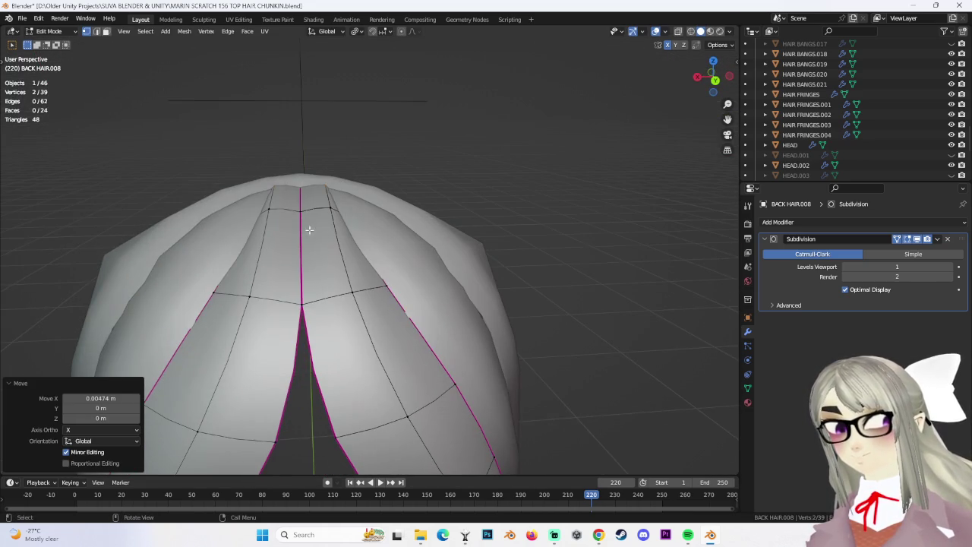
# With X-ray on, box-select the strand tips and squash them along Z to 0.515.
pyautogui.moveTo(450, 238)
pyautogui.mouseDown(button='middle')
pyautogui.moveTo(425, 220)
pyautogui.moveTo(330, 224)
pyautogui.moveTo(407, 267)
pyautogui.moveTo(375, 237)
pyautogui.moveTo(380, 214)
pyautogui.moveTo(426, 183)
pyautogui.mouseUp(button='middle')
pyautogui.click(397, 206)
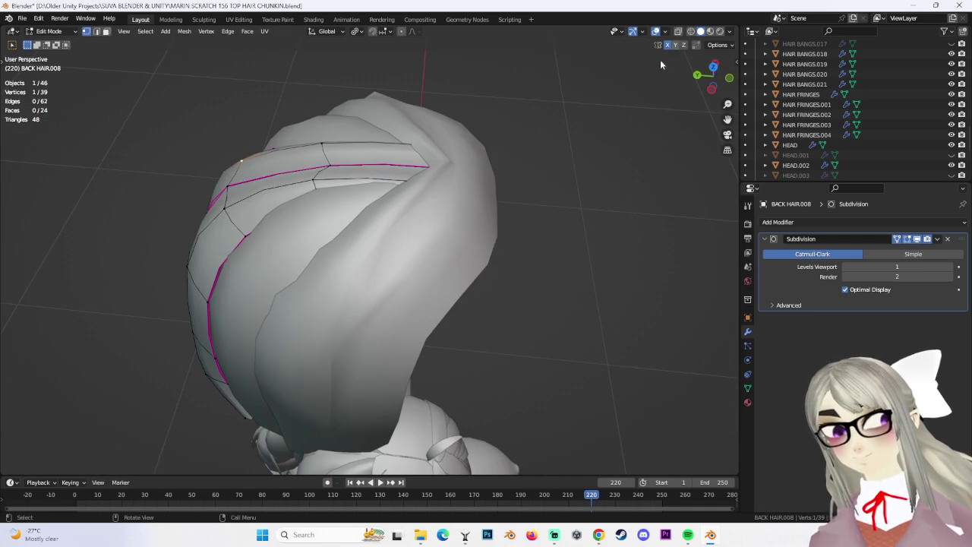
pyautogui.click(691, 31)
pyautogui.keyDown('alt'); pyautogui.keyDown('shift'); pyautogui.click(410, 149); pyautogui.keyUp('shift'); pyautogui.keyUp('alt')
pyautogui.moveTo(547, 261); pyautogui.dragTo(469, 282, button='middle')
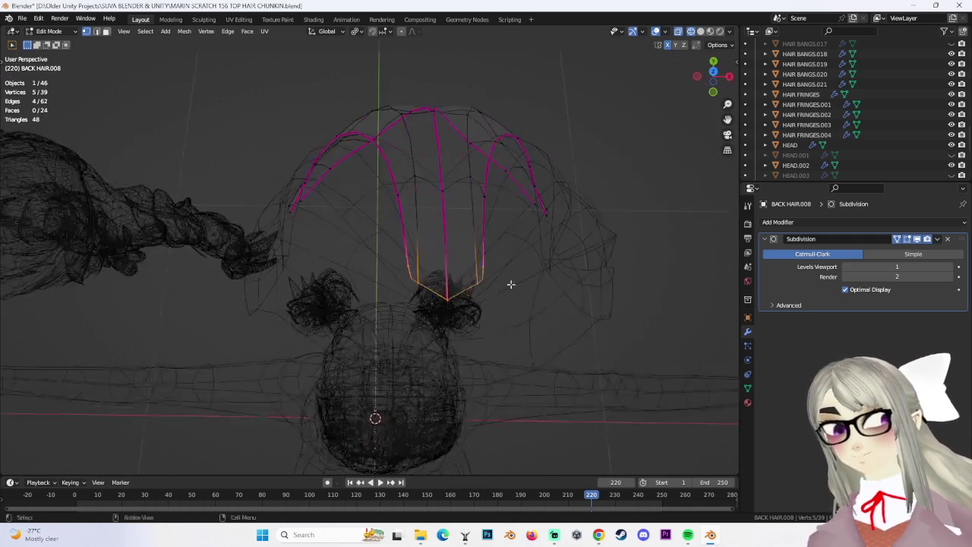
pyautogui.moveTo(347, 253); pyautogui.dragTo(575, 341)
pyautogui.press('s')
pyautogui.press('z')
pyautogui.click(516, 317)
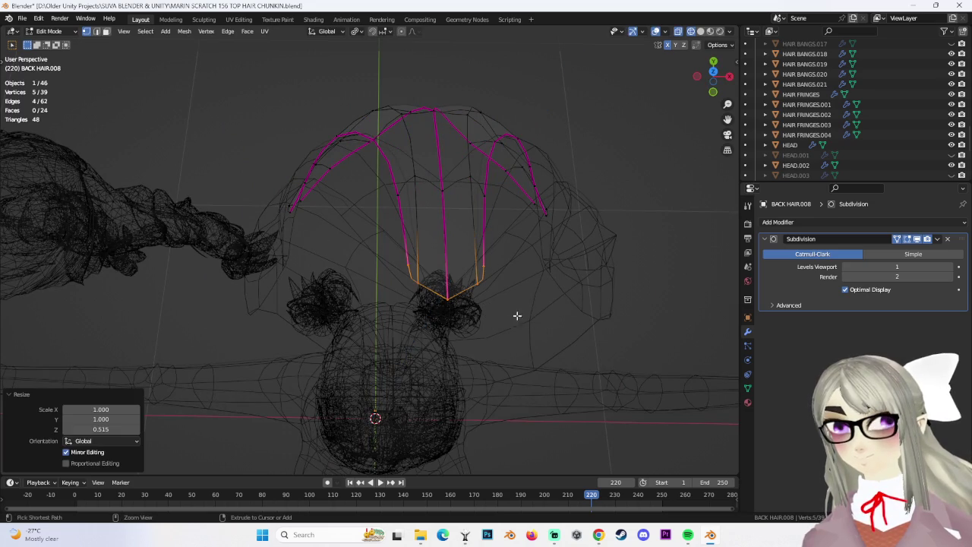
# Pull the tip vertices together along Y and save the blend file.
pyautogui.press('s')
pyautogui.press('y')
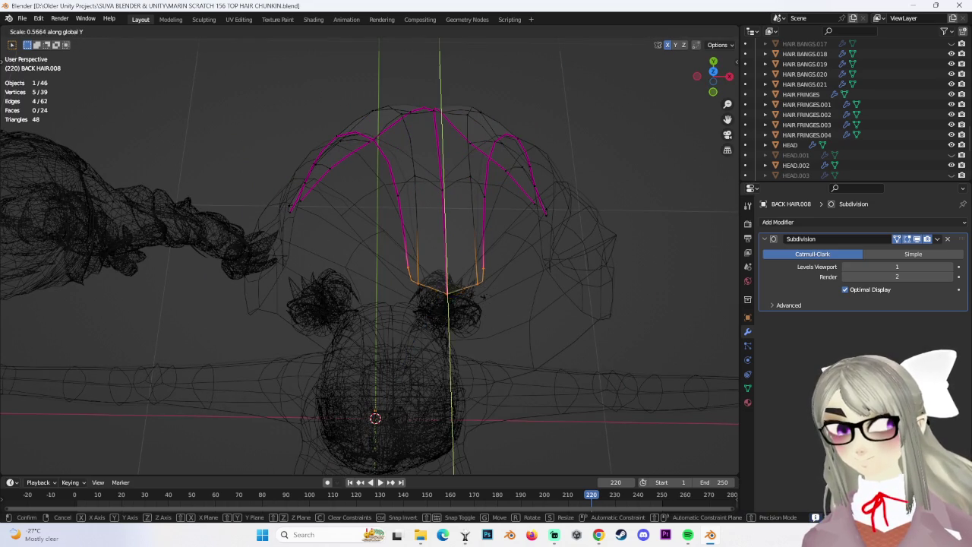
pyautogui.click(543, 300)
pyautogui.hotkey('ctrl', 's')
pyautogui.moveTo(542, 299); pyautogui.dragTo(532, 239, button='middle')
pyautogui.moveTo(433, 212)
pyautogui.mouseDown(button='middle')
pyautogui.moveTo(543, 182)
pyautogui.moveTo(438, 199)
pyautogui.mouseUp(button='middle')
# Reposition the top strand vertex and slide a crown vertex, then return to solid shading.
pyautogui.click(437, 190)
pyautogui.press('g')
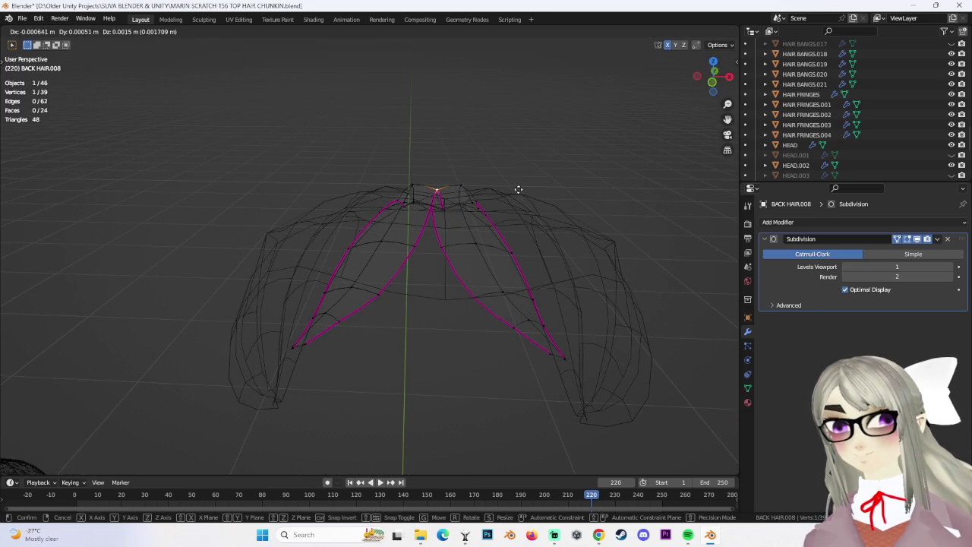
pyautogui.click(519, 190)
pyautogui.moveTo(514, 197); pyautogui.dragTo(538, 119, button='middle')
pyautogui.click(417, 223)
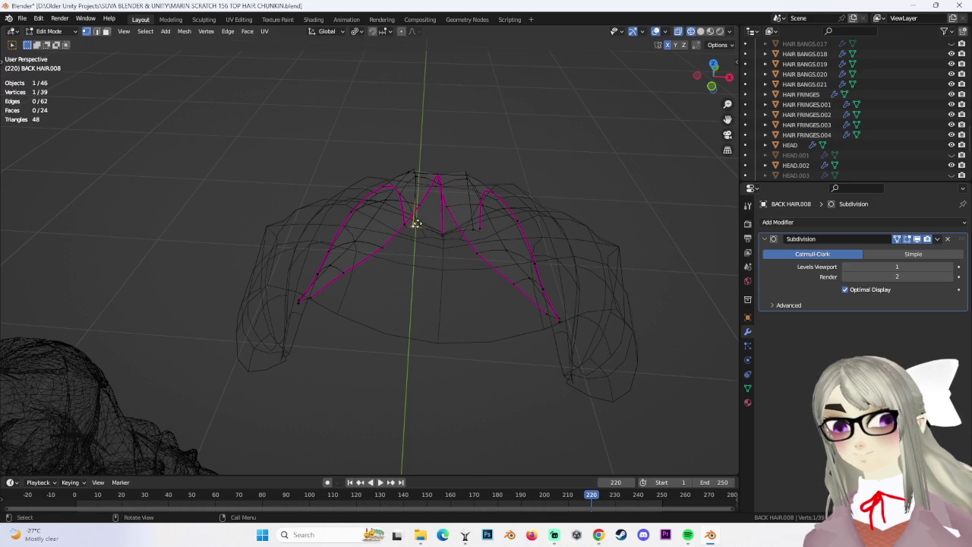
pyautogui.click(417, 224)
pyautogui.moveTo(499, 218)
pyautogui.mouseDown(button='middle')
pyautogui.moveTo(517, 206)
pyautogui.moveTo(456, 223)
pyautogui.mouseUp(button='middle')
pyautogui.click(700, 32)
pyautogui.moveTo(519, 150); pyautogui.dragTo(241, 172, button='middle')
pyautogui.moveTo(391, 217)
pyautogui.mouseDown(button='middle')
pyautogui.moveTo(339, 212)
pyautogui.moveTo(403, 187)
pyautogui.moveTo(338, 204)
pyautogui.moveTo(305, 226)
pyautogui.moveTo(335, 220)
pyautogui.moveTo(316, 218)
pyautogui.moveTo(342, 203)
pyautogui.moveTo(307, 200)
pyautogui.moveTo(221, 266)
pyautogui.moveTo(319, 228)
pyautogui.moveTo(385, 221)
pyautogui.moveTo(414, 257)
pyautogui.moveTo(602, 189)
pyautogui.moveTo(590, 252)
pyautogui.moveTo(573, 251)
pyautogui.moveTo(513, 197)
pyautogui.moveTo(374, 120)
pyautogui.moveTo(374, 304)
pyautogui.moveTo(440, 165)
pyautogui.moveTo(383, 149)
pyautogui.moveTo(480, 245)
pyautogui.mouseUp(button='middle')
pyautogui.press('g')
pyautogui.click(417, 182)
# Add an edge loop along the strands and raise, slide and move a vertex on it.
pyautogui.click(305, 226)
pyautogui.click(335, 220)
pyautogui.press('g')
pyautogui.press('z')
pyautogui.click(308, 201)
pyautogui.press('g')
pyautogui.press('g')
pyautogui.click(319, 228)
pyautogui.press('g')
pyautogui.click(382, 213)
# Deselect everything and reposition a single upper hair vertex in a few small moves.
pyautogui.click(602, 189)
pyautogui.click(374, 120)
pyautogui.press('g')
pyautogui.click(440, 165)
pyautogui.hotkey('ctrl', 'z')
pyautogui.press('g')
pyautogui.click(434, 165)
pyautogui.press('g')
pyautogui.click(382, 150)
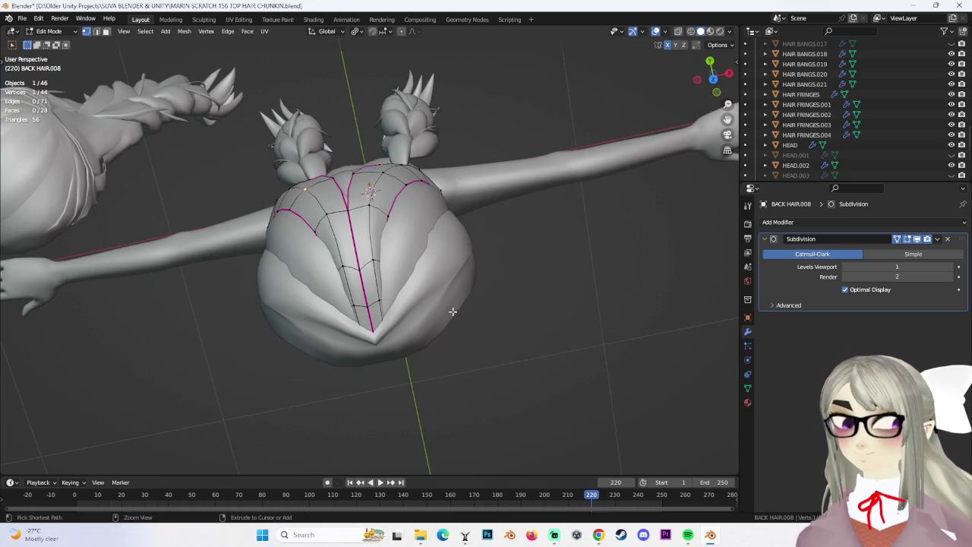
# Slide and move crown vertices so the back-hair chunk sits smoothly over the head.
pyautogui.moveTo(460, 303)
pyautogui.mouseDown(button='middle')
pyautogui.moveTo(456, 232)
pyautogui.moveTo(445, 243)
pyautogui.moveTo(434, 156)
pyautogui.moveTo(391, 174)
pyautogui.moveTo(355, 159)
pyautogui.mouseUp(button='middle')
pyautogui.click(447, 238)
pyautogui.press('g')
pyautogui.click(391, 174)
pyautogui.press('g')
pyautogui.click(424, 163)
# Reposition another crown vertex twice, check the shape, then switch to the YouTube browser.
pyautogui.click(367, 130)
pyautogui.press('g')
pyautogui.click(372, 120)
pyautogui.press('g')
pyautogui.click(359, 126)
pyautogui.moveTo(359, 126)
pyautogui.mouseDown(button='middle')
pyautogui.moveTo(543, 242)
pyautogui.moveTo(442, 234)
pyautogui.moveTo(510, 219)
pyautogui.moveTo(528, 266)
pyautogui.moveTo(488, 243)
pyautogui.moveTo(458, 250)
pyautogui.mouseUp(button='middle')
pyautogui.click(543, 243)
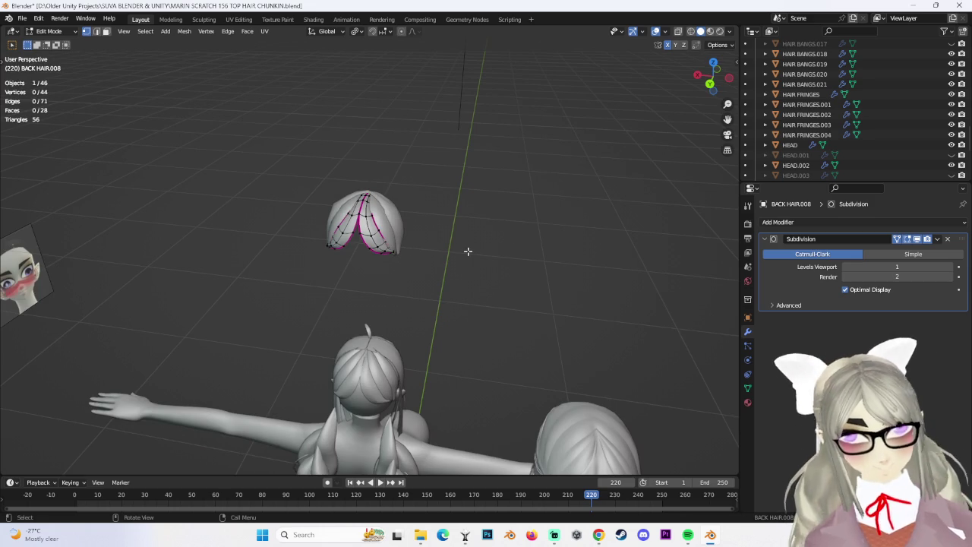
pyautogui.moveTo(478, 328); pyautogui.dragTo(447, 315, button='middle')
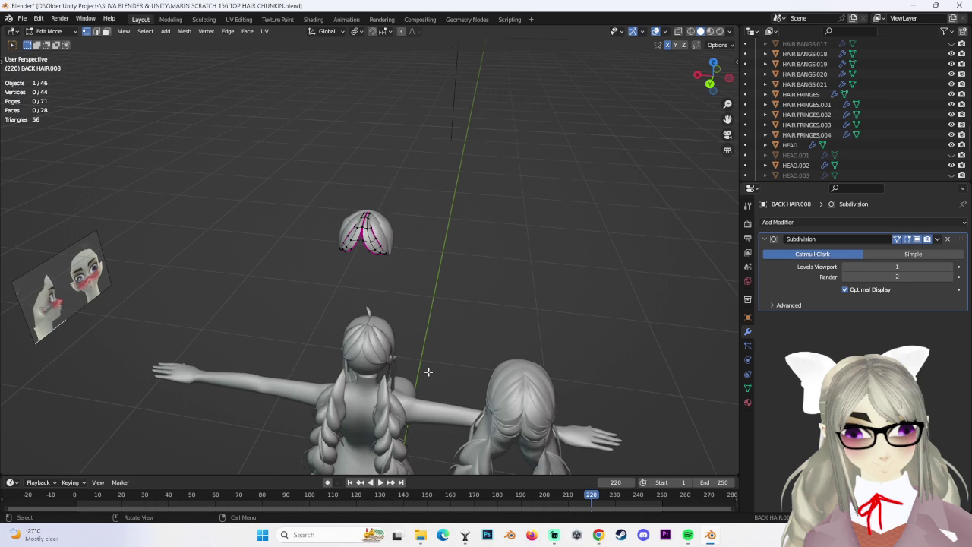
pyautogui.hotkey('alt', 'Tab')
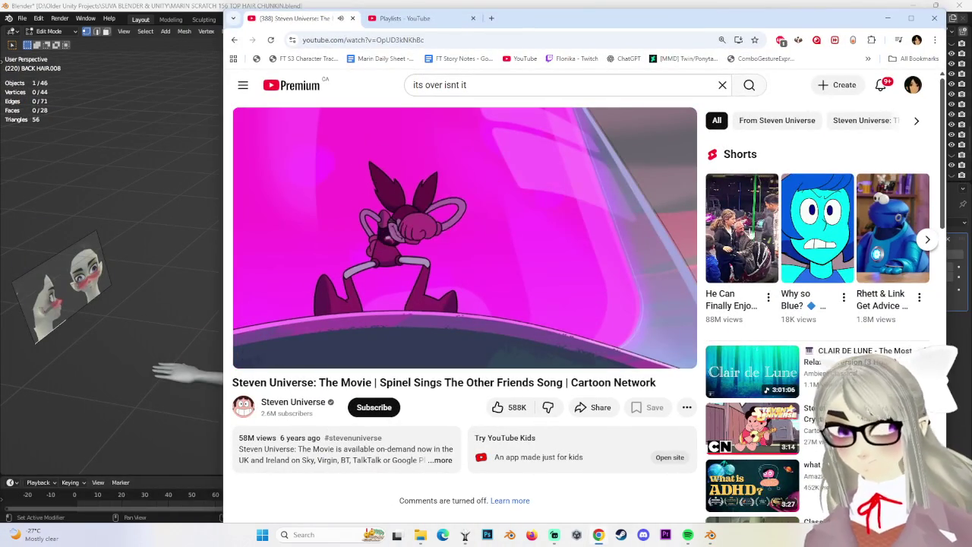
pyautogui.click(391, 317)
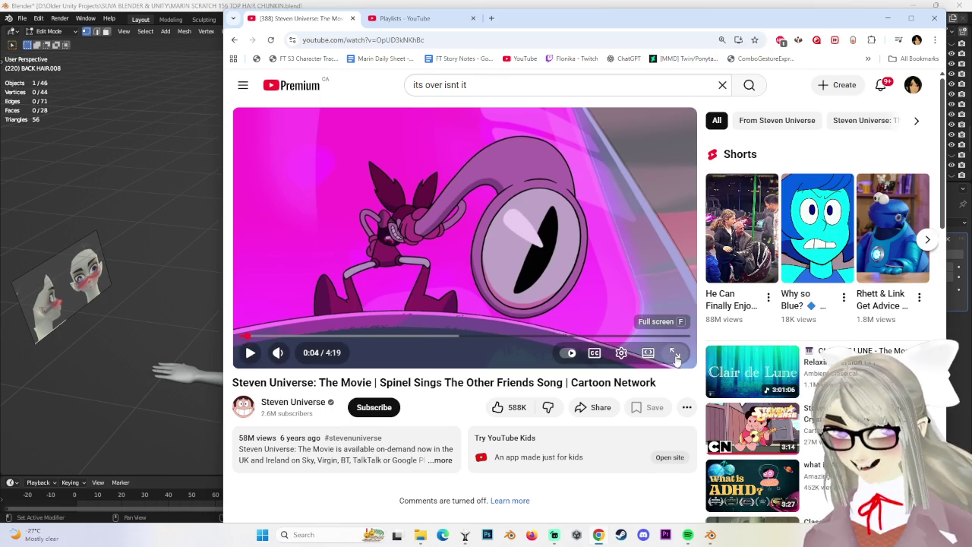
pyautogui.click(675, 354)
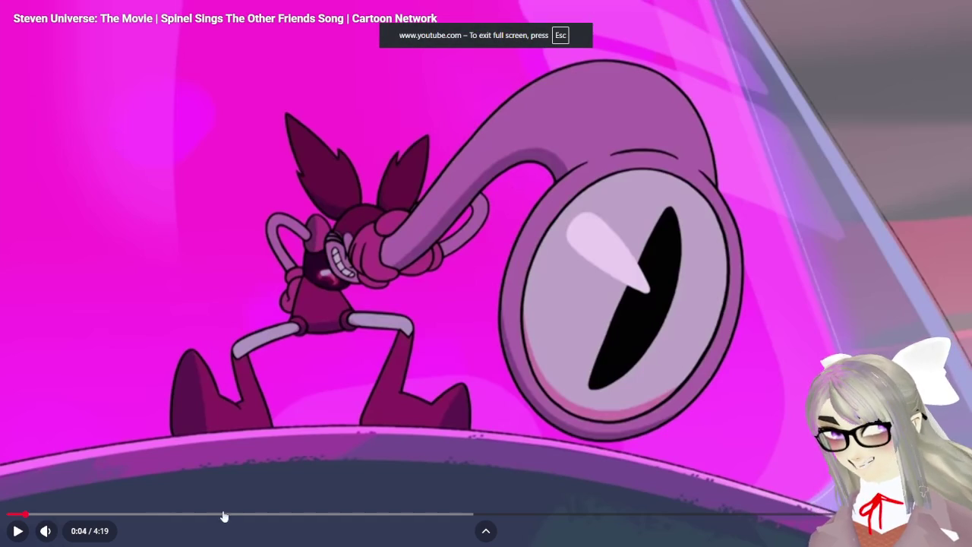
pyautogui.click(220, 515)
pyautogui.click(202, 516)
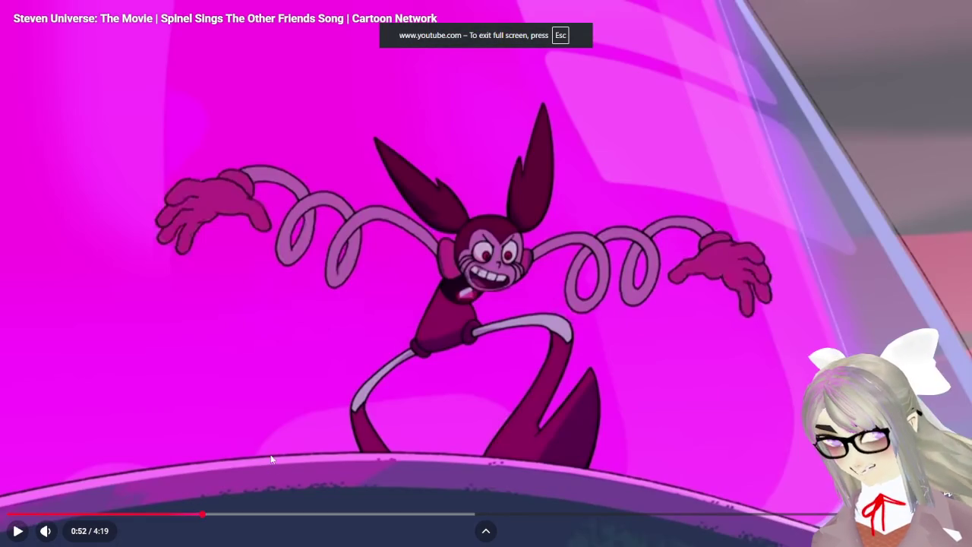
pyautogui.click(466, 310)
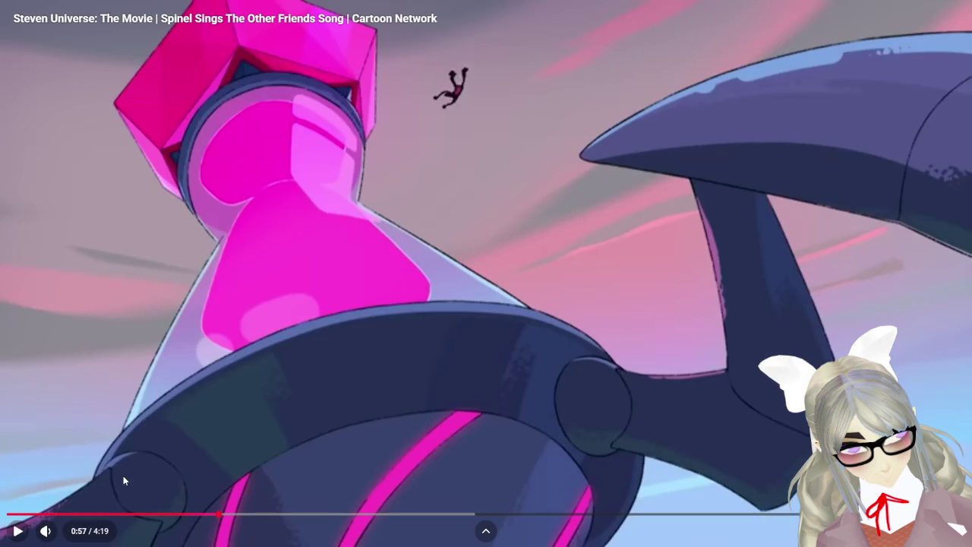
pyautogui.moveTo(45, 531)
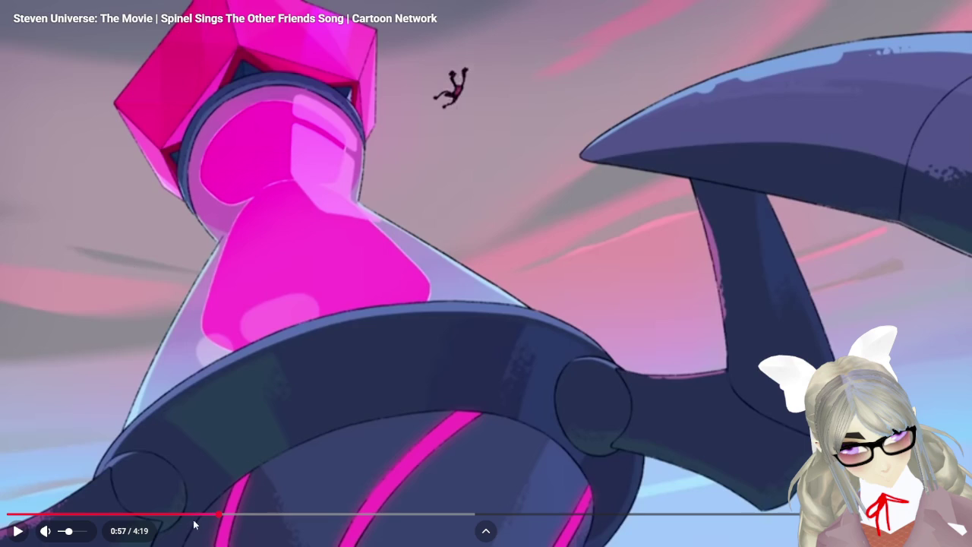
pyautogui.click(185, 515)
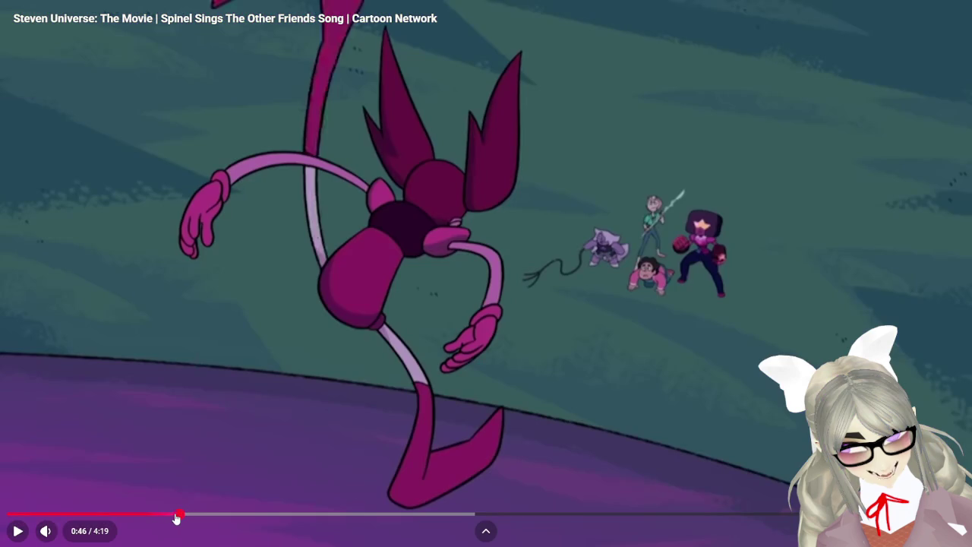
pyautogui.click(168, 515)
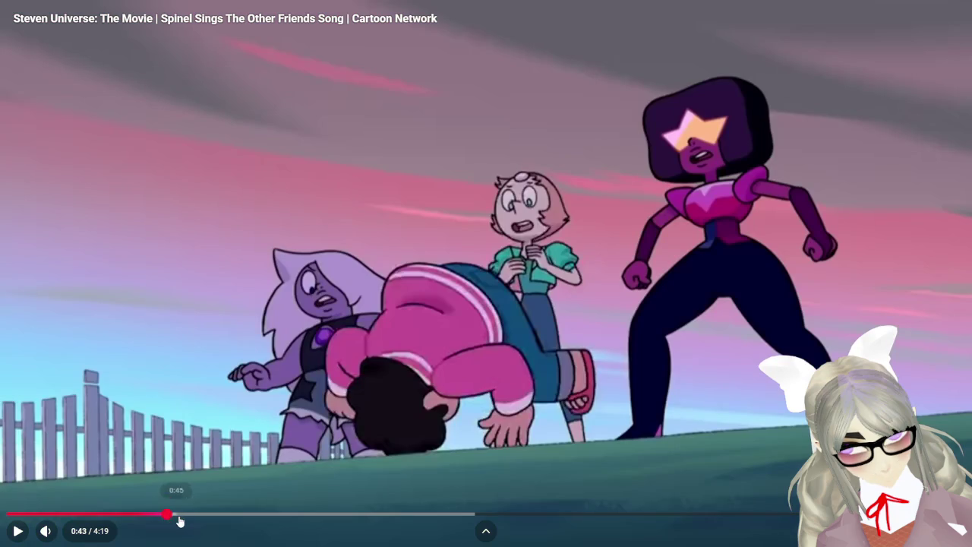
pyautogui.click(180, 515)
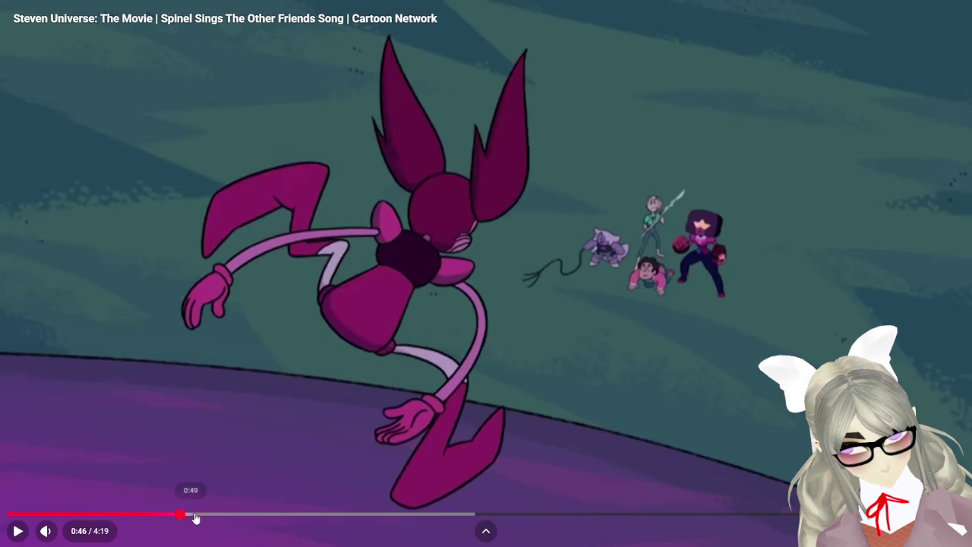
pyautogui.click(204, 515)
pyautogui.click(187, 516)
pyautogui.click(155, 516)
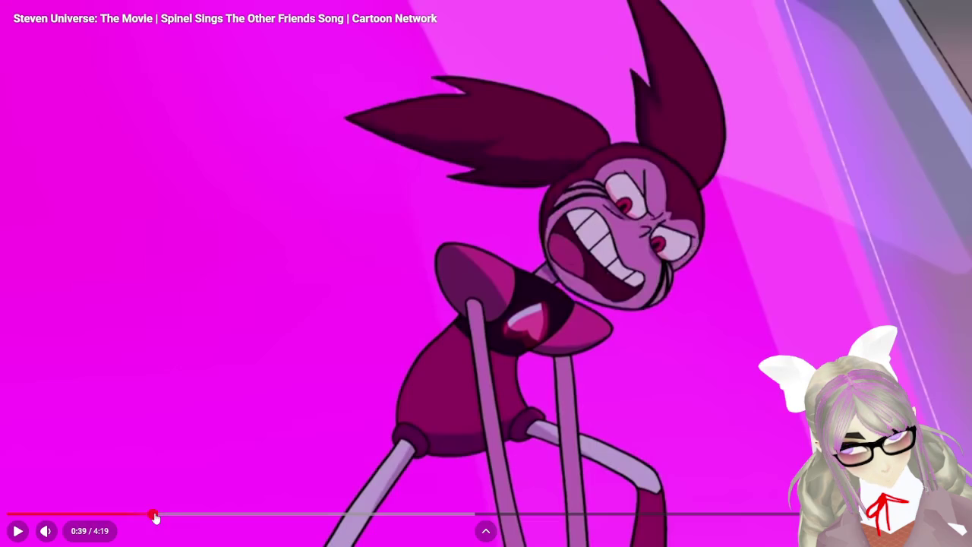
pyautogui.click(285, 423)
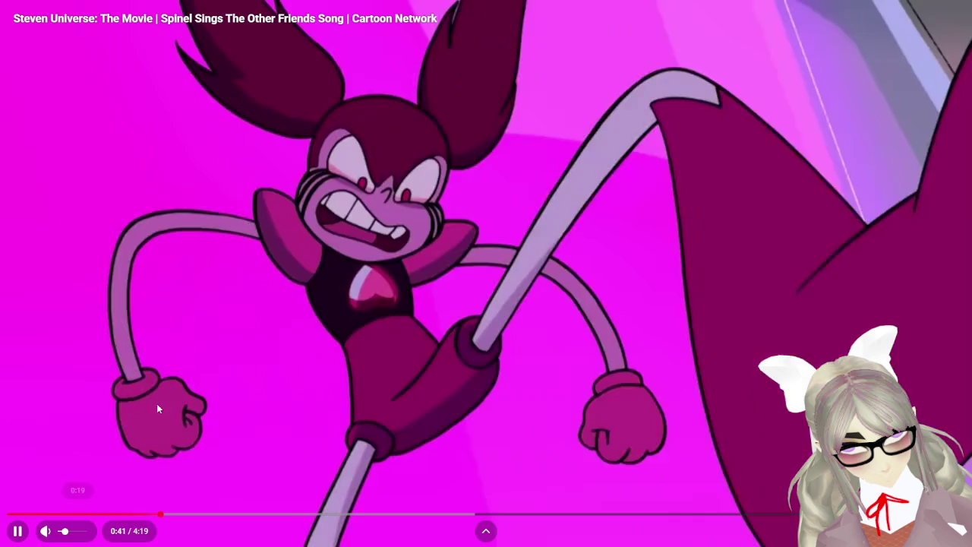
pyautogui.click(197, 380)
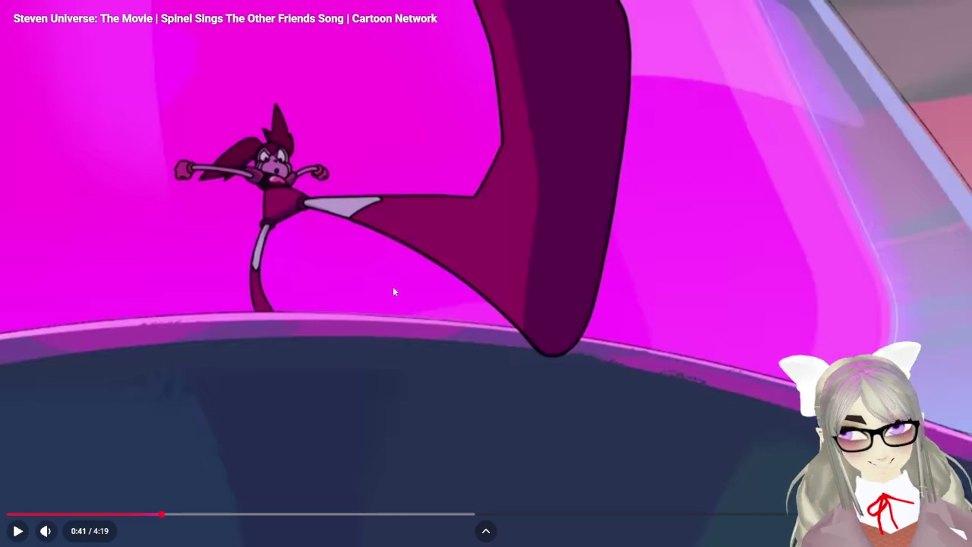
pyautogui.click(410, 253)
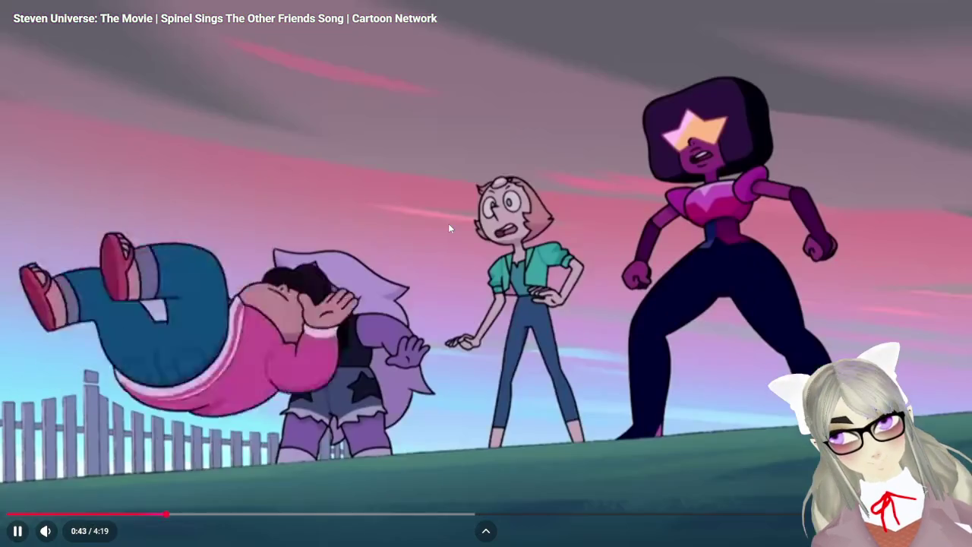
pyautogui.click(448, 223)
pyautogui.moveTo(158, 520); pyautogui.dragTo(168, 515)
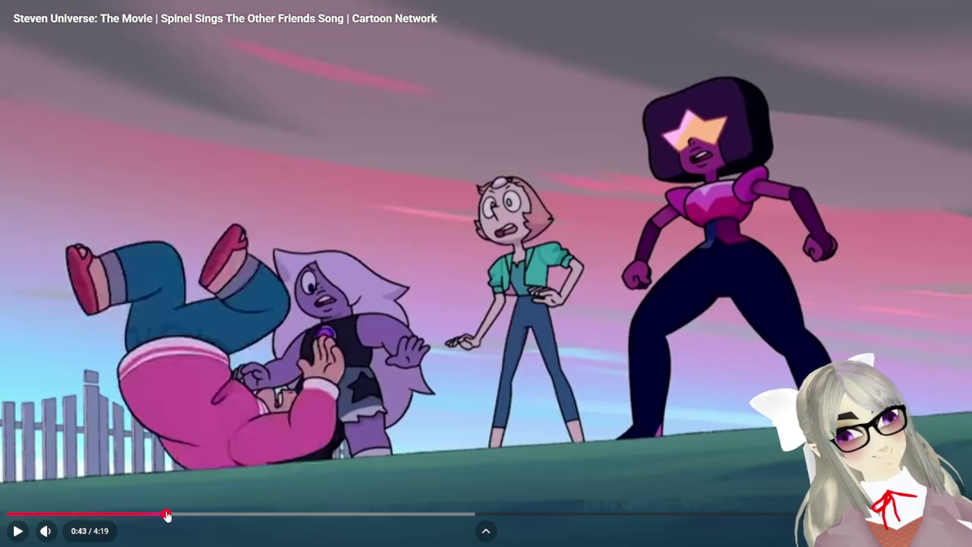
pyautogui.click(732, 357)
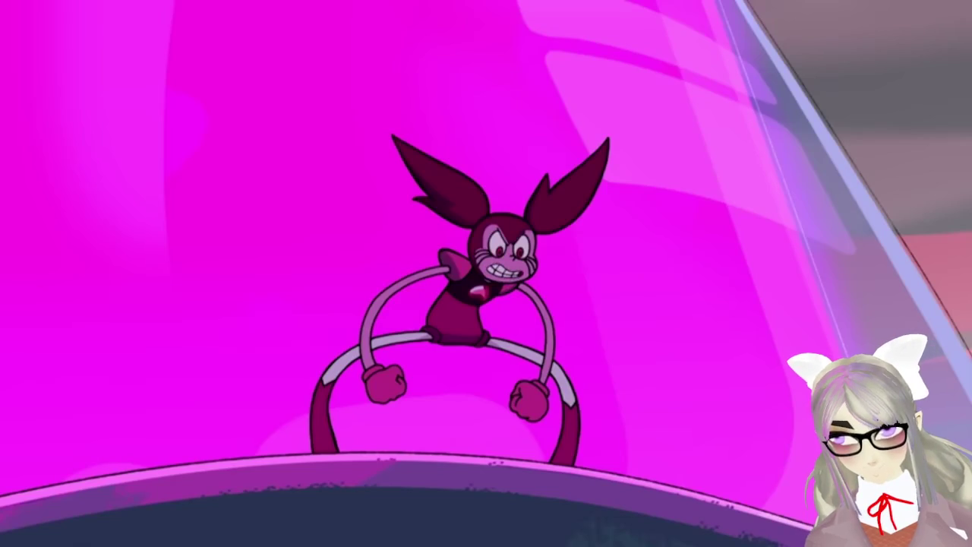
pyautogui.click(812, 351)
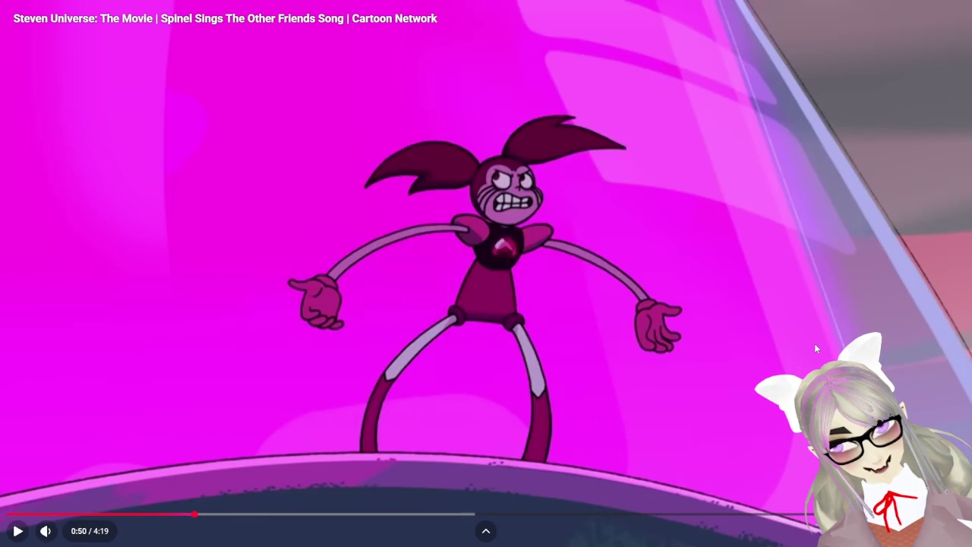
pyautogui.click(582, 380)
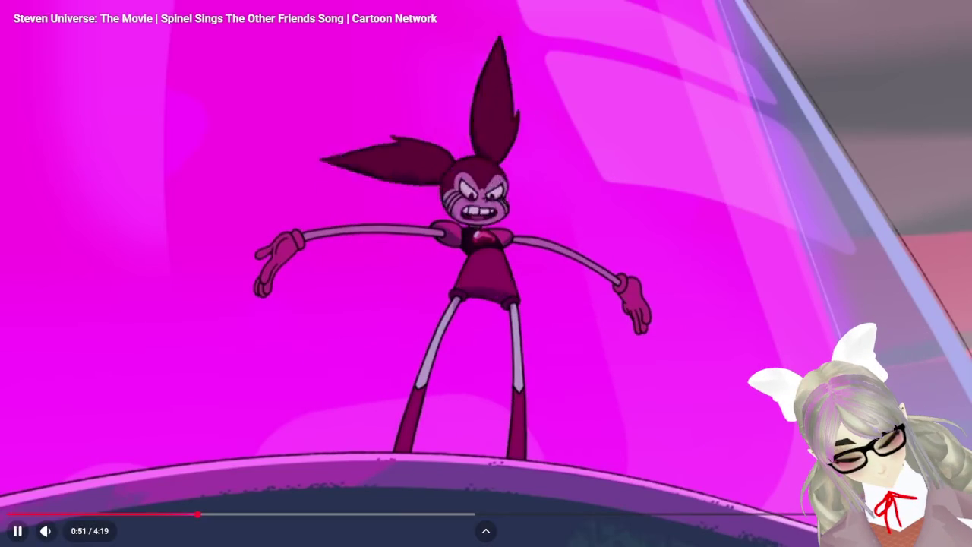
pyautogui.press('Escape')
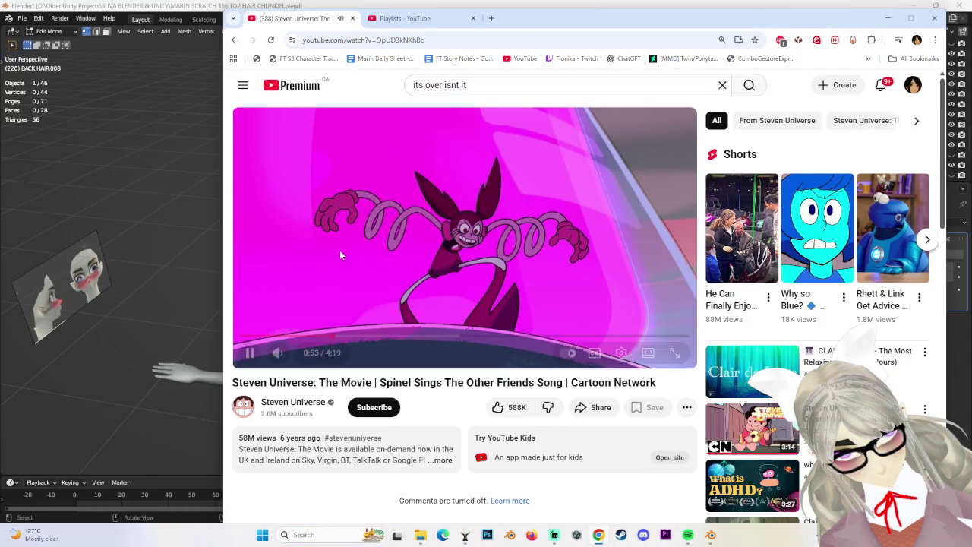
# Return to Blender and switch from Edit Mode to Object Mode.
pyautogui.hotkey('alt', 'Tab')
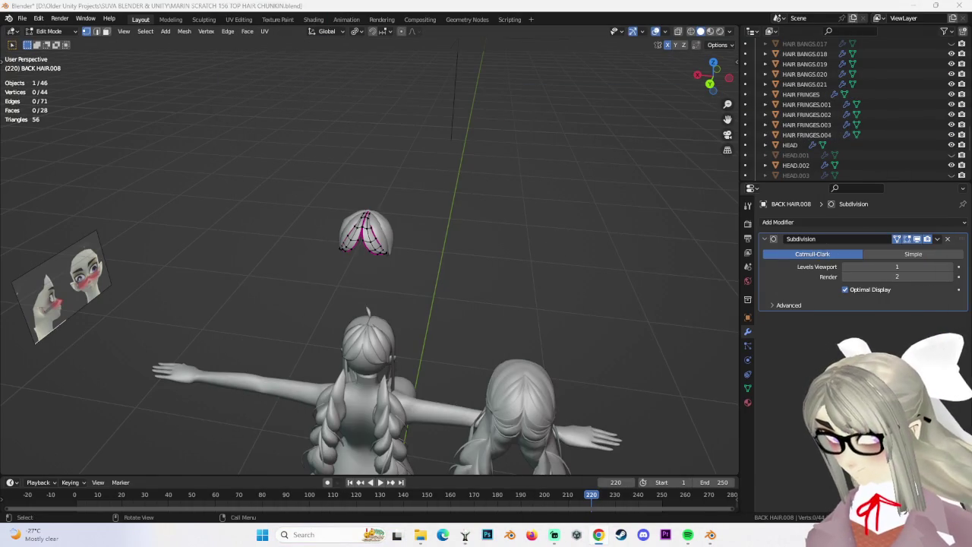
pyautogui.scroll(3, 539, 293)
pyautogui.moveTo(539, 293)
pyautogui.mouseDown(button='middle')
pyautogui.moveTo(381, 243)
pyautogui.moveTo(489, 257)
pyautogui.mouseUp(button='middle')
pyautogui.click(52, 31)
pyautogui.click(46, 39)
pyautogui.moveTo(425, 228)
pyautogui.mouseDown(button='middle')
pyautogui.moveTo(486, 189)
pyautogui.moveTo(449, 182)
pyautogui.mouseUp(button='middle')
pyautogui.scroll(-2, 931, 133)
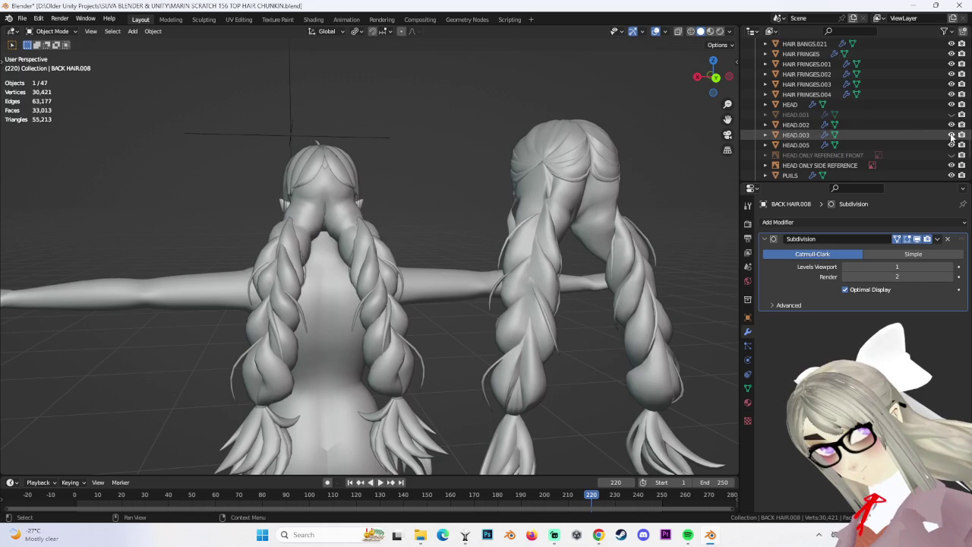
pyautogui.moveTo(456, 228)
pyautogui.mouseDown(button='middle')
pyautogui.moveTo(423, 222)
pyautogui.moveTo(405, 195)
pyautogui.moveTo(427, 209)
pyautogui.moveTo(386, 237)
pyautogui.moveTo(406, 217)
pyautogui.moveTo(486, 230)
pyautogui.moveTo(486, 219)
pyautogui.moveTo(379, 261)
pyautogui.moveTo(495, 261)
pyautogui.moveTo(412, 265)
pyautogui.moveTo(474, 246)
pyautogui.moveTo(532, 251)
pyautogui.moveTo(463, 250)
pyautogui.mouseUp(button='middle')
# Put HEAD.003 into Edit Mode, clear the selection, and pick a single vertex.
pyautogui.click(423, 222)
pyautogui.click(51, 30)
pyautogui.click(57, 50)
pyautogui.scroll(-3, 431, 222)
pyautogui.scroll(-2, 448, 255)
pyautogui.scroll(2, 455, 251)
pyautogui.hotkey('alt', 'a')
pyautogui.click(304, 200)
# Move one HEAD.003 vertex, then toggle to Object Mode and back into Edit Mode.
pyautogui.press('g')
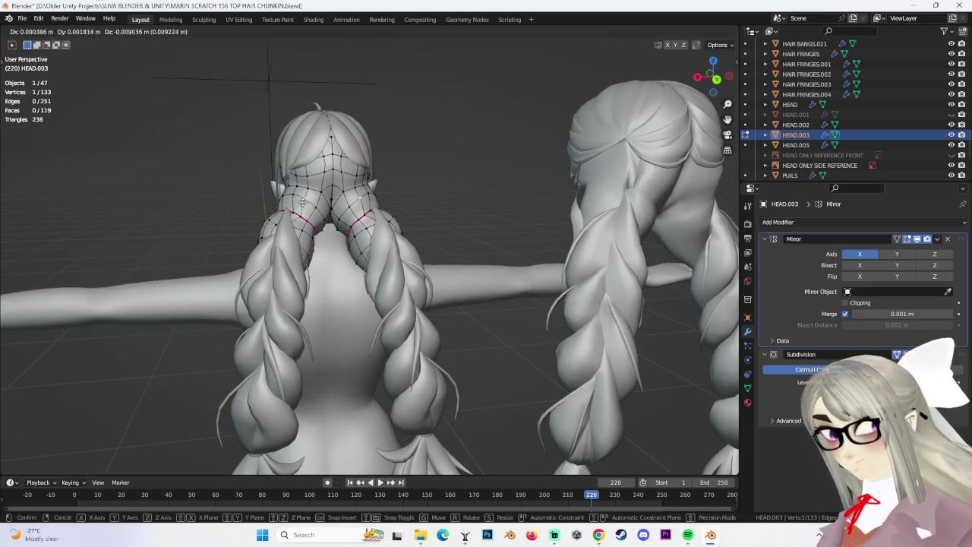
pyautogui.click(303, 201)
pyautogui.moveTo(397, 206)
pyautogui.mouseDown(button='middle')
pyautogui.moveTo(458, 208)
pyautogui.moveTo(469, 219)
pyautogui.mouseUp(button='middle')
pyautogui.hotkey('alt', 'a')
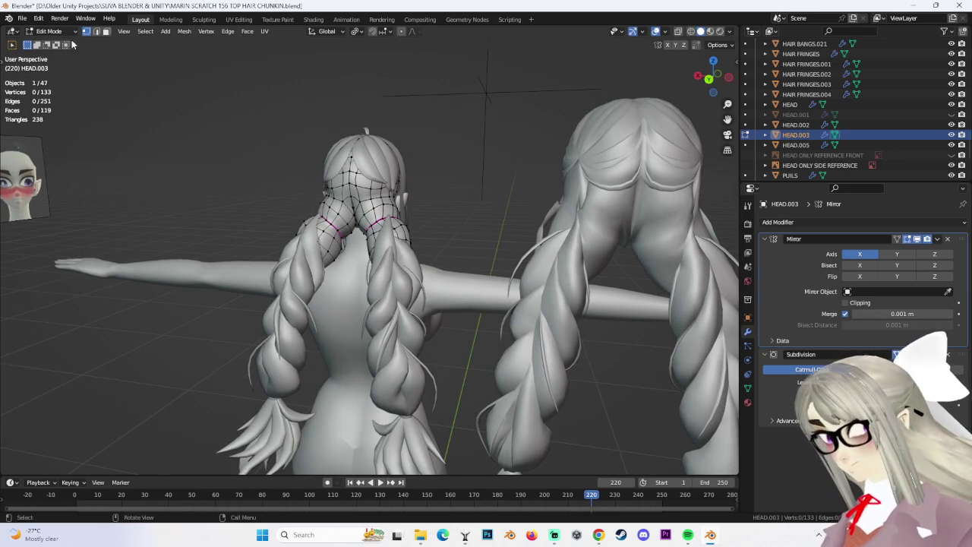
pyautogui.press('Tab')
pyautogui.moveTo(547, 283)
pyautogui.mouseDown(button='middle')
pyautogui.moveTo(490, 257)
pyautogui.moveTo(387, 243)
pyautogui.moveTo(402, 272)
pyautogui.moveTo(406, 245)
pyautogui.moveTo(471, 256)
pyautogui.mouseUp(button='middle')
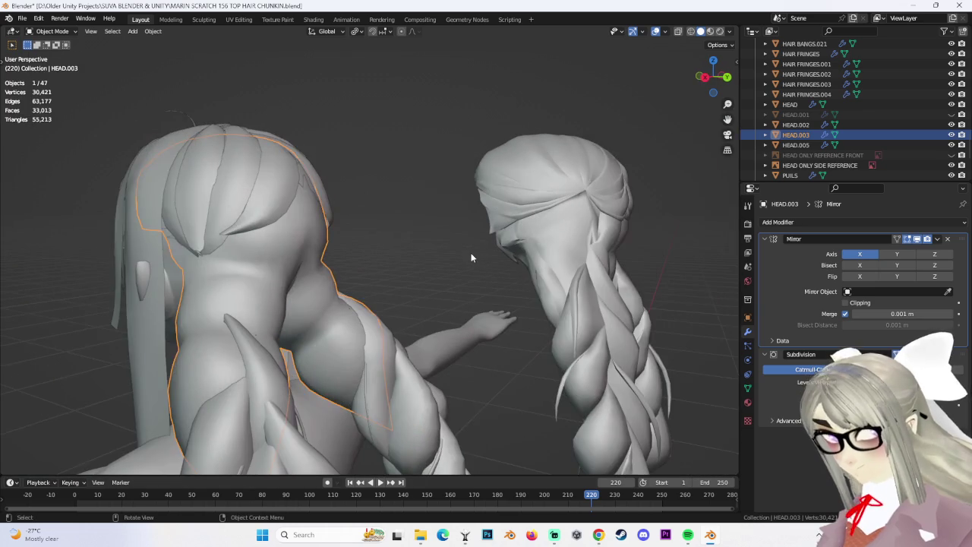
pyautogui.click(52, 32)
pyautogui.click(47, 57)
# Move a vertex freely, then shift a hair-edge vertex along the Y axis.
pyautogui.moveTo(296, 203)
pyautogui.mouseDown(button='middle')
pyautogui.moveTo(314, 209)
pyautogui.moveTo(354, 189)
pyautogui.moveTo(484, 219)
pyautogui.moveTo(358, 208)
pyautogui.moveTo(254, 245)
pyautogui.moveTo(294, 236)
pyautogui.mouseUp(button='middle')
pyautogui.scroll(5, 311, 220)
pyautogui.moveTo(310, 220)
pyautogui.mouseDown(button='middle')
pyautogui.moveTo(357, 310)
pyautogui.moveTo(451, 213)
pyautogui.moveTo(473, 241)
pyautogui.moveTo(227, 154)
pyautogui.mouseUp(button='middle')
pyautogui.press('g')
pyautogui.click(449, 202)
pyautogui.click(190, 105)
pyautogui.press('g')
pyautogui.press('y')
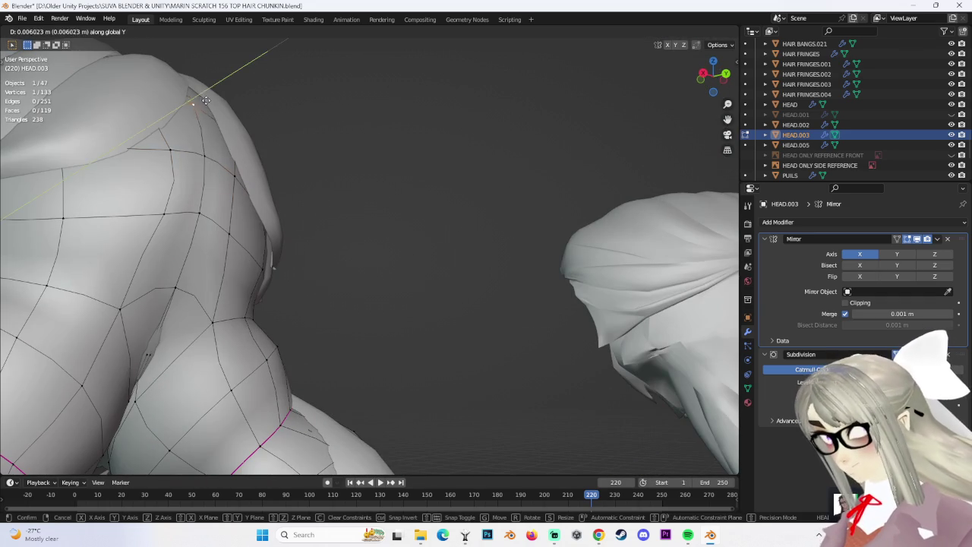
pyautogui.click(204, 100)
# Switch to solid shading and move vertices near the neck along Y.
pyautogui.moveTo(204, 101)
pyautogui.mouseDown(button='middle')
pyautogui.moveTo(189, 94)
pyautogui.moveTo(229, 201)
pyautogui.moveTo(276, 199)
pyautogui.mouseUp(button='middle')
pyautogui.moveTo(257, 268); pyautogui.dragTo(257, 268)
pyautogui.moveTo(258, 269)
pyautogui.mouseDown(button='middle')
pyautogui.moveTo(257, 254)
pyautogui.moveTo(295, 283)
pyautogui.moveTo(309, 326)
pyautogui.mouseUp(button='middle')
pyautogui.click(257, 258)
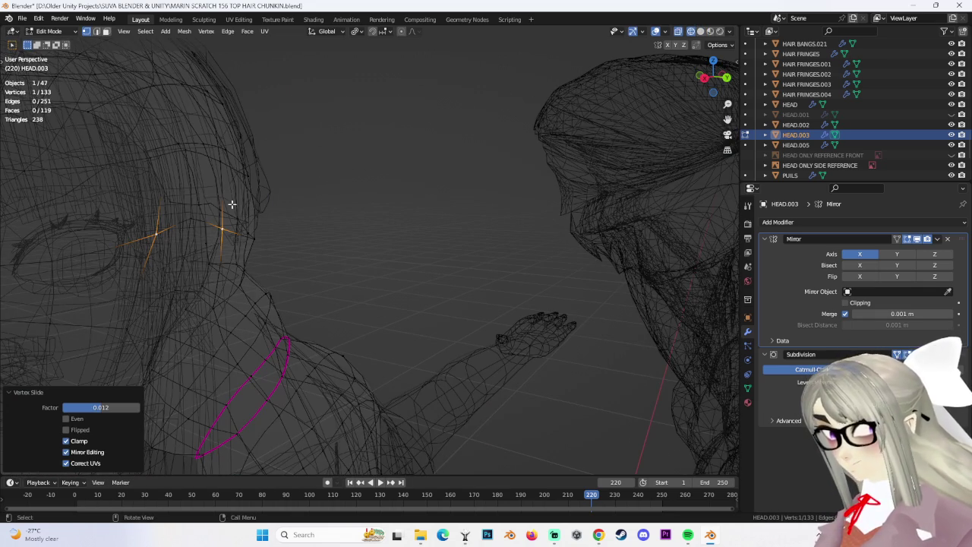
pyautogui.click(700, 32)
pyautogui.click(237, 187)
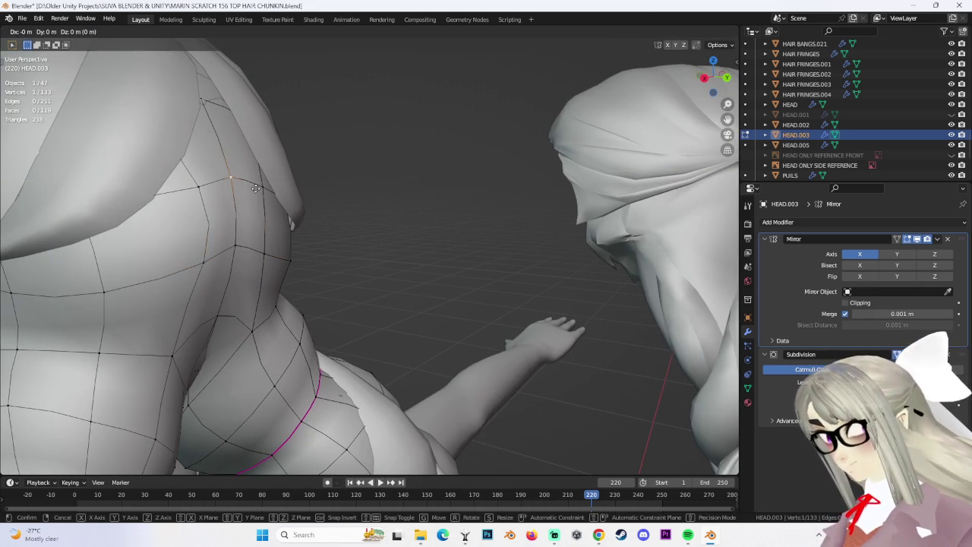
pyautogui.click(240, 188)
pyautogui.moveTo(240, 188); pyautogui.dragTo(375, 279, button='middle')
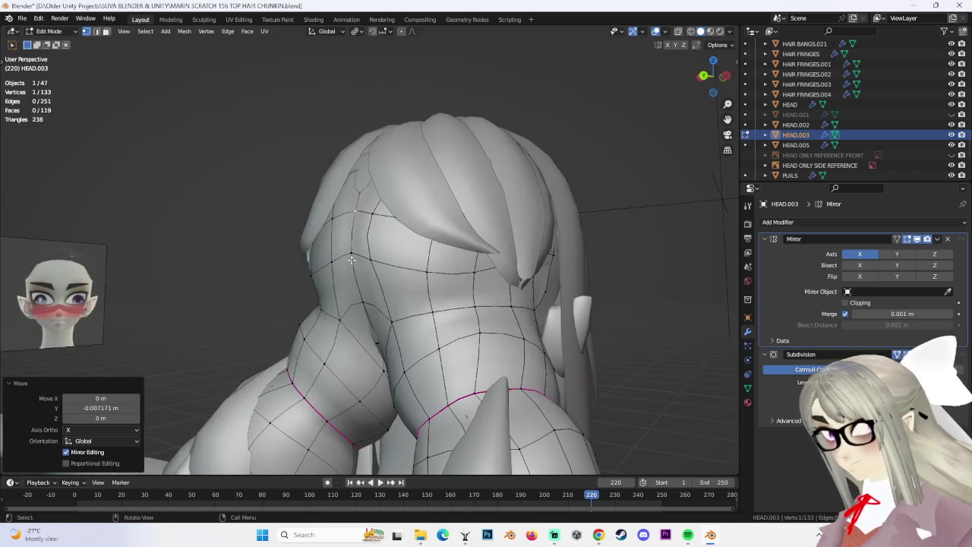
pyautogui.click(383, 278)
# Freely nudge more vertices so the mirrored chunks hug the back of the neck.
pyautogui.moveTo(382, 279)
pyautogui.mouseDown(button='middle')
pyautogui.moveTo(525, 307)
pyautogui.moveTo(395, 308)
pyautogui.moveTo(435, 295)
pyautogui.moveTo(521, 296)
pyautogui.moveTo(360, 291)
pyautogui.moveTo(391, 263)
pyautogui.moveTo(480, 271)
pyautogui.moveTo(438, 264)
pyautogui.mouseUp(button='middle')
pyautogui.press('g')
pyautogui.click(424, 281)
pyautogui.press('g')
pyautogui.click(419, 296)
pyautogui.click(390, 262)
# Confirm several vertex moves around the braid roots, checking from rear and side views.
pyautogui.click(433, 281)
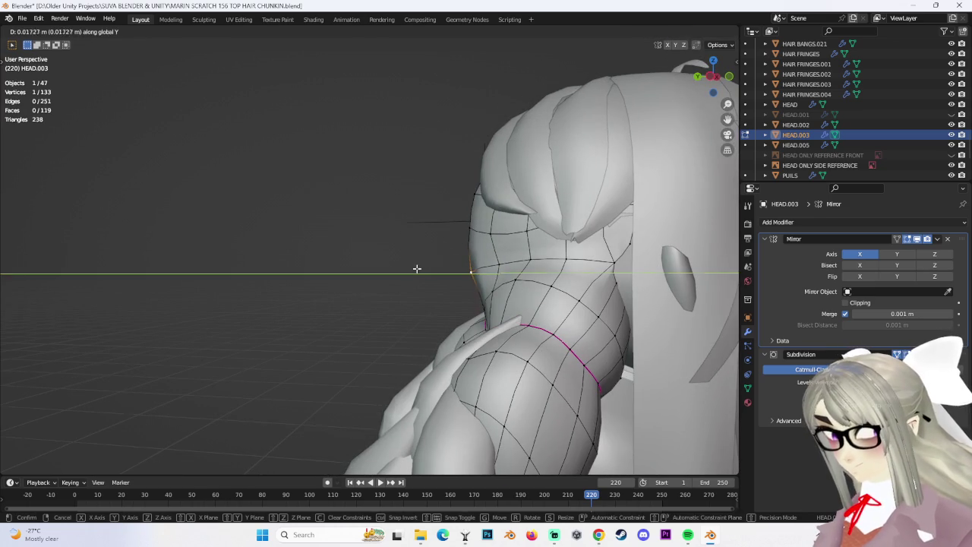
pyautogui.click(417, 269)
pyautogui.moveTo(510, 262)
pyautogui.mouseDown(button='middle')
pyautogui.moveTo(542, 260)
pyautogui.moveTo(447, 297)
pyautogui.mouseUp(button='middle')
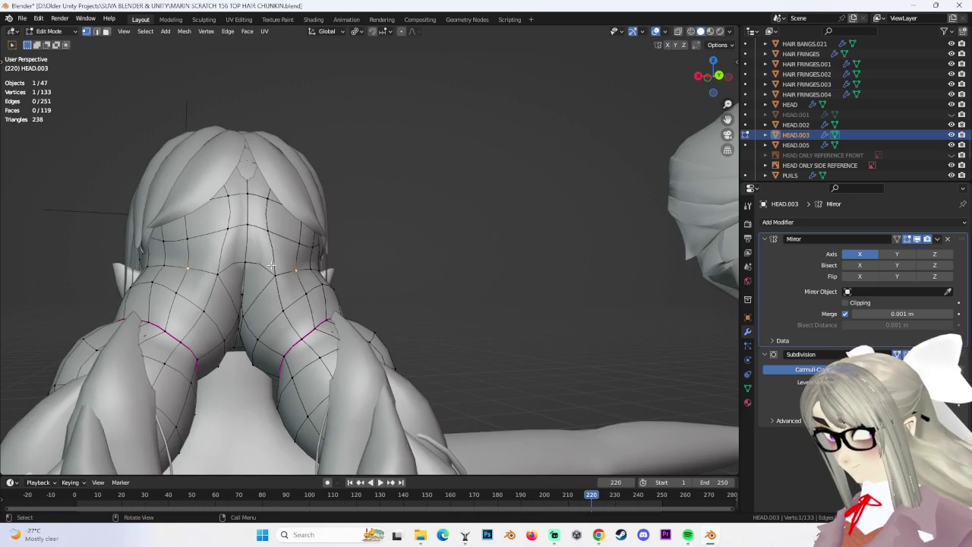
pyautogui.click(255, 282)
pyautogui.moveTo(255, 283)
pyautogui.mouseDown(button='middle')
pyautogui.moveTo(382, 273)
pyautogui.moveTo(403, 281)
pyautogui.moveTo(358, 288)
pyautogui.mouseUp(button='middle')
pyautogui.scroll(-3, 418, 266)
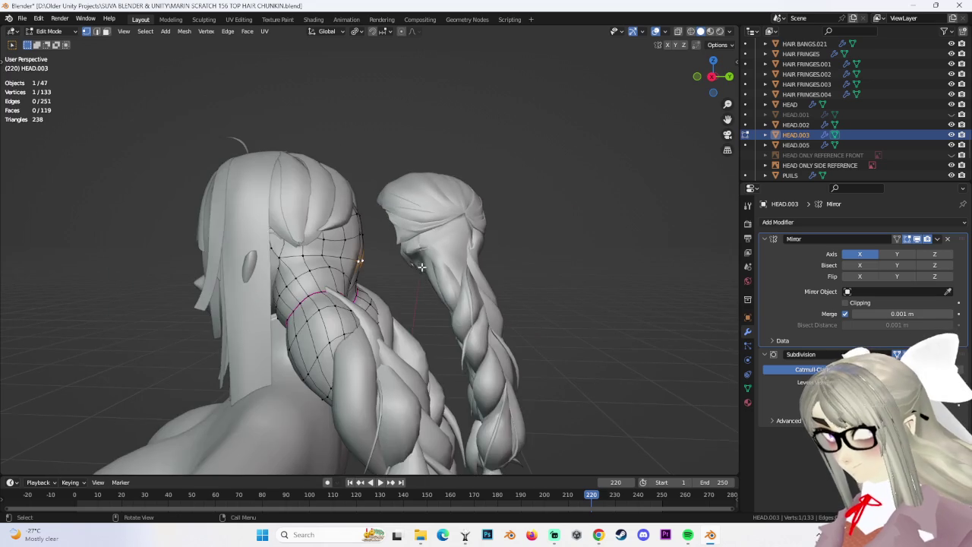
pyautogui.moveTo(430, 267); pyautogui.dragTo(430, 269, button='middle')
pyautogui.moveTo(484, 284)
pyautogui.mouseDown(button='middle')
pyautogui.moveTo(421, 280)
pyautogui.moveTo(369, 256)
pyautogui.mouseUp(button='middle')
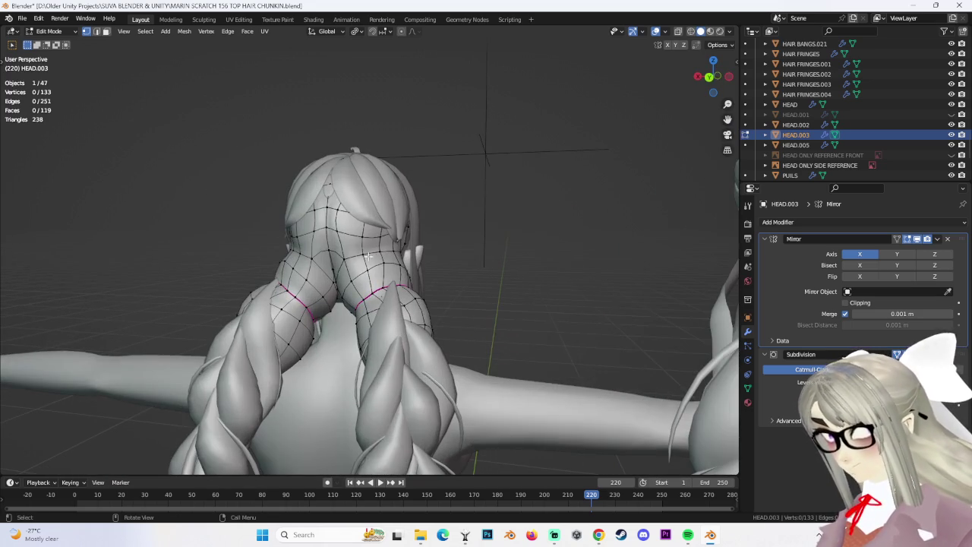
pyautogui.click(331, 230)
# Frame a vertex near the hair parting and move it.
pyautogui.moveTo(515, 271)
pyautogui.mouseDown(button='middle')
pyautogui.moveTo(478, 260)
pyautogui.moveTo(502, 267)
pyautogui.moveTo(385, 275)
pyautogui.mouseUp(button='middle')
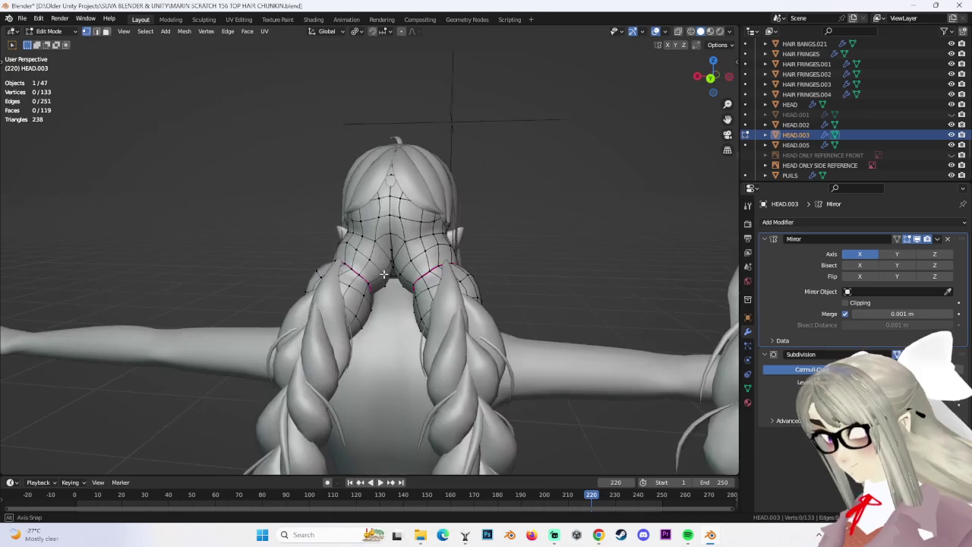
pyautogui.moveTo(576, 265)
pyautogui.mouseDown(button='middle')
pyautogui.moveTo(486, 266)
pyautogui.moveTo(489, 274)
pyautogui.mouseUp(button='middle')
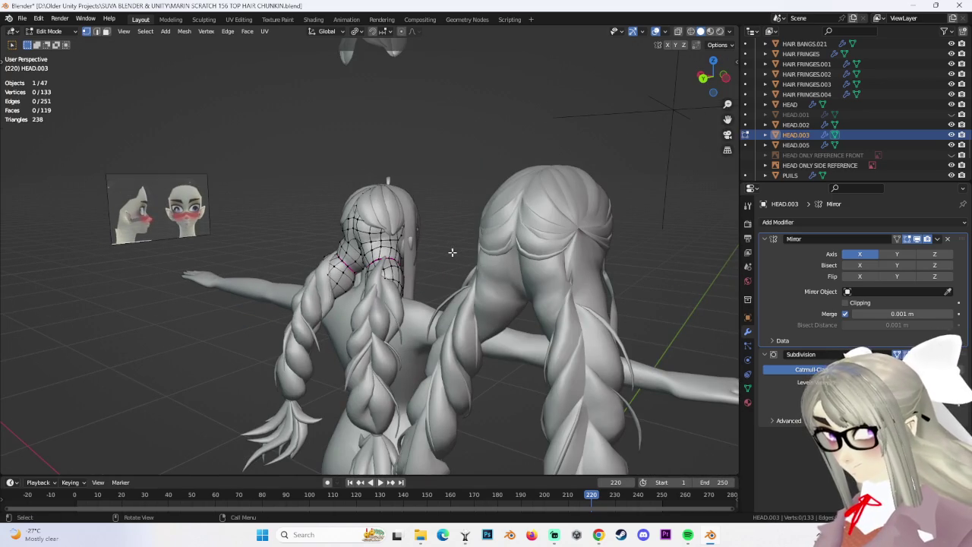
pyautogui.scroll(3, 352, 231)
pyautogui.moveTo(311, 213)
pyautogui.mouseDown(button='middle')
pyautogui.moveTo(436, 245)
pyautogui.moveTo(300, 214)
pyautogui.mouseUp(button='middle')
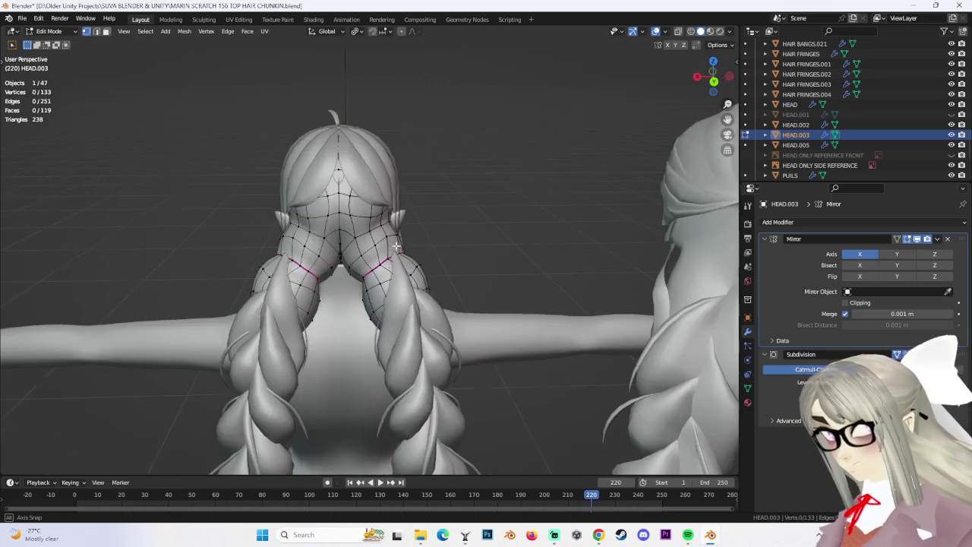
pyautogui.click(299, 210)
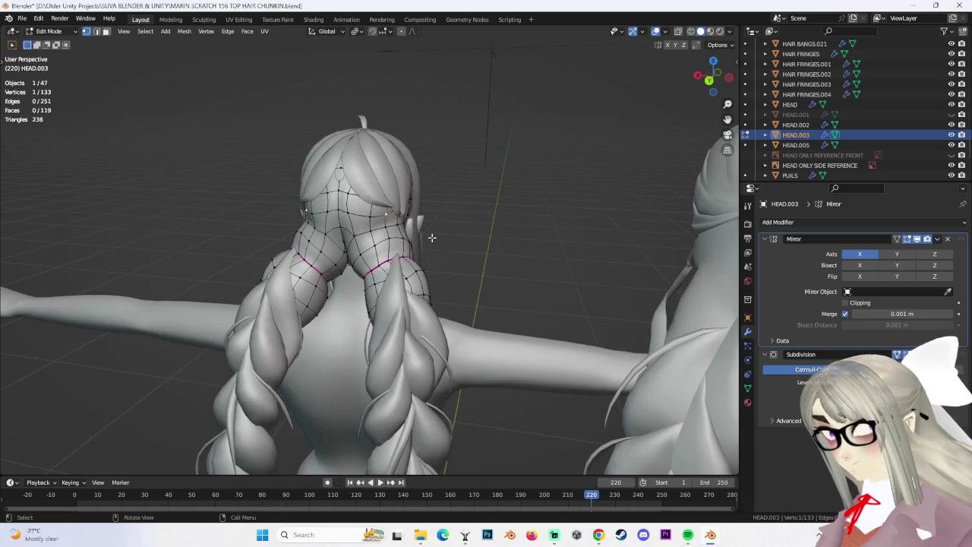
pyautogui.press('KP_Decimal')
pyautogui.press('g')
pyautogui.click(411, 275)
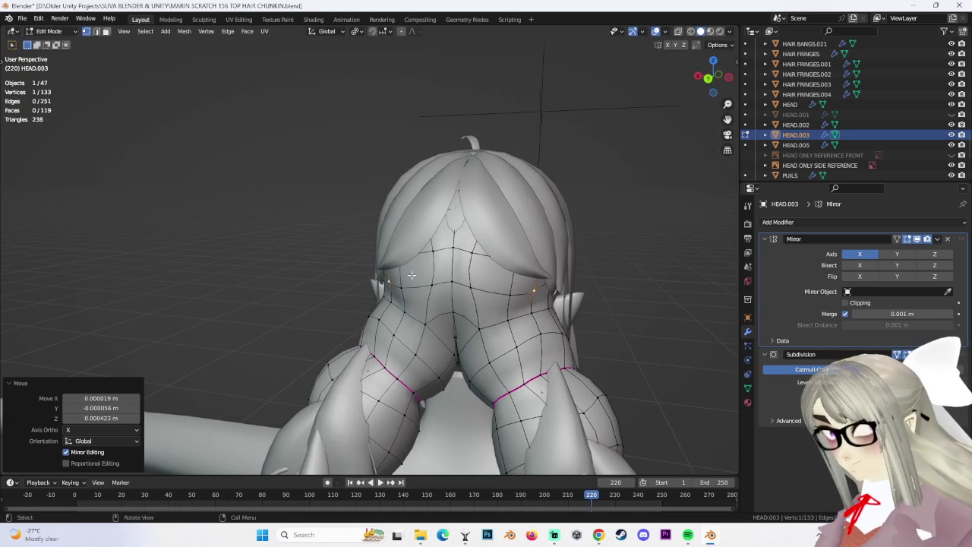
# Apply smooth proportional moves and a final small vertex adjustment.
pyautogui.click(443, 311)
pyautogui.moveTo(444, 312)
pyautogui.mouseDown(button='middle')
pyautogui.moveTo(471, 306)
pyautogui.moveTo(383, 303)
pyautogui.moveTo(459, 278)
pyautogui.moveTo(426, 228)
pyautogui.moveTo(423, 277)
pyautogui.moveTo(615, 317)
pyautogui.moveTo(493, 295)
pyautogui.moveTo(440, 309)
pyautogui.moveTo(474, 322)
pyautogui.moveTo(506, 321)
pyautogui.moveTo(281, 288)
pyautogui.moveTo(330, 256)
pyautogui.moveTo(314, 256)
pyautogui.moveTo(378, 247)
pyautogui.moveTo(335, 240)
pyautogui.mouseUp(button='middle')
pyautogui.press('g')
pyautogui.click(380, 325)
pyautogui.press('g')
pyautogui.click(419, 222)
# Return to Object Mode and select the floating BACK HAIR.008 cap piece.
pyautogui.click(57, 48)
pyautogui.scroll(-3, 373, 206)
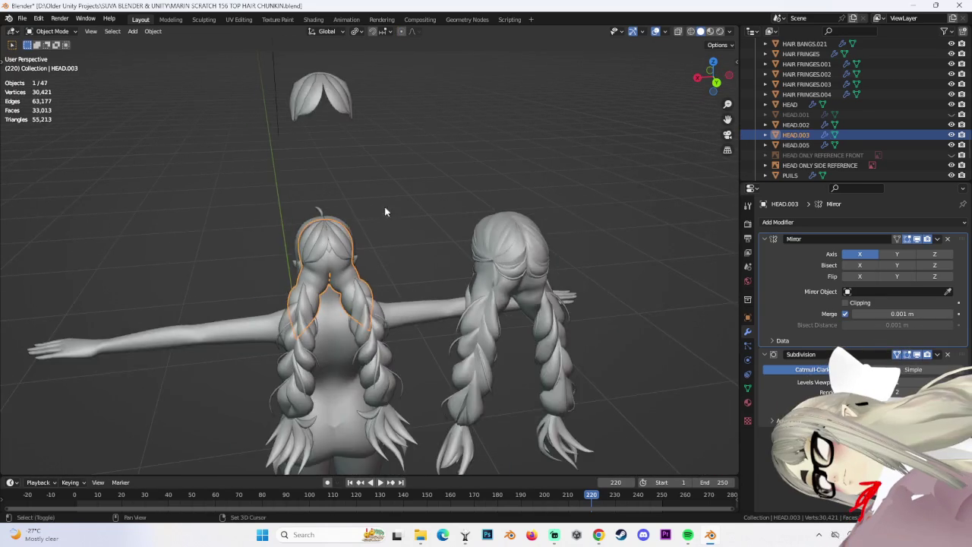
pyautogui.scroll(2, 385, 211)
pyautogui.click(342, 129)
pyautogui.moveTo(342, 129)
pyautogui.mouseDown(button='middle')
pyautogui.moveTo(357, 137)
pyautogui.moveTo(319, 118)
pyautogui.moveTo(390, 209)
pyautogui.mouseUp(button='middle')
pyautogui.click(390, 209)
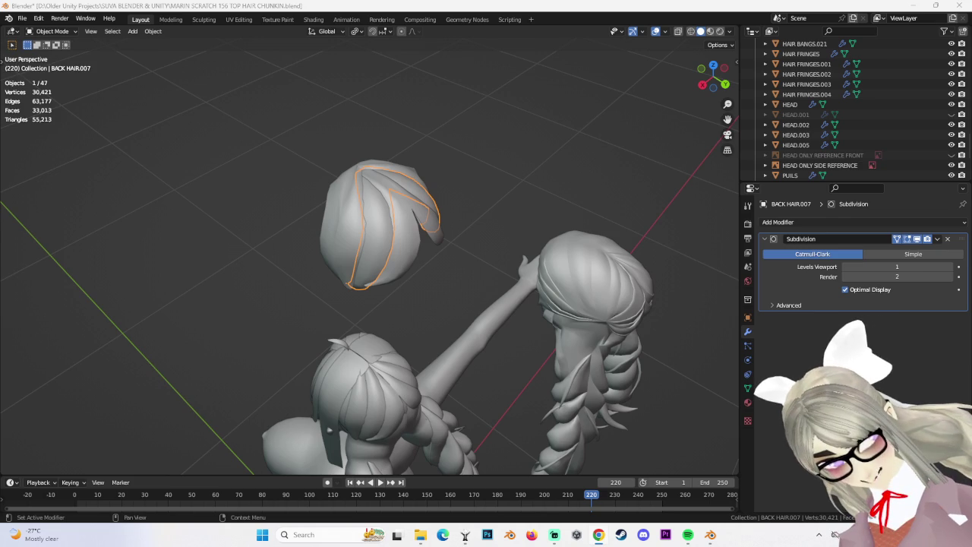
# Frame BACK HAIR.008 from behind and enter Edit Mode on it.
pyautogui.press('KP_Decimal')
pyautogui.moveTo(460, 325)
pyautogui.mouseDown(button='middle')
pyautogui.moveTo(347, 265)
pyautogui.moveTo(476, 237)
pyautogui.mouseUp(button='middle')
pyautogui.scroll(3, 475, 237)
pyautogui.moveTo(396, 258); pyautogui.dragTo(494, 217, button='middle')
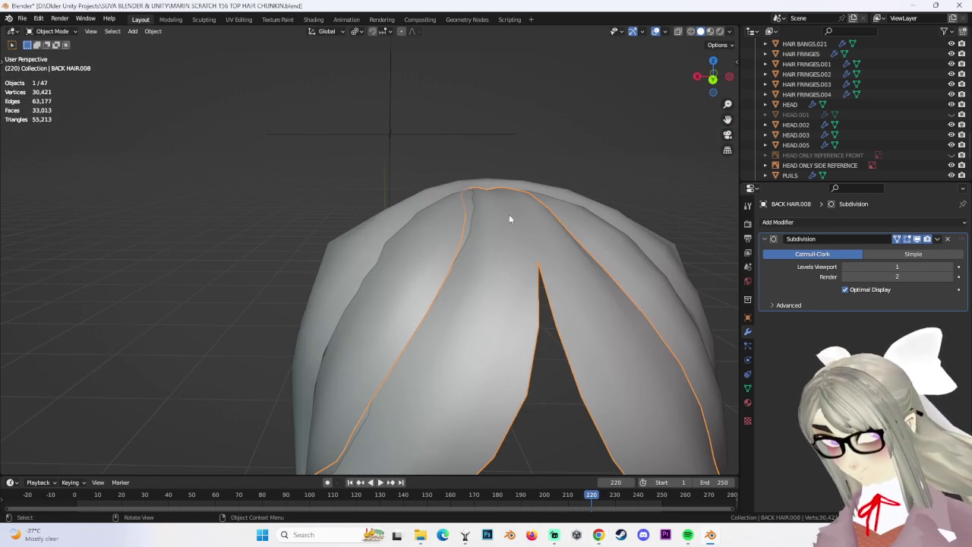
pyautogui.click(51, 54)
pyautogui.moveTo(425, 266); pyautogui.dragTo(478, 266, button='middle')
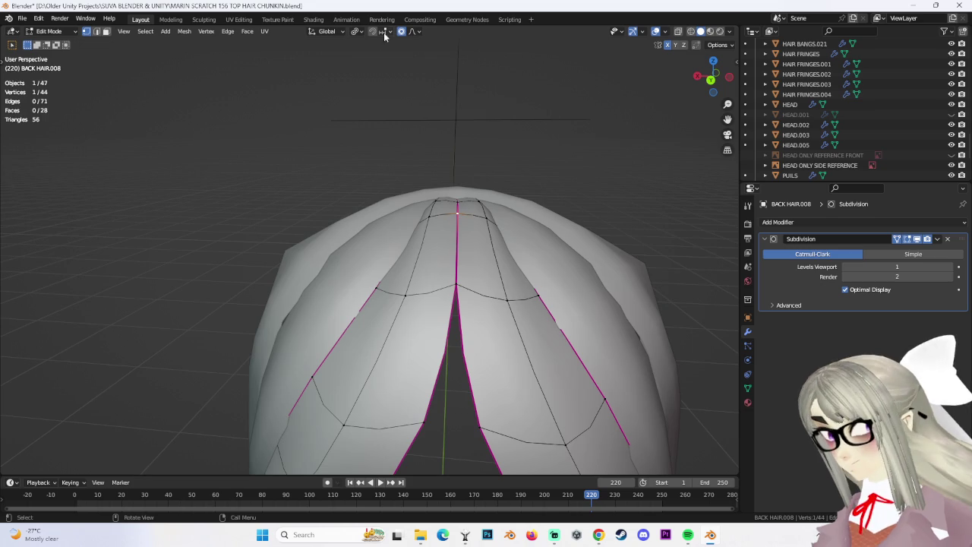
# Raise the selected BACK HAIR.008 vertices along the Z axis.
pyautogui.click(498, 207)
pyautogui.press('g')
pyautogui.press('z')
pyautogui.click(498, 208)
pyautogui.moveTo(498, 207)
pyautogui.mouseDown(button='middle')
pyautogui.moveTo(476, 224)
pyautogui.moveTo(419, 235)
pyautogui.moveTo(444, 214)
pyautogui.moveTo(544, 272)
pyautogui.moveTo(451, 202)
pyautogui.moveTo(485, 239)
pyautogui.mouseUp(button='middle')
pyautogui.press('g')
pyautogui.click(421, 232)
pyautogui.press('Escape')
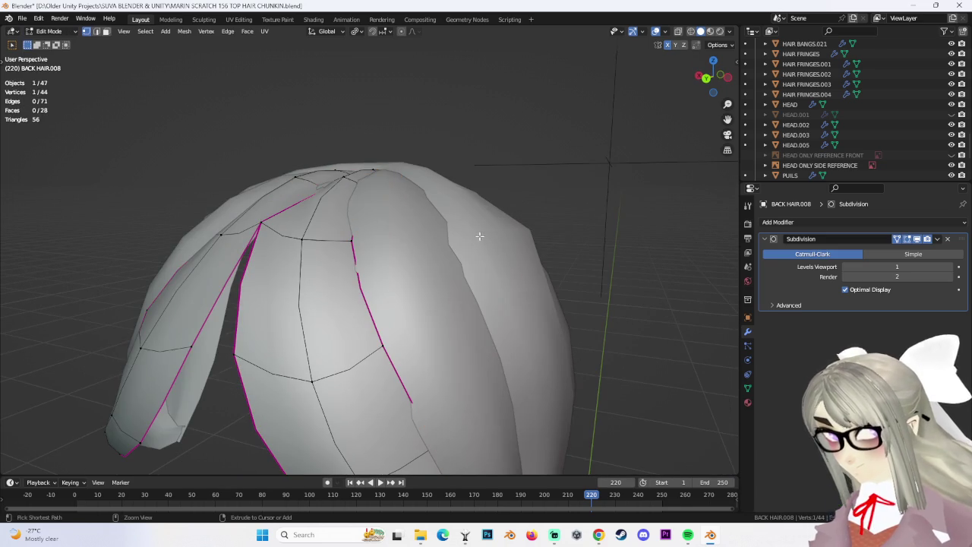
# Return to Object Mode and add HEAD.005 to the selection.
pyautogui.moveTo(357, 228)
pyautogui.mouseDown(button='middle')
pyautogui.moveTo(453, 117)
pyautogui.moveTo(414, 126)
pyautogui.moveTo(411, 264)
pyautogui.mouseUp(button='middle')
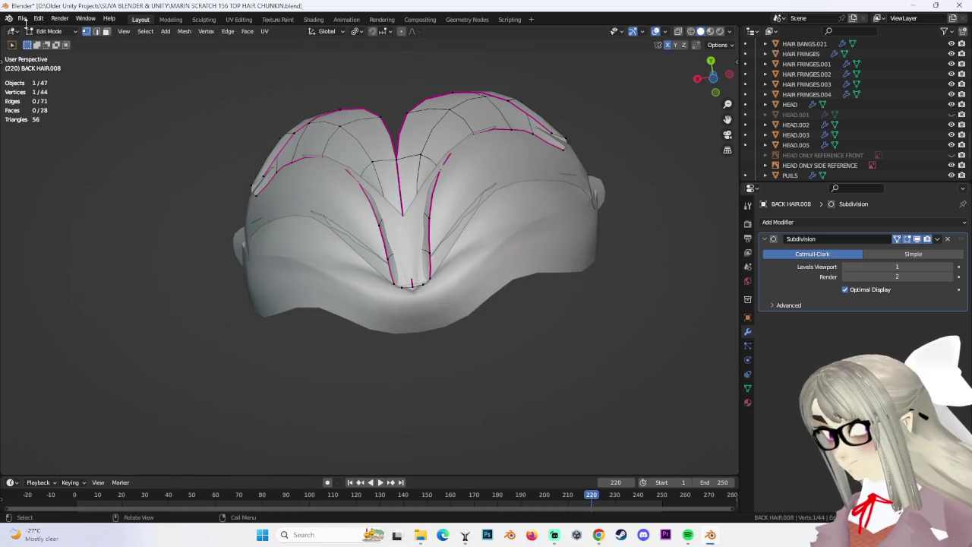
pyautogui.click(52, 43)
pyautogui.moveTo(353, 205)
pyautogui.mouseDown(button='middle')
pyautogui.moveTo(392, 185)
pyautogui.moveTo(427, 268)
pyautogui.moveTo(402, 289)
pyautogui.moveTo(375, 290)
pyautogui.moveTo(419, 269)
pyautogui.moveTo(414, 247)
pyautogui.moveTo(437, 268)
pyautogui.moveTo(343, 269)
pyautogui.moveTo(373, 235)
pyautogui.moveTo(372, 246)
pyautogui.mouseUp(button='middle')
pyautogui.keyDown('shift'); pyautogui.click(438, 267); pyautogui.keyUp('shift')
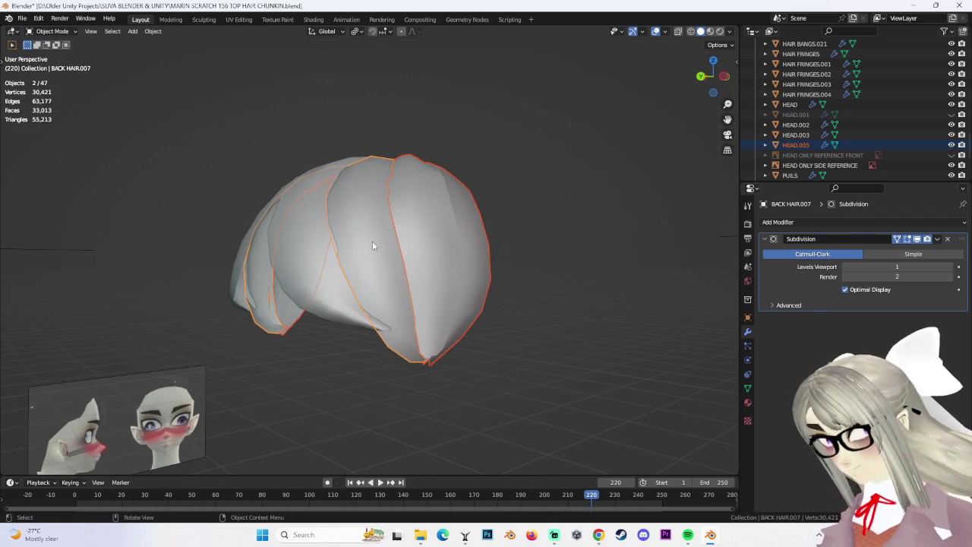
# Join HEAD.005 into BACK HAIR.007 and enter Edit Mode on the joined mesh.
pyautogui.hotkey('ctrl', 'j')
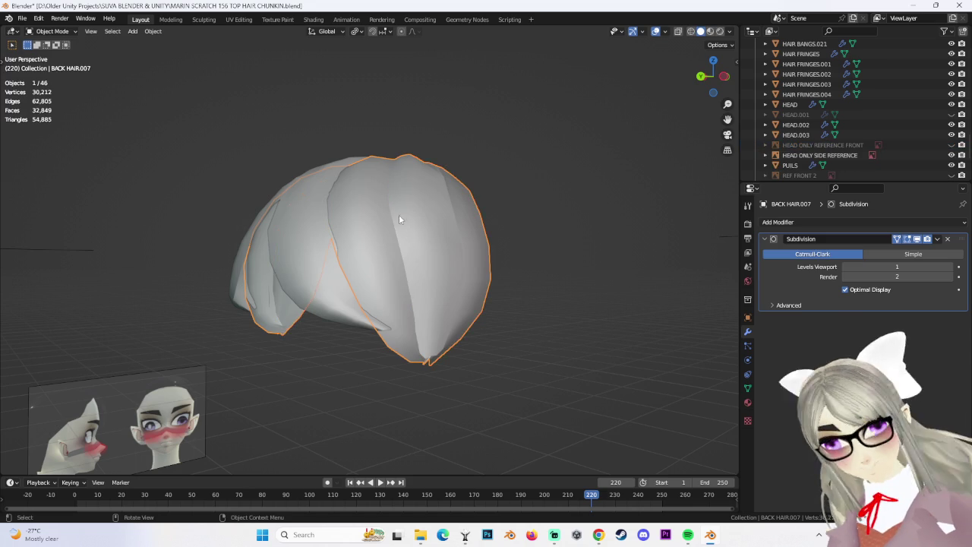
pyautogui.scroll(2, 406, 219)
pyautogui.click(52, 53)
pyautogui.moveTo(550, 282)
pyautogui.mouseDown(button='middle')
pyautogui.moveTo(383, 234)
pyautogui.moveTo(456, 243)
pyautogui.moveTo(487, 274)
pyautogui.mouseUp(button='middle')
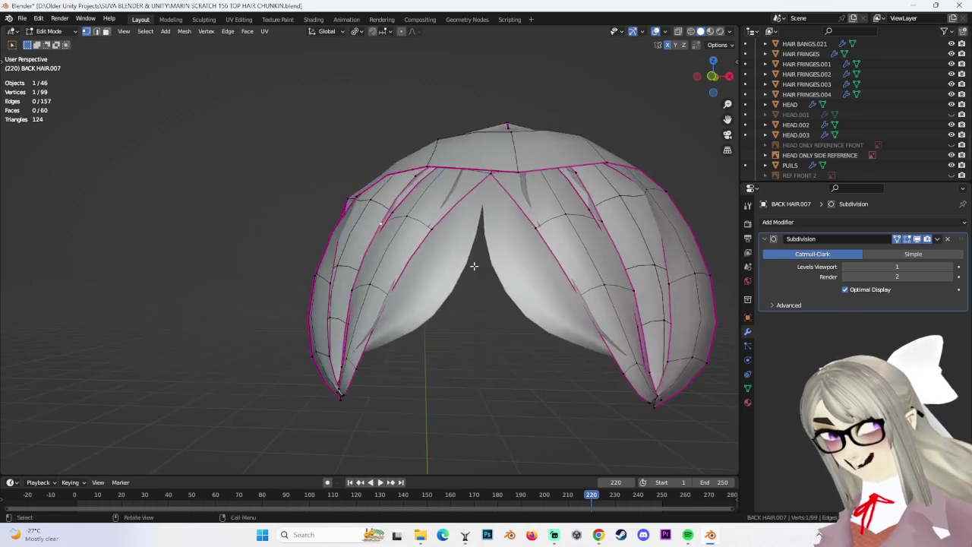
pyautogui.scroll(3, 424, 226)
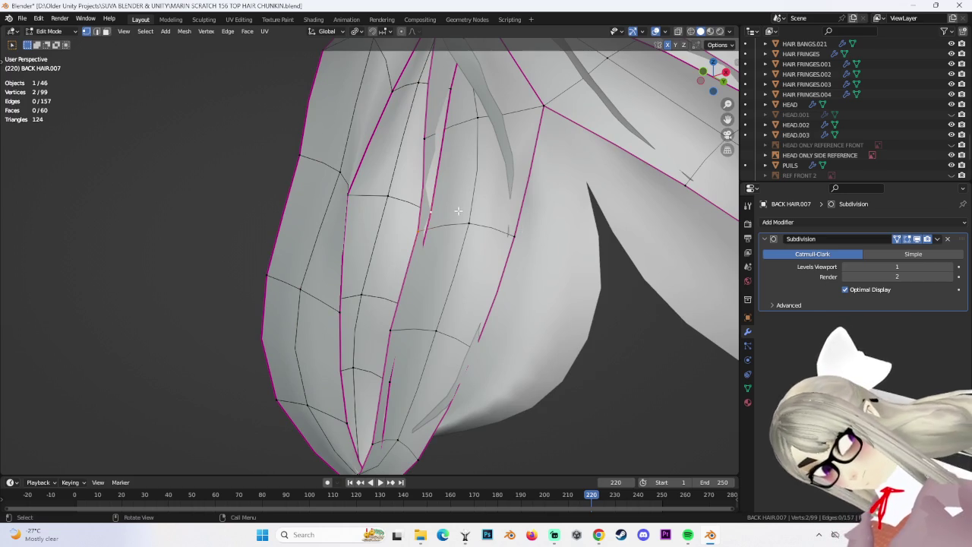
pyautogui.scroll(-3, 456, 223)
# Try merging a vertex pair At Last, then undo that merge.
pyautogui.press('m')
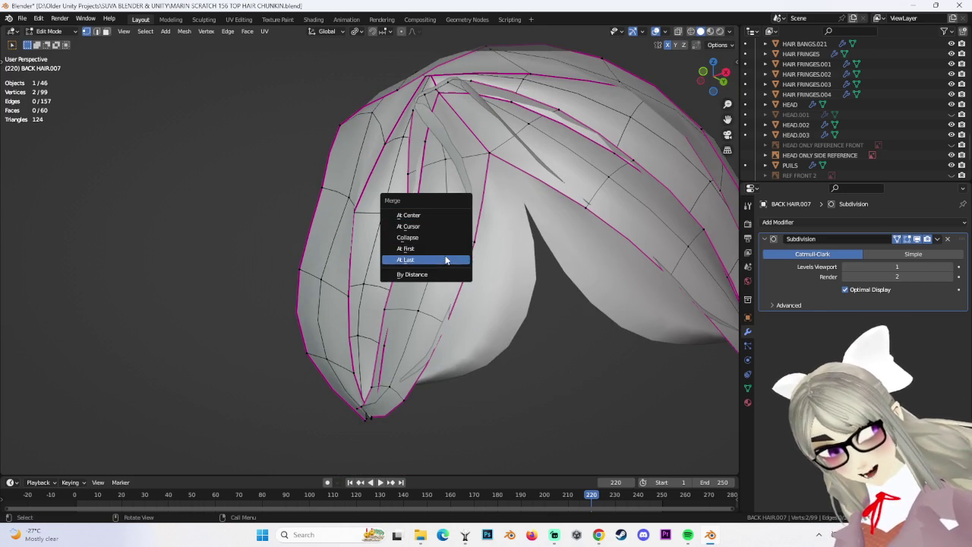
pyautogui.click(446, 260)
pyautogui.moveTo(446, 260); pyautogui.dragTo(486, 247, button='middle')
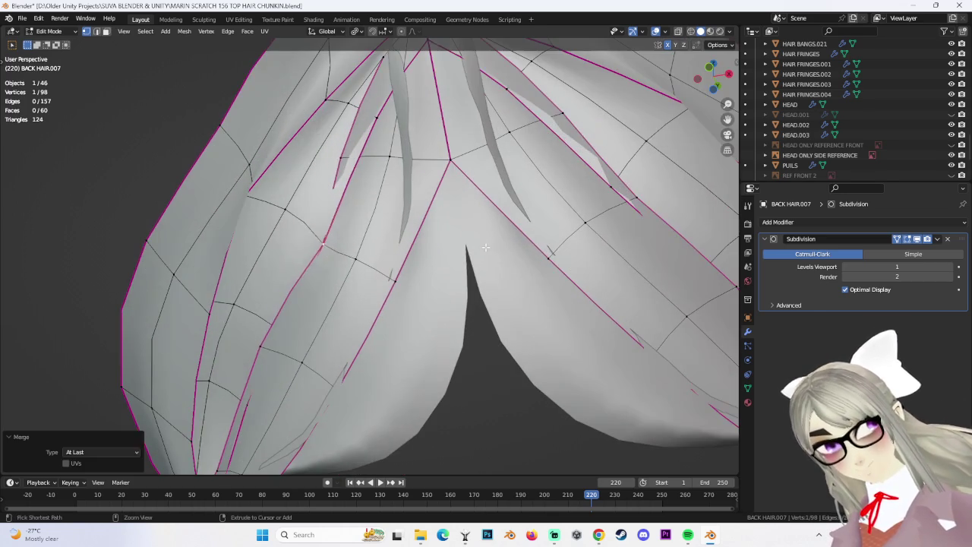
pyautogui.hotkey('ctrl', 'z')
# Reposition two vertices on the hair strand with G moves.
pyautogui.moveTo(525, 207)
pyautogui.mouseDown(button='middle')
pyautogui.moveTo(478, 218)
pyautogui.moveTo(363, 187)
pyautogui.moveTo(399, 243)
pyautogui.mouseUp(button='middle')
pyautogui.scroll(3, 405, 253)
pyautogui.scroll(-2, 405, 253)
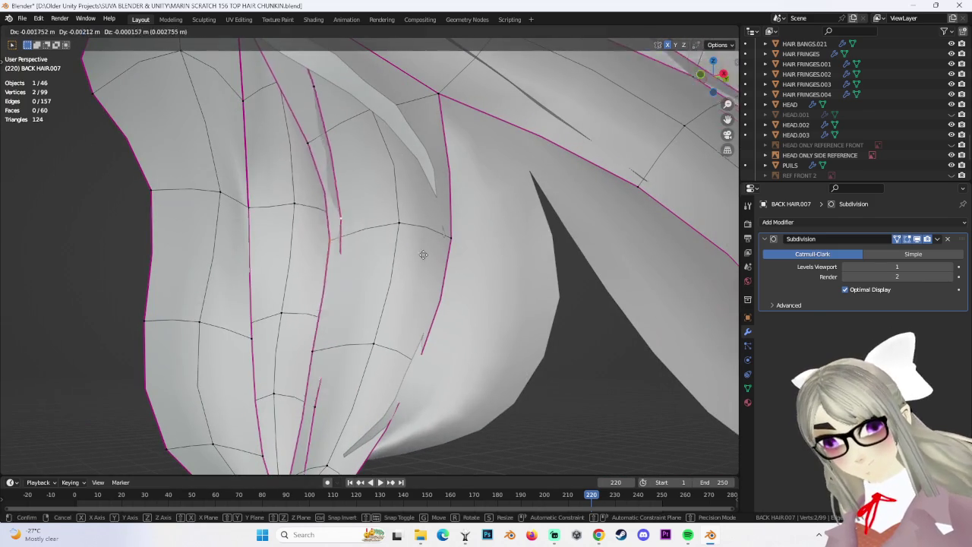
pyautogui.scroll(-2, 453, 288)
pyautogui.moveTo(340, 238)
pyautogui.mouseDown(button='middle')
pyautogui.moveTo(487, 311)
pyautogui.moveTo(309, 318)
pyautogui.moveTo(345, 286)
pyautogui.mouseUp(button='middle')
pyautogui.click(298, 308)
pyautogui.press('g')
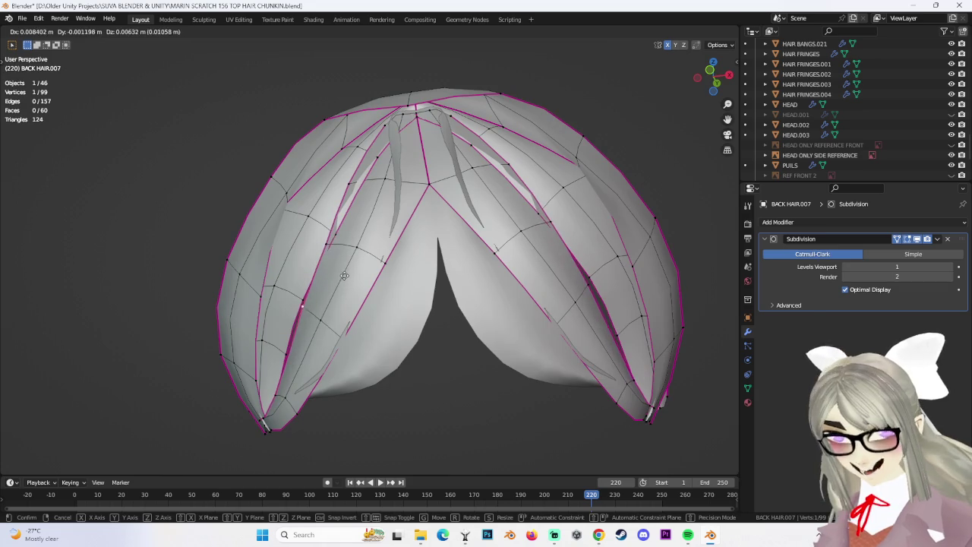
pyautogui.click(343, 279)
pyautogui.click(338, 245)
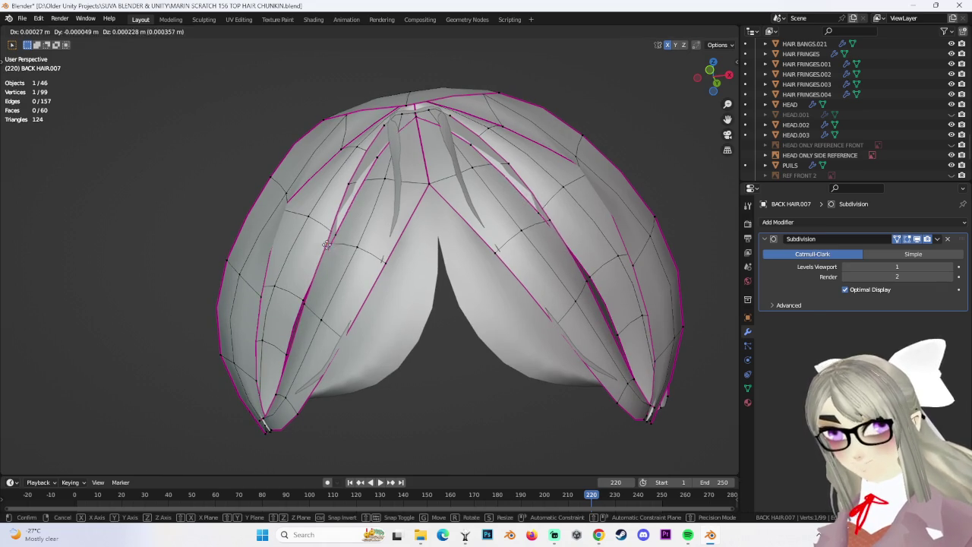
pyautogui.press('g')
pyautogui.click(325, 244)
pyautogui.moveTo(325, 244); pyautogui.dragTo(391, 303, button='middle')
# Merge two doubled vertex pairs At Last.
pyautogui.scroll(3, 390, 302)
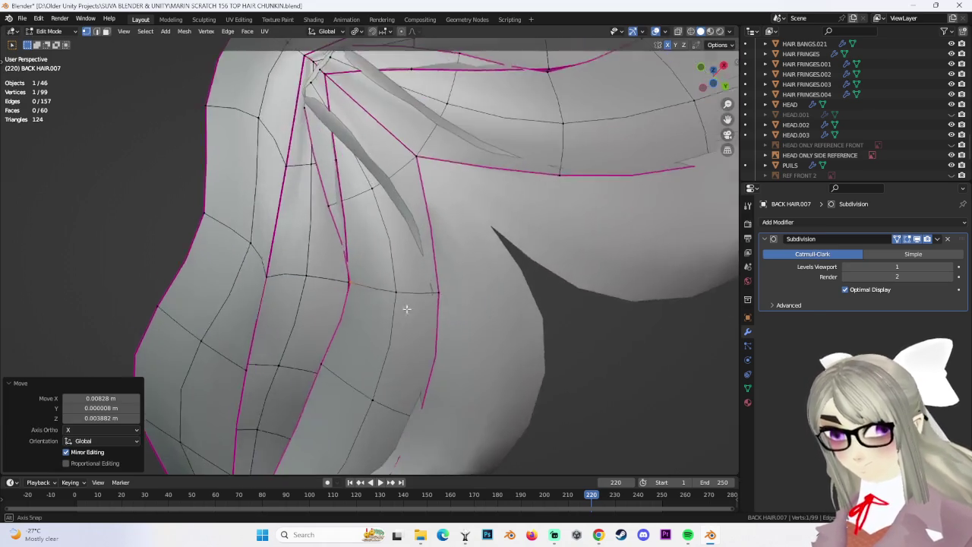
pyautogui.scroll(-2, 390, 303)
pyautogui.scroll(-2, 456, 304)
pyautogui.scroll(-1, 526, 306)
pyautogui.scroll(2, 526, 306)
pyautogui.moveTo(526, 307)
pyautogui.mouseDown(button='middle')
pyautogui.moveTo(441, 294)
pyautogui.moveTo(335, 256)
pyautogui.mouseUp(button='middle')
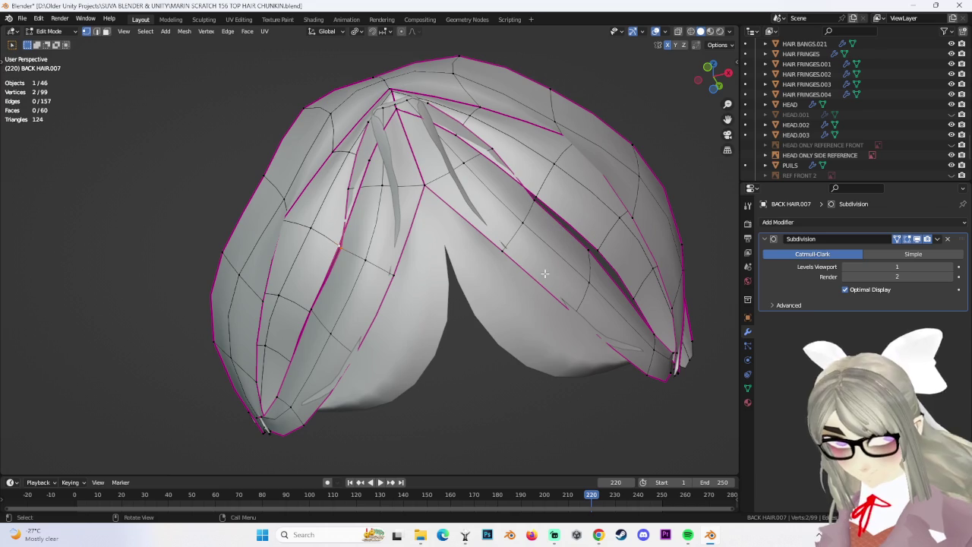
pyautogui.press('m')
pyautogui.click(499, 275)
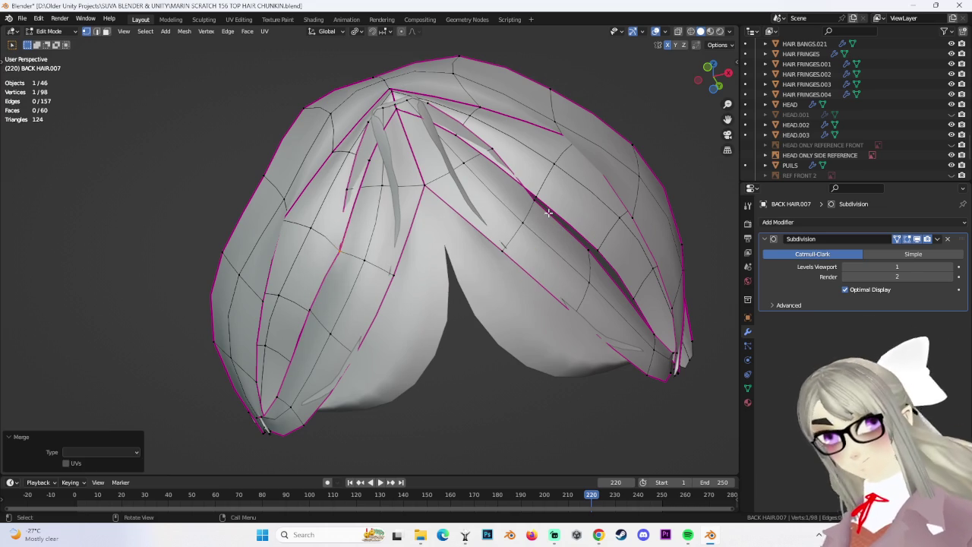
pyautogui.press('m')
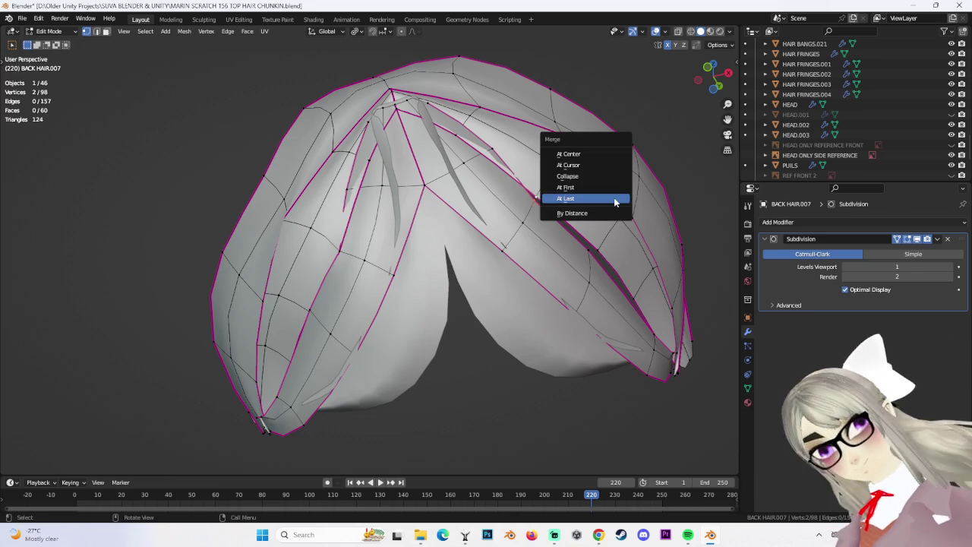
pyautogui.click(617, 201)
# Merge the final two vertex pairs At Last, leaving 95 vertices, and return to Object Mode.
pyautogui.scroll(3, 532, 228)
pyautogui.moveTo(532, 228)
pyautogui.mouseDown(button='middle')
pyautogui.moveTo(485, 258)
pyautogui.moveTo(380, 289)
pyautogui.moveTo(434, 282)
pyautogui.moveTo(457, 249)
pyautogui.moveTo(456, 299)
pyautogui.moveTo(511, 270)
pyautogui.moveTo(417, 288)
pyautogui.moveTo(230, 264)
pyautogui.mouseUp(button='middle')
pyautogui.press('m')
pyautogui.click(543, 261)
pyautogui.press('m')
pyautogui.click(372, 265)
pyautogui.moveTo(372, 266)
pyautogui.mouseDown(button='middle')
pyautogui.moveTo(551, 322)
pyautogui.moveTo(654, 339)
pyautogui.moveTo(538, 285)
pyautogui.mouseUp(button='middle')
pyautogui.click(53, 43)
pyautogui.moveTo(265, 141)
pyautogui.mouseDown(button='middle')
pyautogui.moveTo(552, 321)
pyautogui.moveTo(515, 322)
pyautogui.moveTo(464, 345)
pyautogui.moveTo(468, 324)
pyautogui.moveTo(488, 307)
pyautogui.moveTo(535, 336)
pyautogui.moveTo(532, 324)
pyautogui.moveTo(486, 323)
pyautogui.moveTo(494, 343)
pyautogui.moveTo(469, 373)
pyautogui.moveTo(370, 269)
pyautogui.mouseUp(button='middle')
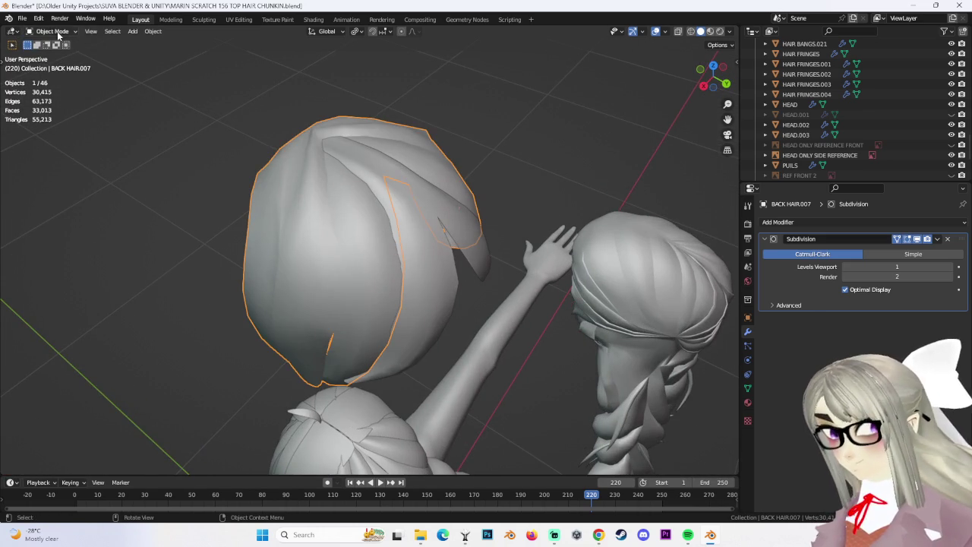
# Select the chosen back-hair edge loops and mark them sharp.
pyautogui.click(53, 54)
pyautogui.moveTo(379, 228); pyautogui.dragTo(440, 238, button='middle')
pyautogui.moveTo(343, 248)
pyautogui.mouseDown(button='middle')
pyautogui.moveTo(563, 241)
pyautogui.moveTo(517, 286)
pyautogui.mouseUp(button='middle')
pyautogui.keyDown('alt'); pyautogui.keyDown('shift'); pyautogui.click(487, 355); pyautogui.keyUp('shift'); pyautogui.keyUp('alt')
pyautogui.moveTo(487, 355)
pyautogui.mouseDown(button='middle')
pyautogui.moveTo(567, 312)
pyautogui.moveTo(304, 342)
pyautogui.moveTo(306, 365)
pyautogui.moveTo(363, 282)
pyautogui.mouseUp(button='middle')
pyautogui.keyDown('alt'); pyautogui.keyDown('shift'); pyautogui.click(302, 355); pyautogui.keyUp('shift'); pyautogui.keyUp('alt')
pyautogui.scroll(2, 362, 282)
pyautogui.hotkey('ctrl', 'e')
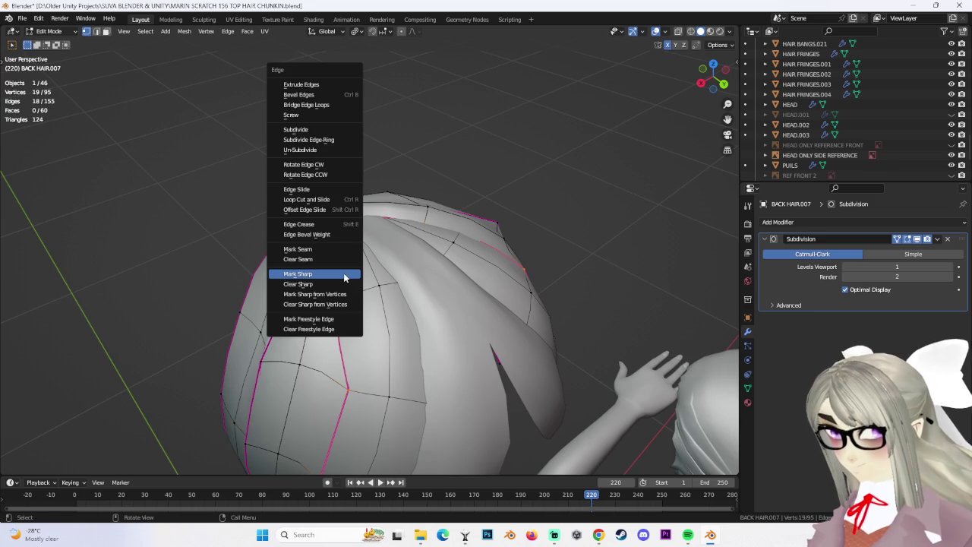
pyautogui.click(343, 273)
# Back in Object Mode, join the other back-hair chunk into BACK HAIR.007.
pyautogui.press('Tab')
pyautogui.moveTo(233, 109)
pyautogui.mouseDown(button='middle')
pyautogui.moveTo(587, 279)
pyautogui.moveTo(623, 328)
pyautogui.moveTo(578, 258)
pyautogui.moveTo(354, 284)
pyautogui.moveTo(449, 290)
pyautogui.moveTo(450, 335)
pyautogui.moveTo(473, 298)
pyautogui.mouseUp(button='middle')
pyautogui.scroll(3, 410, 228)
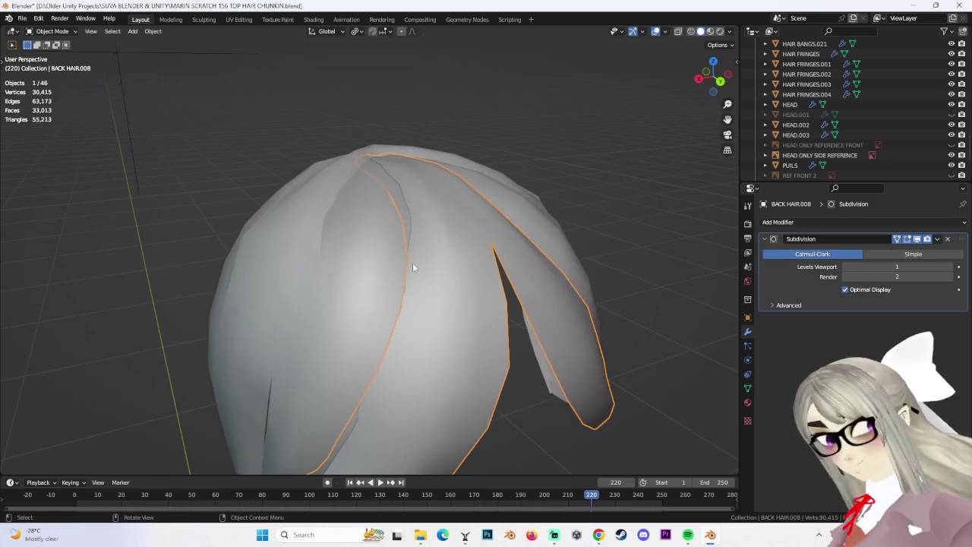
pyautogui.moveTo(389, 262)
pyautogui.mouseDown(button='middle')
pyautogui.moveTo(381, 241)
pyautogui.moveTo(526, 266)
pyautogui.moveTo(554, 256)
pyautogui.moveTo(540, 243)
pyautogui.moveTo(480, 274)
pyautogui.moveTo(508, 262)
pyautogui.moveTo(493, 228)
pyautogui.moveTo(477, 321)
pyautogui.moveTo(487, 346)
pyautogui.moveTo(488, 253)
pyautogui.moveTo(455, 238)
pyautogui.moveTo(428, 291)
pyautogui.moveTo(383, 312)
pyautogui.moveTo(439, 328)
pyautogui.moveTo(336, 358)
pyautogui.moveTo(392, 341)
pyautogui.moveTo(403, 324)
pyautogui.mouseUp(button='middle')
pyautogui.press('Delete')
pyautogui.scroll(2, 498, 274)
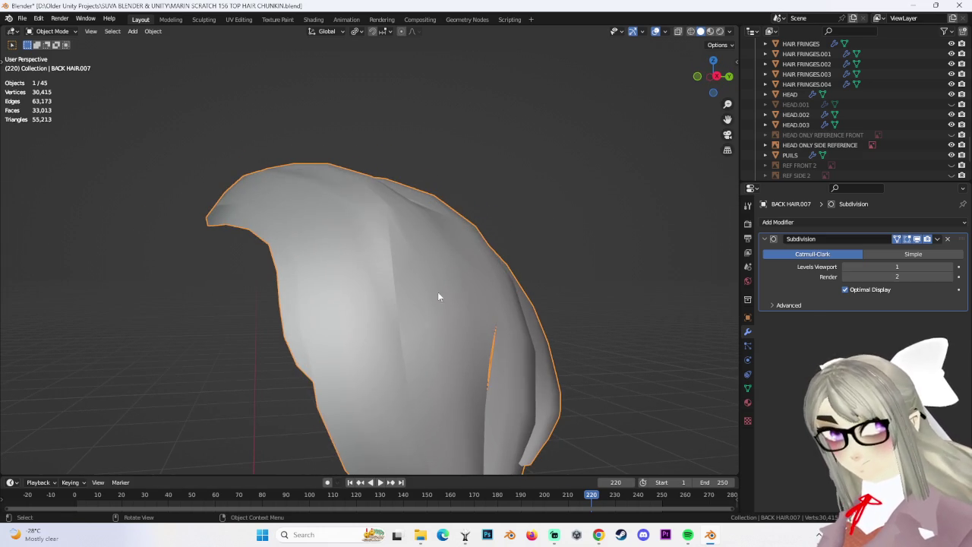
# Re-enter Edit Mode on the 139-vertex mesh and nudge a vertex 0.005706 m on Y.
pyautogui.click(52, 58)
pyautogui.moveTo(456, 342)
pyautogui.mouseDown(button='middle')
pyautogui.moveTo(476, 369)
pyautogui.moveTo(522, 362)
pyautogui.moveTo(419, 367)
pyautogui.mouseUp(button='middle')
pyautogui.click(536, 362)
# Shift the selected hair-tip vertices sideways along X.
pyautogui.rightClick(417, 372)
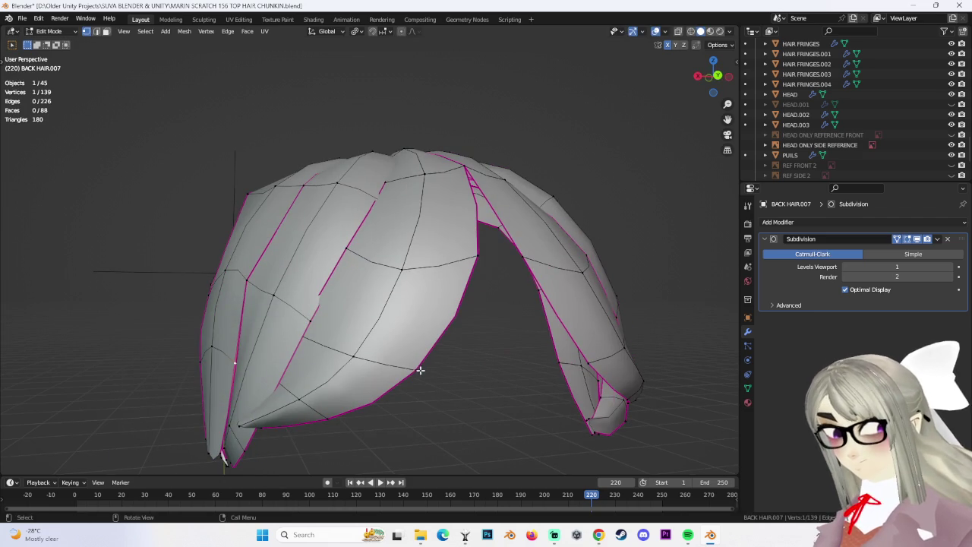
pyautogui.click(434, 367)
pyautogui.moveTo(433, 367)
pyautogui.mouseDown(button='middle')
pyautogui.moveTo(330, 349)
pyautogui.moveTo(292, 307)
pyautogui.moveTo(303, 289)
pyautogui.mouseUp(button='middle')
pyautogui.press('s')
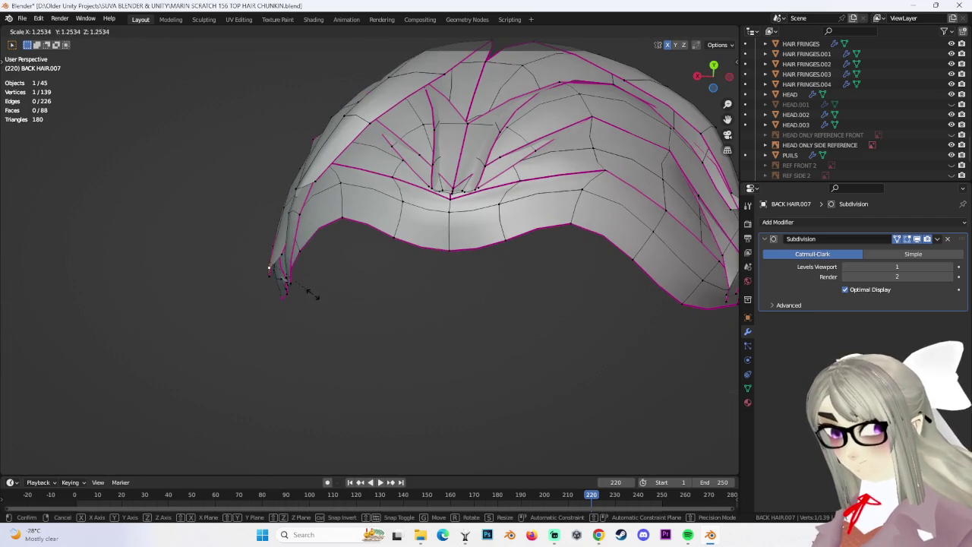
pyautogui.press('Escape')
pyautogui.press('g')
pyautogui.press('x')
pyautogui.click(380, 298)
pyautogui.moveTo(379, 297)
pyautogui.mouseDown(button='middle')
pyautogui.moveTo(471, 337)
pyautogui.moveTo(384, 357)
pyautogui.moveTo(331, 307)
pyautogui.moveTo(458, 322)
pyautogui.moveTo(352, 310)
pyautogui.moveTo(407, 320)
pyautogui.moveTo(339, 261)
pyautogui.moveTo(472, 265)
pyautogui.moveTo(387, 242)
pyautogui.moveTo(400, 275)
pyautogui.moveTo(442, 298)
pyautogui.moveTo(415, 237)
pyautogui.moveTo(452, 254)
pyautogui.mouseUp(button='middle')
# Squash three tip vertices to 0.286 on Z and shift them along X.
pyautogui.keyDown('shift'); pyautogui.click(413, 331); pyautogui.keyUp('shift')
pyautogui.press('s')
pyautogui.press('z')
pyautogui.click(425, 326)
pyautogui.press('g')
pyautogui.press('x')
pyautogui.click(373, 310)
# Nudge a single tip vertex into place and select an edge loop along a chunk.
pyautogui.click(339, 261)
pyautogui.press('g')
pyautogui.click(471, 263)
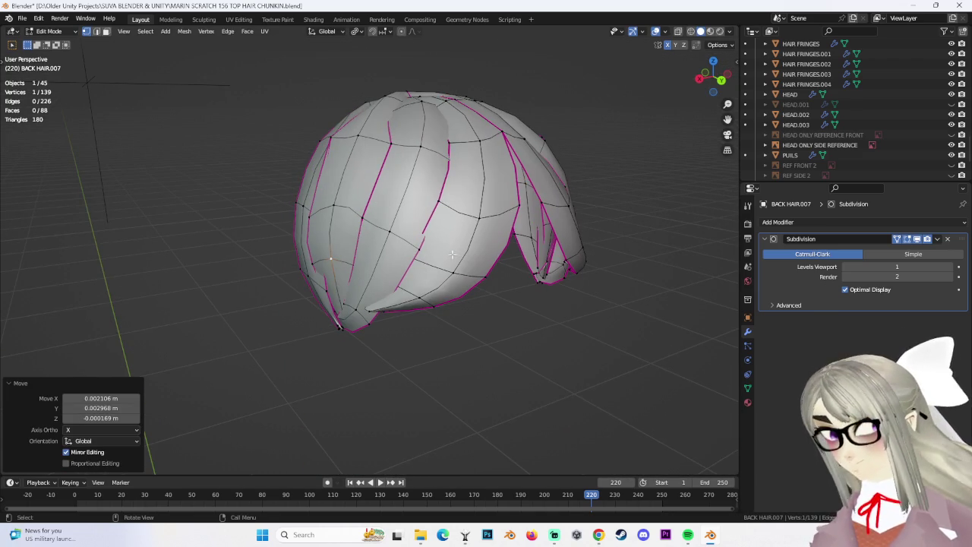
pyautogui.keyDown('alt'); pyautogui.keyDown('shift'); pyautogui.click(438, 186); pyautogui.keyUp('shift'); pyautogui.keyUp('alt')
pyautogui.moveTo(437, 187)
pyautogui.mouseDown(button='middle')
pyautogui.moveTo(435, 233)
pyautogui.moveTo(460, 248)
pyautogui.moveTo(453, 268)
pyautogui.mouseUp(button='middle')
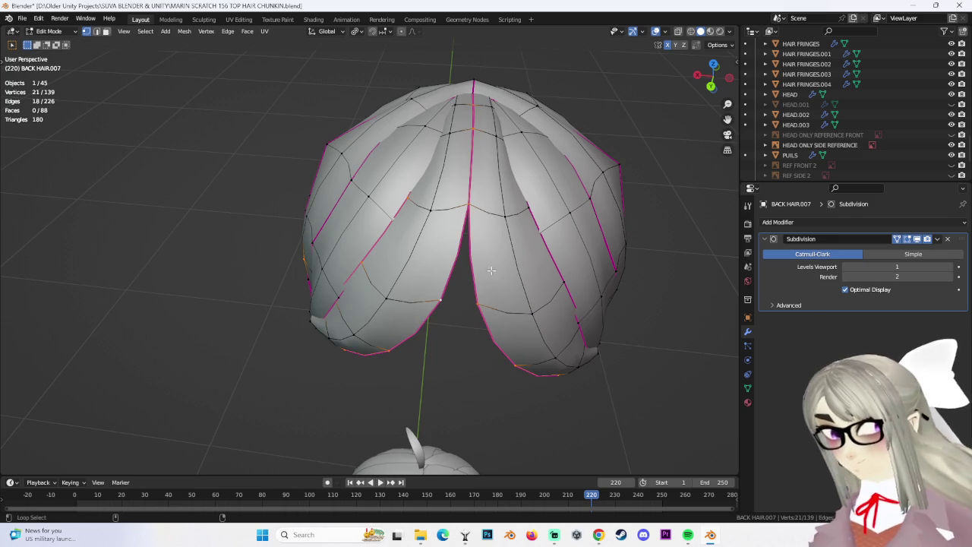
# Orbit around the back hair, adding further edge loops to the selection.
pyautogui.moveTo(548, 252)
pyautogui.mouseDown(button='middle')
pyautogui.moveTo(546, 243)
pyautogui.moveTo(559, 243)
pyautogui.moveTo(553, 256)
pyautogui.moveTo(603, 274)
pyautogui.moveTo(562, 234)
pyautogui.moveTo(330, 216)
pyautogui.mouseUp(button='middle')
pyautogui.scroll(3, 386, 191)
pyautogui.moveTo(386, 190); pyautogui.dragTo(353, 118, button='middle')
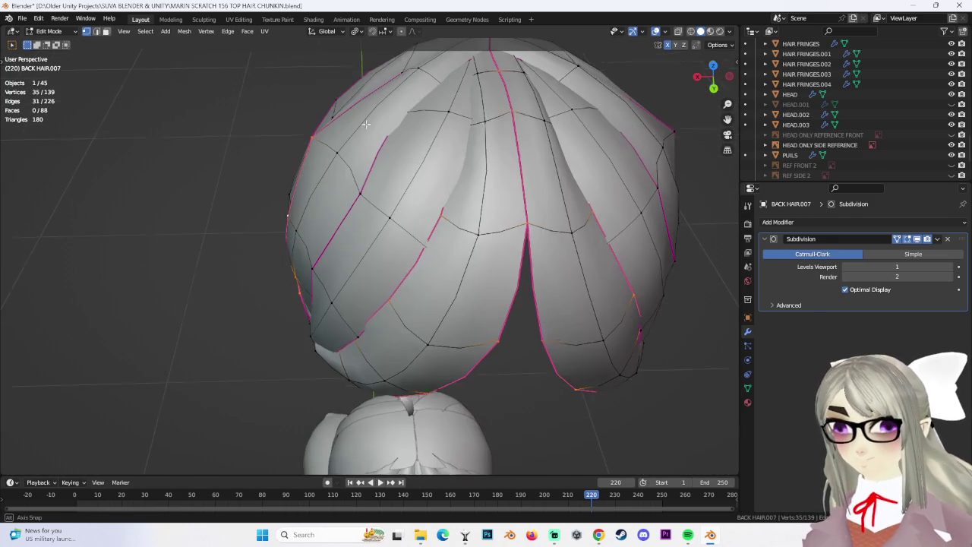
pyautogui.moveTo(556, 157); pyautogui.dragTo(378, 293, button='middle')
pyautogui.moveTo(324, 271); pyautogui.dragTo(322, 271, button='middle')
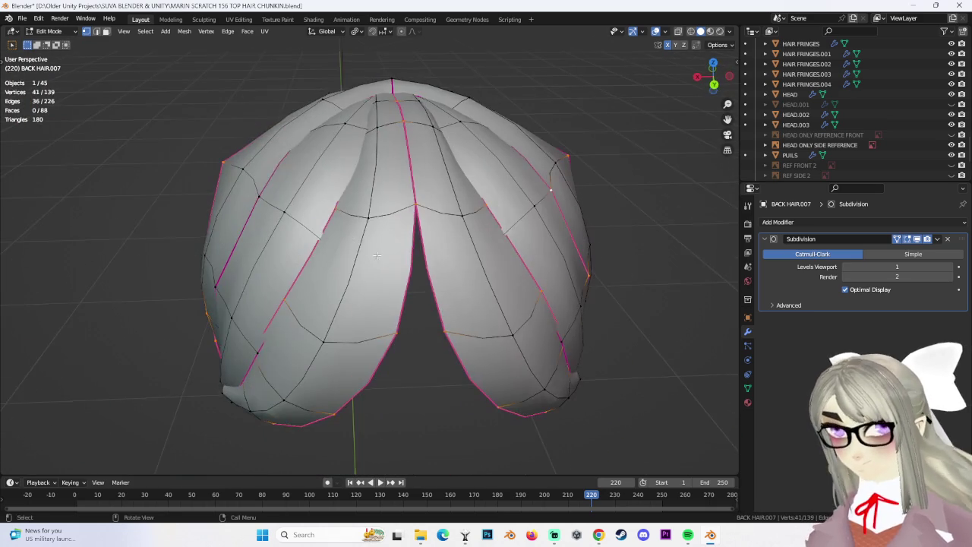
pyautogui.moveTo(342, 232); pyautogui.dragTo(410, 260, button='middle')
pyautogui.moveTo(512, 294)
pyautogui.mouseDown(button='middle')
pyautogui.moveTo(453, 293)
pyautogui.moveTo(473, 277)
pyautogui.moveTo(375, 284)
pyautogui.moveTo(489, 304)
pyautogui.moveTo(495, 314)
pyautogui.mouseUp(button='middle')
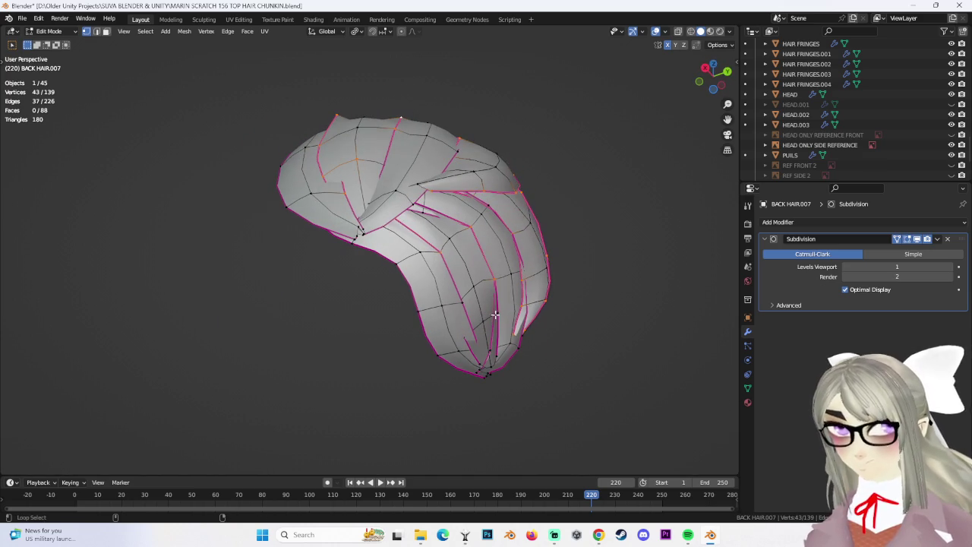
pyautogui.moveTo(420, 322)
pyautogui.mouseDown(button='middle')
pyautogui.moveTo(600, 332)
pyautogui.moveTo(434, 364)
pyautogui.moveTo(422, 343)
pyautogui.mouseUp(button='middle')
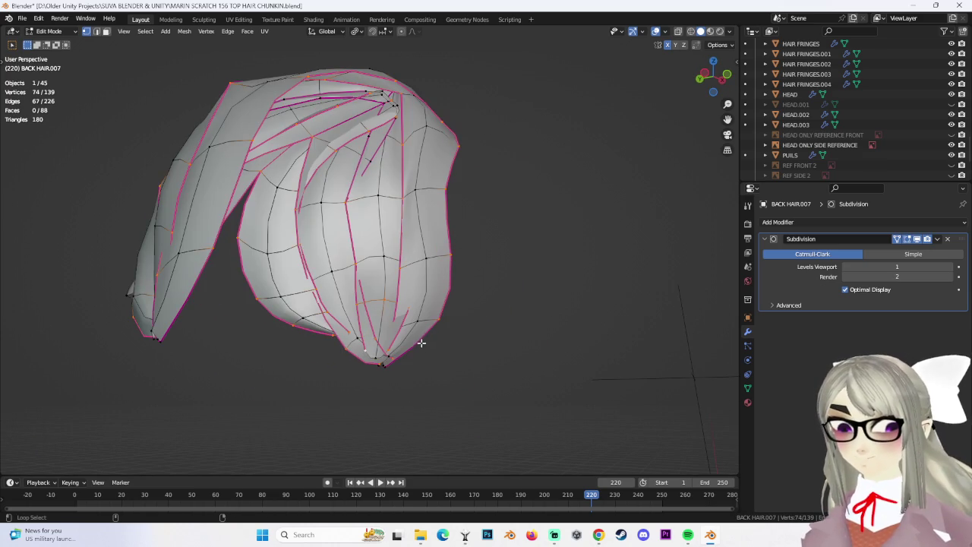
pyautogui.moveTo(473, 295)
pyautogui.mouseDown(button='middle')
pyautogui.moveTo(368, 298)
pyautogui.moveTo(319, 202)
pyautogui.mouseUp(button='middle')
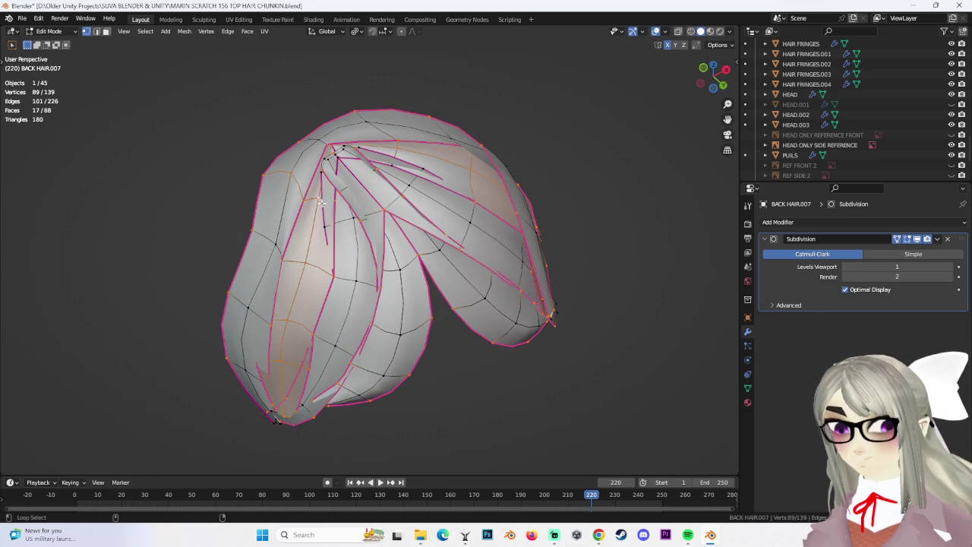
pyautogui.moveTo(392, 251)
pyautogui.mouseDown(button='middle')
pyautogui.moveTo(324, 218)
pyautogui.moveTo(339, 218)
pyautogui.mouseUp(button='middle')
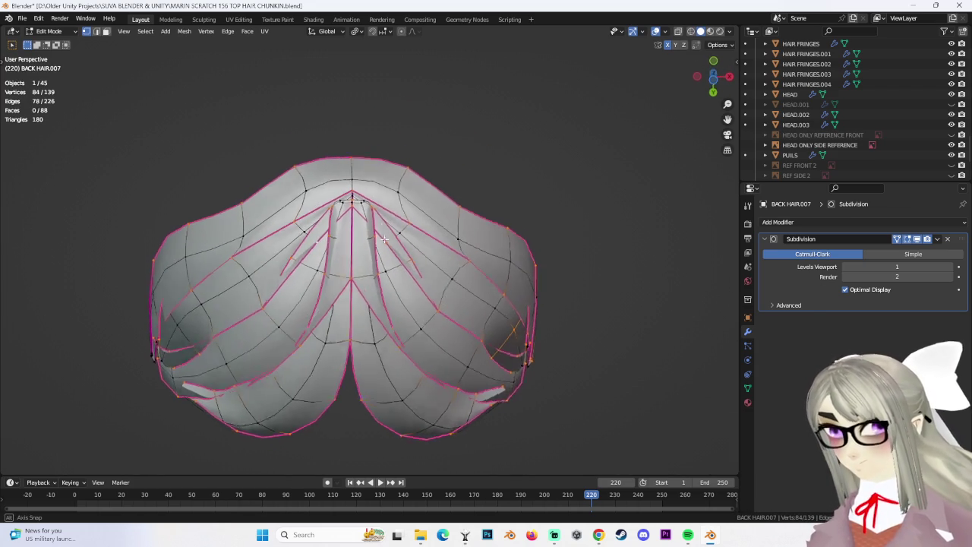
pyautogui.moveTo(371, 248)
pyautogui.mouseDown(button='middle')
pyautogui.moveTo(473, 318)
pyautogui.moveTo(463, 361)
pyautogui.mouseUp(button='middle')
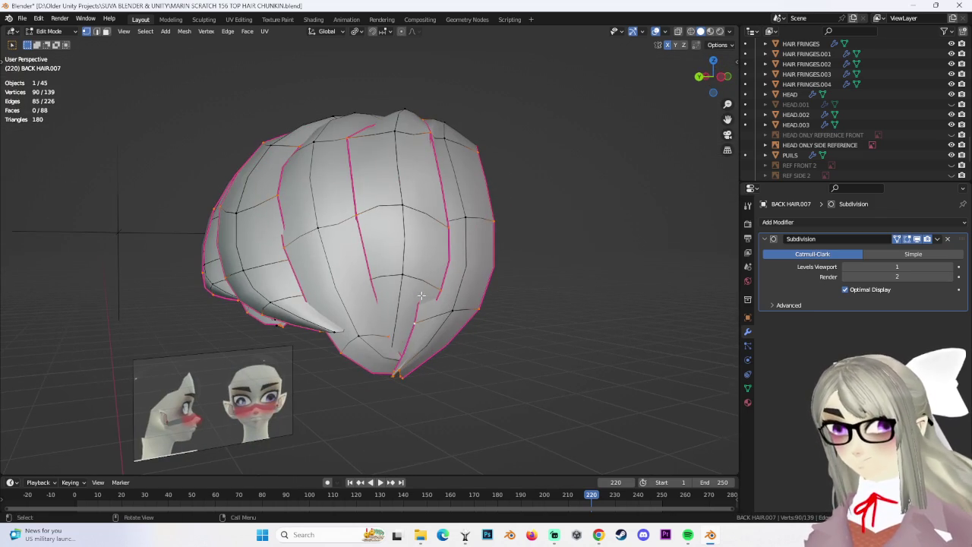
pyautogui.moveTo(421, 295); pyautogui.dragTo(416, 305, button='middle')
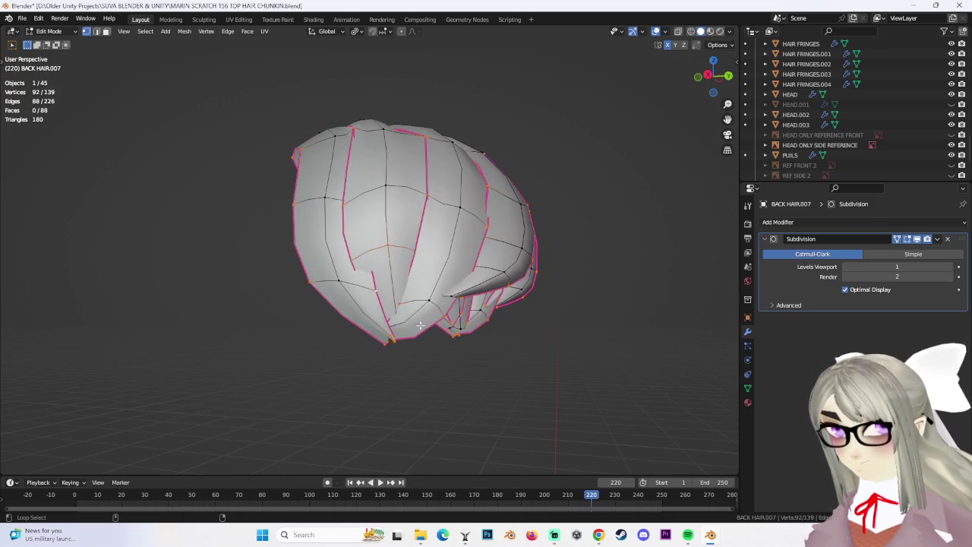
pyautogui.moveTo(399, 282)
pyautogui.mouseDown(button='middle')
pyautogui.moveTo(358, 282)
pyautogui.moveTo(460, 253)
pyautogui.moveTo(456, 268)
pyautogui.moveTo(528, 303)
pyautogui.moveTo(489, 282)
pyautogui.moveTo(521, 250)
pyautogui.moveTo(422, 200)
pyautogui.moveTo(373, 231)
pyautogui.mouseUp(button='middle')
pyautogui.moveTo(502, 264); pyautogui.dragTo(382, 257, button='middle')
# Mark the selected edge loops sharp, deselect all, and return to Object Mode.
pyautogui.hotkey('ctrl', 'e')
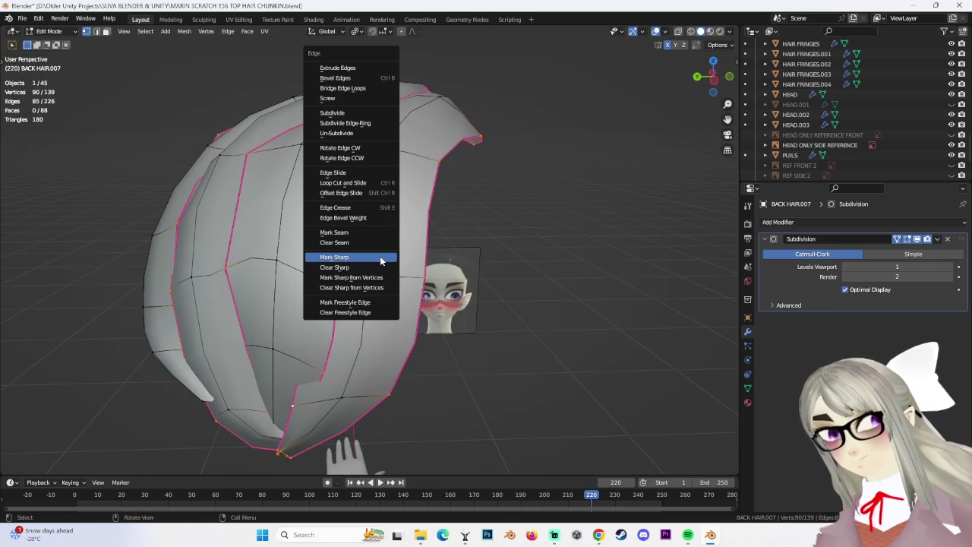
pyautogui.click(379, 256)
pyautogui.hotkey('alt', 'a')
pyautogui.click(58, 32)
pyautogui.click(53, 44)
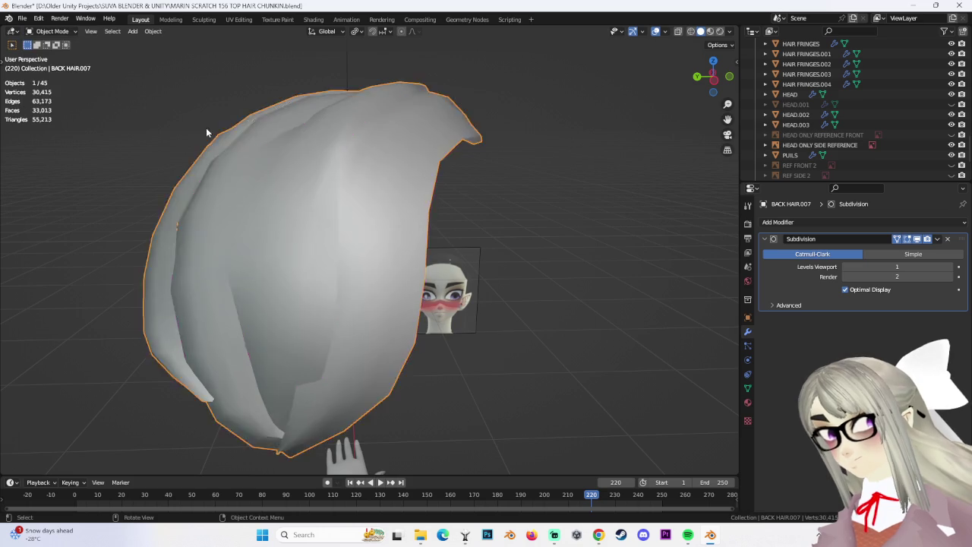
# Move BACK HAIR.007 down 0.2412 m on Z to sit just above the head.
pyautogui.moveTo(471, 254)
pyautogui.mouseDown(button='middle')
pyautogui.moveTo(543, 245)
pyautogui.moveTo(459, 256)
pyautogui.moveTo(490, 190)
pyautogui.mouseUp(button='middle')
pyautogui.moveTo(556, 338)
pyautogui.mouseDown(button='middle')
pyautogui.moveTo(510, 300)
pyautogui.moveTo(545, 274)
pyautogui.mouseUp(button='middle')
pyautogui.press('g')
pyautogui.press('z')
pyautogui.click(532, 21)
pyautogui.moveTo(478, 130)
pyautogui.mouseDown(button='middle')
pyautogui.moveTo(449, 162)
pyautogui.moveTo(461, 211)
pyautogui.mouseUp(button='middle')
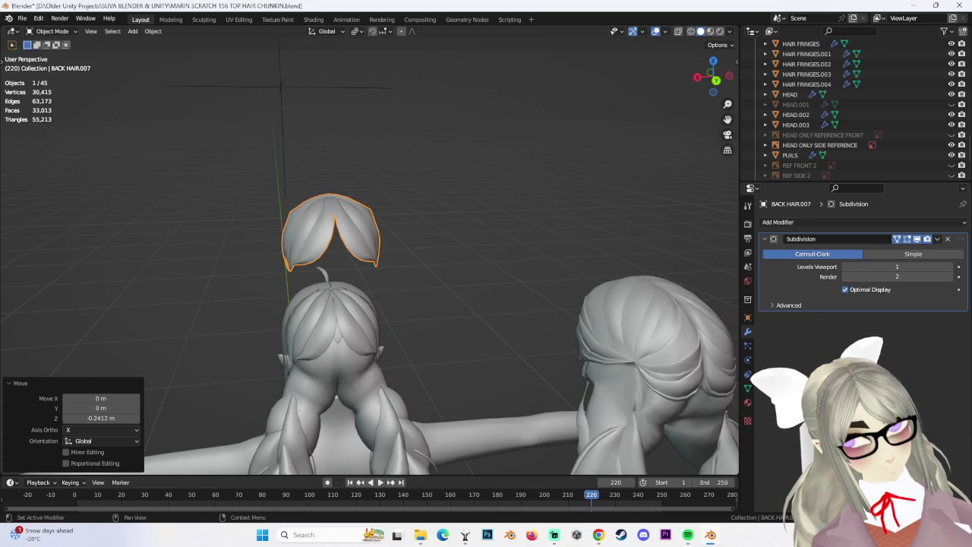
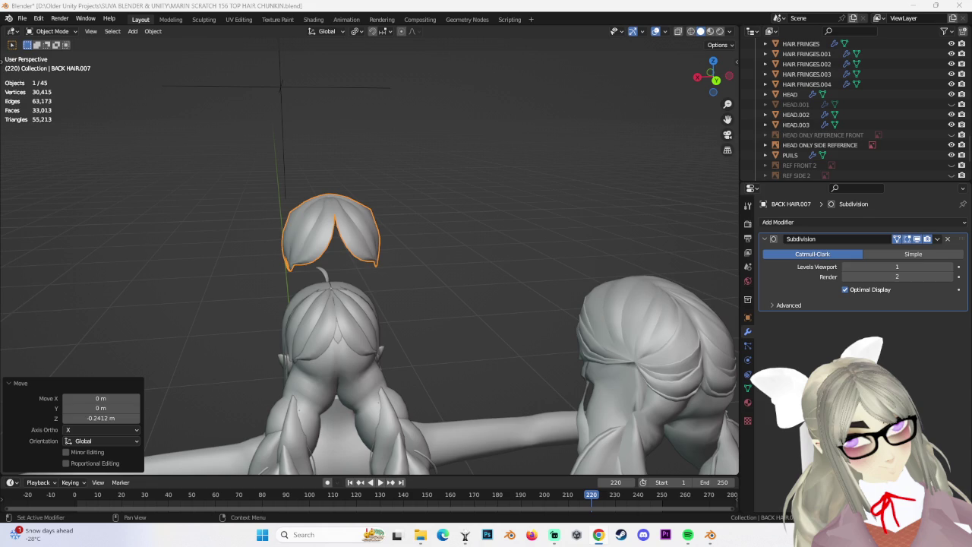
# Select the BACK HAIR.003 piece, then the floating BACK HAIR.007 hair chunk.
pyautogui.moveTo(289, 304); pyautogui.dragTo(396, 319, button='middle')
pyautogui.click(321, 325)
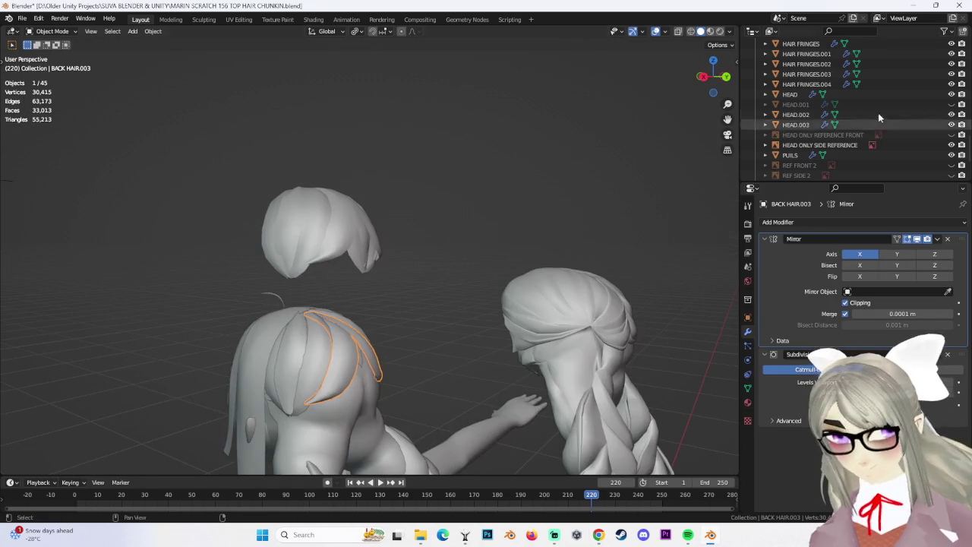
pyautogui.scroll(-3, 815, 161)
pyautogui.scroll(5, 819, 137)
pyautogui.moveTo(319, 228)
pyautogui.mouseDown(button='middle')
pyautogui.moveTo(339, 205)
pyautogui.moveTo(379, 225)
pyautogui.mouseUp(button='middle')
pyautogui.click(365, 228)
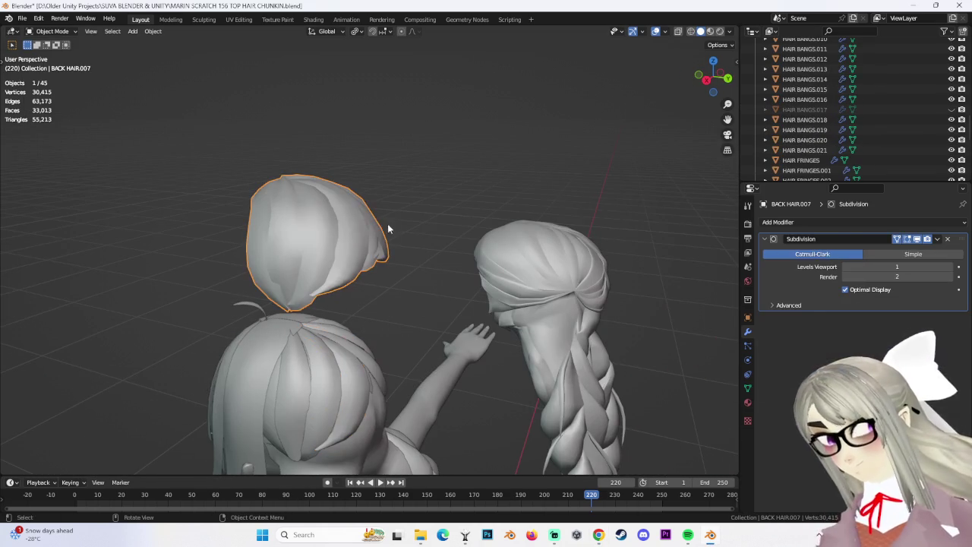
# Save the scene as MARIN SCRATCH 157 TOP HAIR CHUNKIN.blend, bumping the version from 156.
pyautogui.click(22, 18)
pyautogui.click(46, 93)
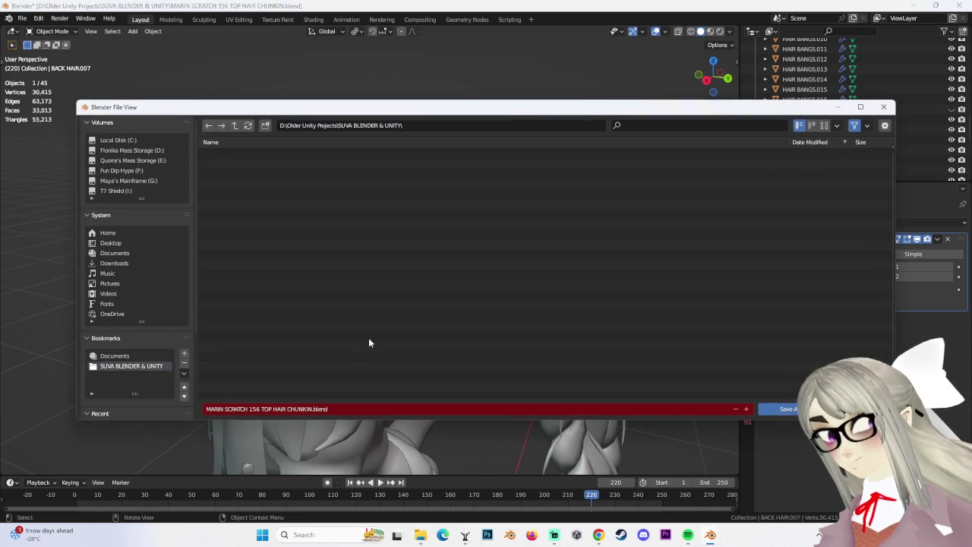
pyautogui.click(256, 409)
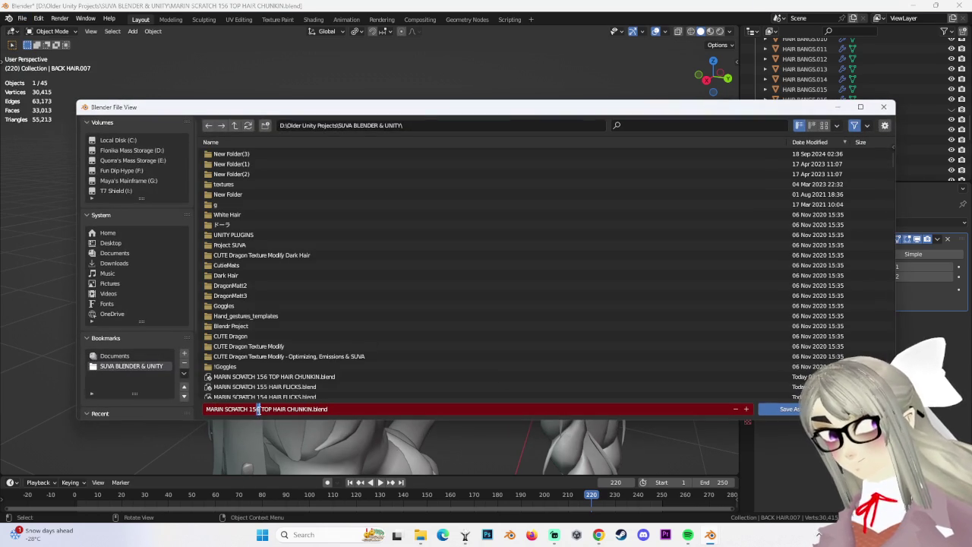
pyautogui.press('BackSpace')
pyautogui.write('7')
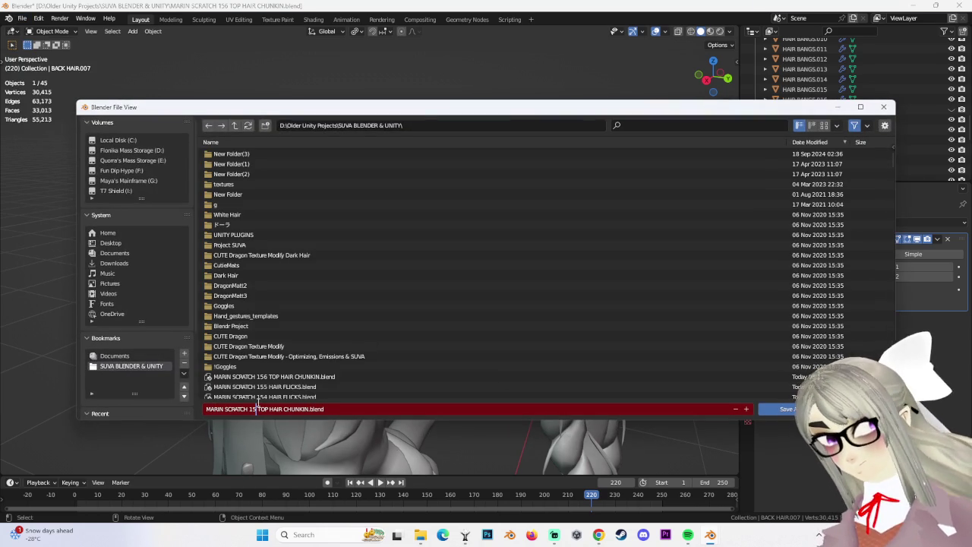
pyautogui.press('Return')
# Orbit around the heads and select the HEAD.002 mesh.
pyautogui.moveTo(418, 317)
pyautogui.mouseDown(button='middle')
pyautogui.moveTo(372, 352)
pyautogui.moveTo(348, 299)
pyautogui.mouseUp(button='middle')
pyautogui.click(338, 307)
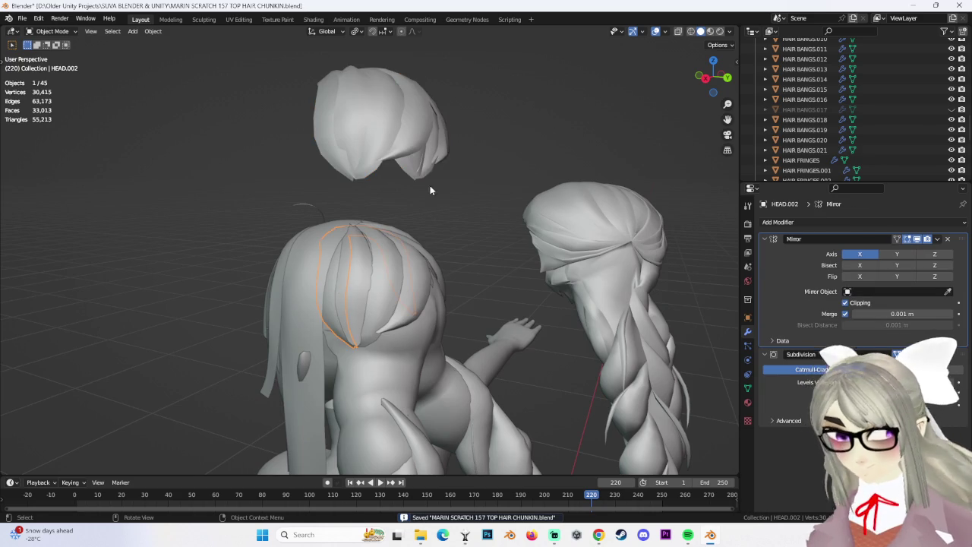
pyautogui.moveTo(436, 189); pyautogui.dragTo(409, 251, button='middle')
# Hide HEAD.002 and the BACK HAIR 2 piece.
pyautogui.scroll(-5, 890, 107)
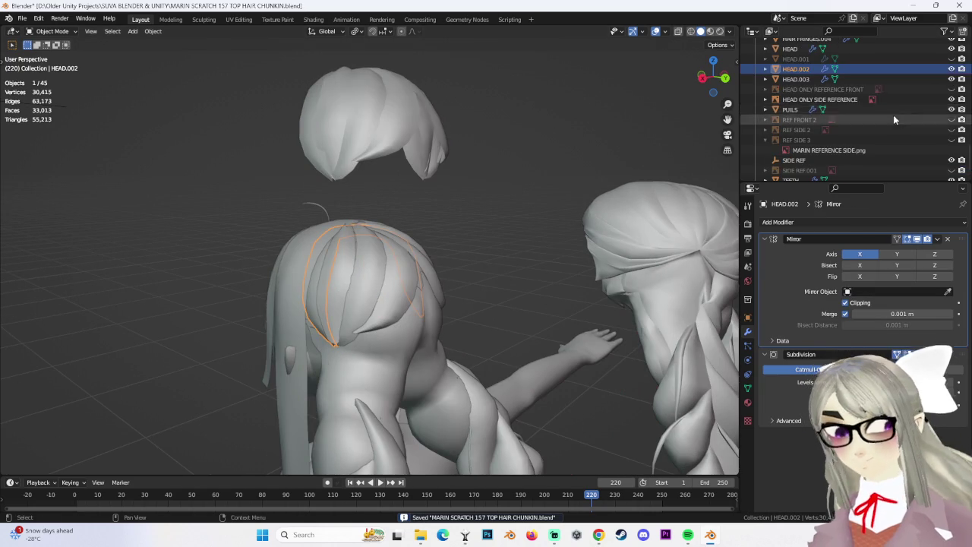
pyautogui.press('h')
pyautogui.click(339, 286)
pyautogui.scroll(2, 935, 134)
pyautogui.scroll(1, 935, 134)
pyautogui.scroll(2, 935, 134)
pyautogui.scroll(2, 936, 140)
pyautogui.scroll(5, 936, 139)
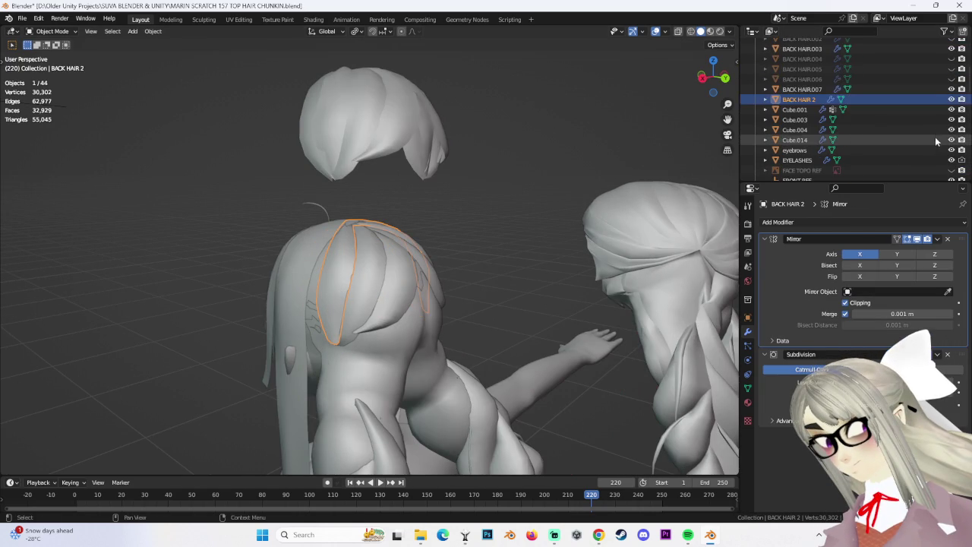
pyautogui.scroll(3, 935, 138)
pyautogui.press('h')
# Hide the BACK HAIR.001, BACK HAIR and BACK HAIR.003 pieces.
pyautogui.click(369, 275)
pyautogui.scroll(5, 897, 114)
pyautogui.press('h')
pyautogui.click(365, 284)
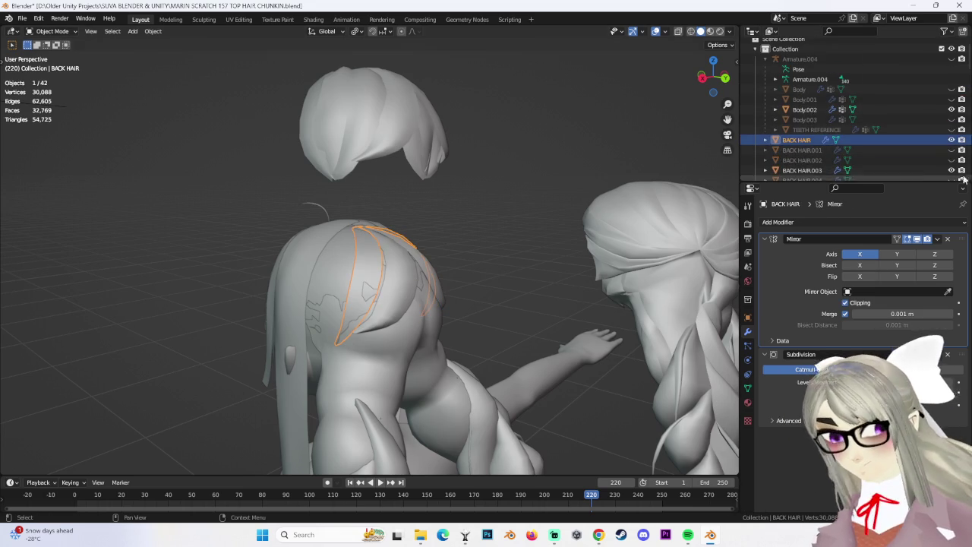
pyautogui.press('h')
pyautogui.click(411, 272)
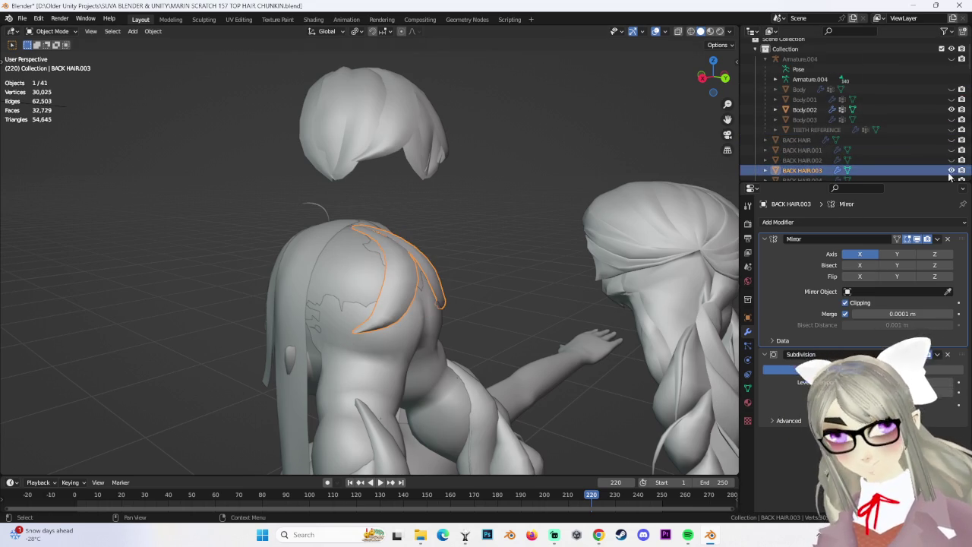
pyautogui.press('h')
# Select BACK HAIR.007 and move it down 0.16681 m along Z.
pyautogui.click(352, 83)
pyautogui.moveTo(353, 83); pyautogui.dragTo(486, 76, button='middle')
pyautogui.press('g')
pyautogui.press('z')
pyautogui.click(559, 176)
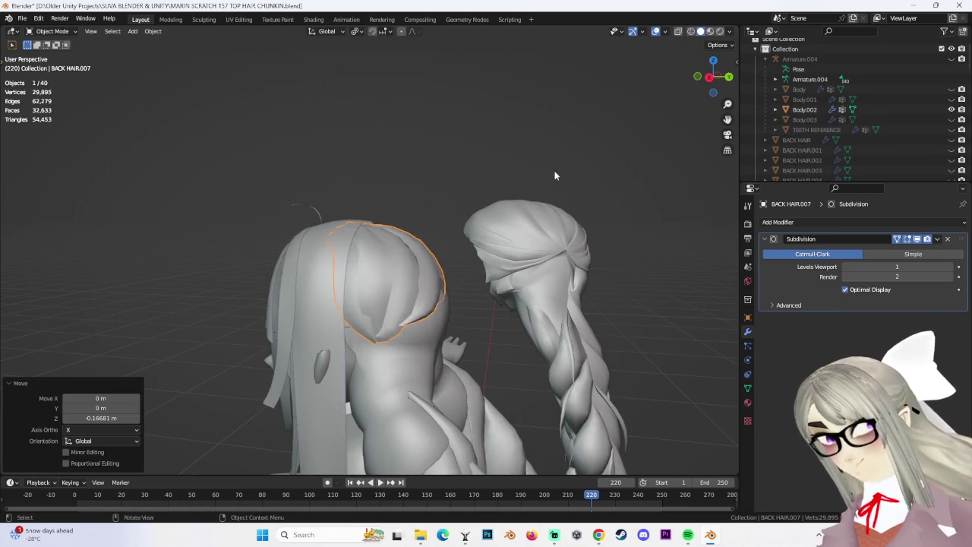
pyautogui.moveTo(562, 174); pyautogui.dragTo(462, 208, button='middle')
pyautogui.scroll(2, 486, 206)
pyautogui.scroll(3, 449, 206)
# In Edit Mode, select the whole BACK HAIR.007 mesh with X-ray and drop it down along Z onto the head.
pyautogui.press('g')
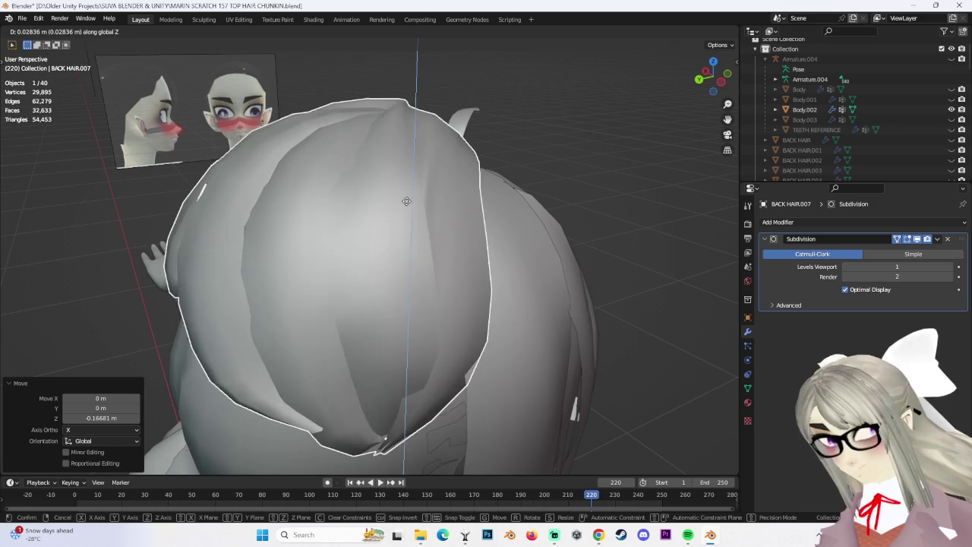
pyautogui.rightClick(405, 215)
pyautogui.scroll(-3, 405, 216)
pyautogui.moveTo(440, 204); pyautogui.dragTo(365, 214, button='middle')
pyautogui.press('Tab')
pyautogui.scroll(-3, 241, 106)
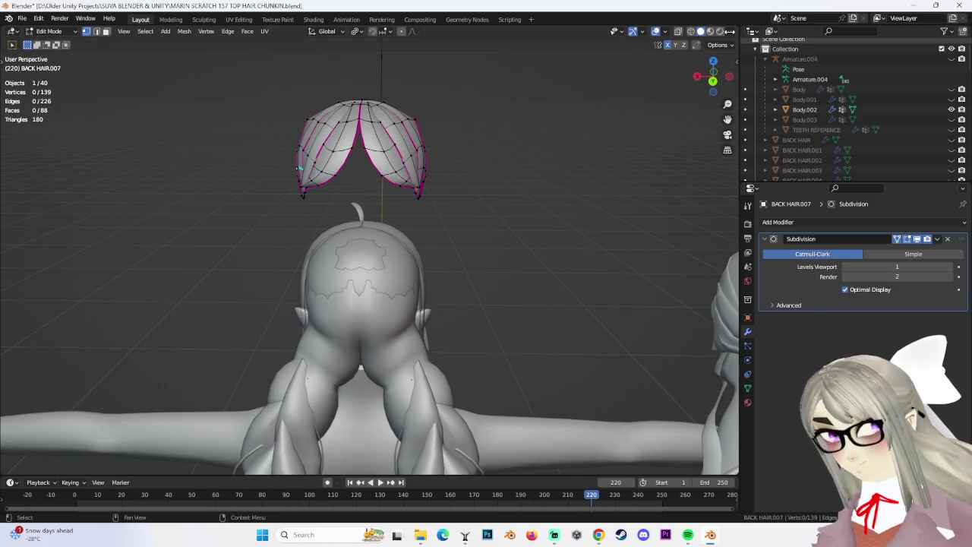
pyautogui.hotkey('alt', 'z')
pyautogui.moveTo(243, 89); pyautogui.dragTo(445, 278)
pyautogui.press('g')
pyautogui.press('z')
pyautogui.click(560, 318)
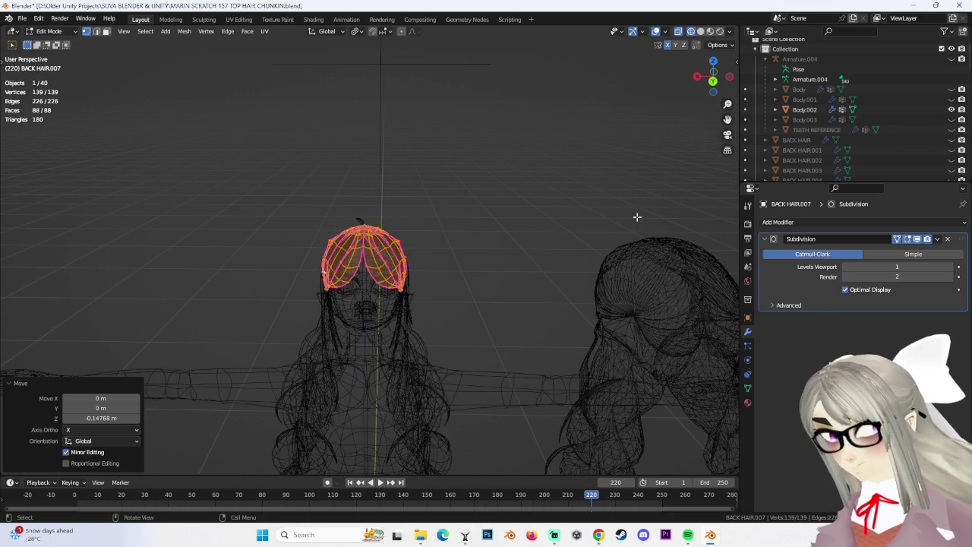
# Turn off X-ray and fine-tune the hair mesh's height along Z from side and rear views.
pyautogui.hotkey('alt', 'z')
pyautogui.moveTo(560, 189); pyautogui.dragTo(466, 159, button='middle')
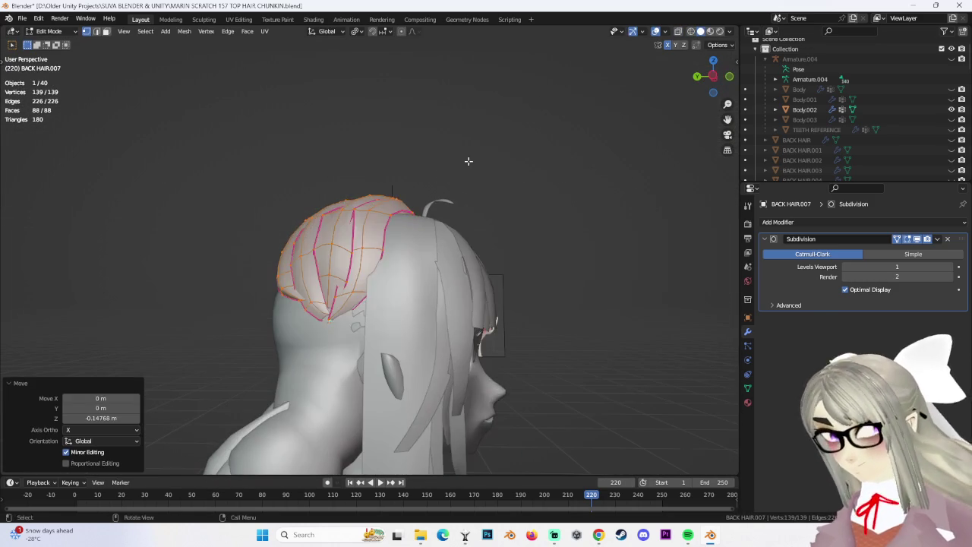
pyautogui.press('g')
pyautogui.press('z')
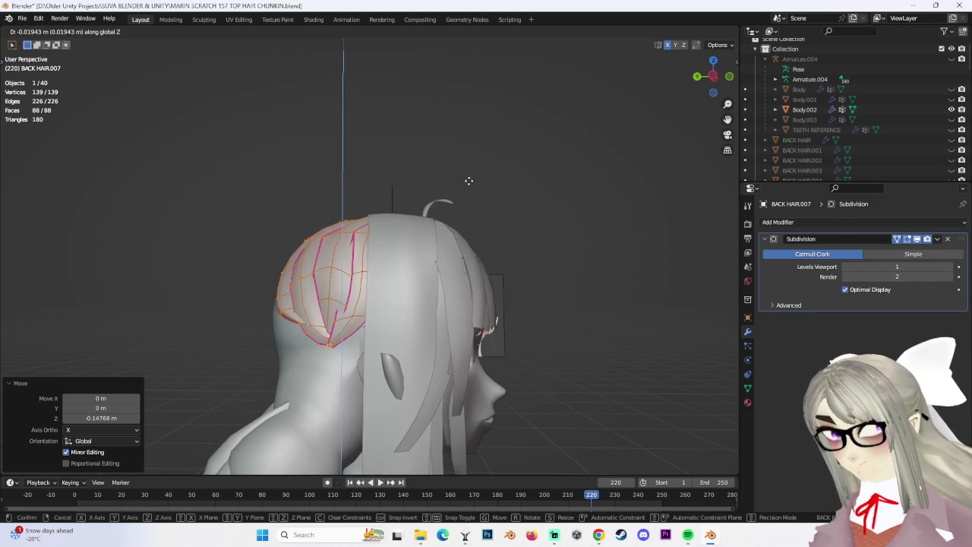
pyautogui.click(470, 182)
pyautogui.moveTo(469, 182)
pyautogui.mouseDown(button='middle')
pyautogui.moveTo(508, 210)
pyautogui.moveTo(436, 221)
pyautogui.moveTo(473, 234)
pyautogui.mouseUp(button='middle')
pyautogui.press('g')
pyautogui.press('z')
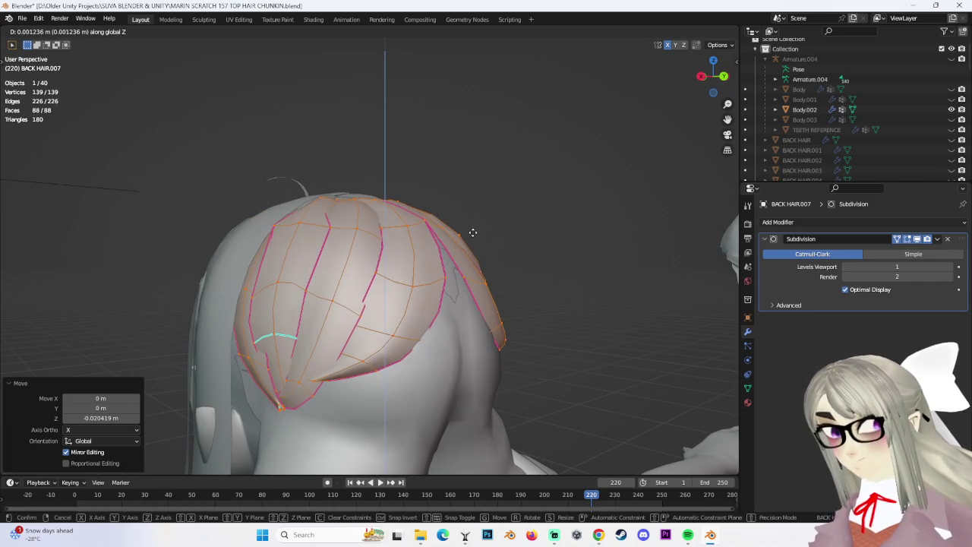
pyautogui.click(473, 231)
# Clear the selection, check the fit, return to Object Mode and reselect the back hair.
pyautogui.moveTo(473, 231); pyautogui.dragTo(517, 282, button='middle')
pyautogui.click(591, 226)
pyautogui.moveTo(590, 225)
pyautogui.mouseDown(button='middle')
pyautogui.moveTo(579, 241)
pyautogui.moveTo(507, 258)
pyautogui.mouseUp(button='middle')
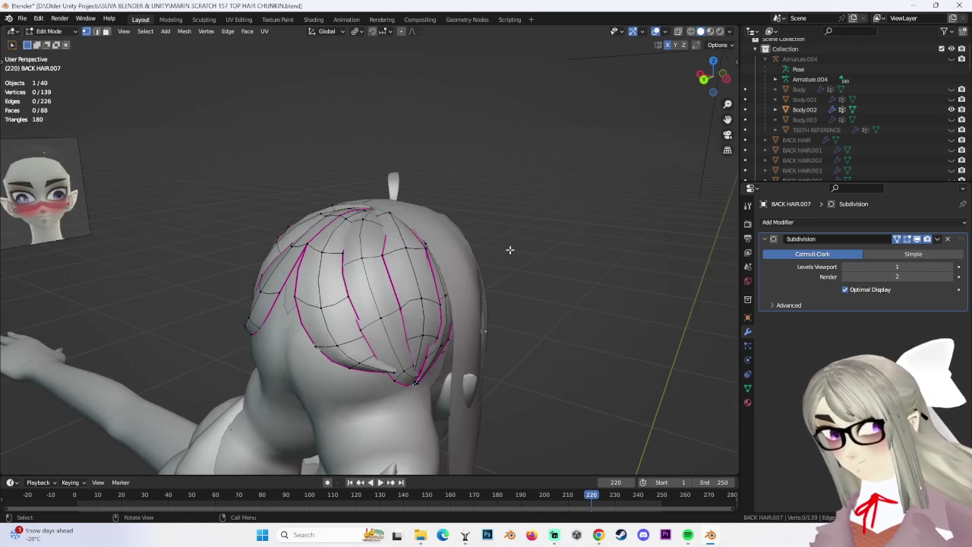
pyautogui.moveTo(586, 248)
pyautogui.mouseDown(button='middle')
pyautogui.moveTo(440, 202)
pyautogui.moveTo(423, 154)
pyautogui.moveTo(410, 241)
pyautogui.moveTo(556, 220)
pyautogui.moveTo(413, 250)
pyautogui.moveTo(371, 239)
pyautogui.moveTo(410, 234)
pyautogui.moveTo(359, 213)
pyautogui.moveTo(352, 197)
pyautogui.moveTo(359, 225)
pyautogui.moveTo(418, 182)
pyautogui.moveTo(422, 205)
pyautogui.moveTo(372, 298)
pyautogui.moveTo(400, 203)
pyautogui.moveTo(339, 263)
pyautogui.moveTo(423, 276)
pyautogui.moveTo(401, 267)
pyautogui.moveTo(462, 267)
pyautogui.mouseUp(button='middle')
pyautogui.click(62, 35)
pyautogui.click(53, 42)
pyautogui.click(413, 249)
# Select three vertices on the hair in Edit Mode, then return to Object Mode and frame it.
pyautogui.click(59, 35)
pyautogui.click(50, 53)
pyautogui.click(368, 199)
pyautogui.keyDown('shift'); pyautogui.click(417, 182); pyautogui.keyUp('shift')
pyautogui.keyDown('shift'); pyautogui.click(424, 200); pyautogui.keyUp('shift')
pyautogui.scroll(5, 372, 298)
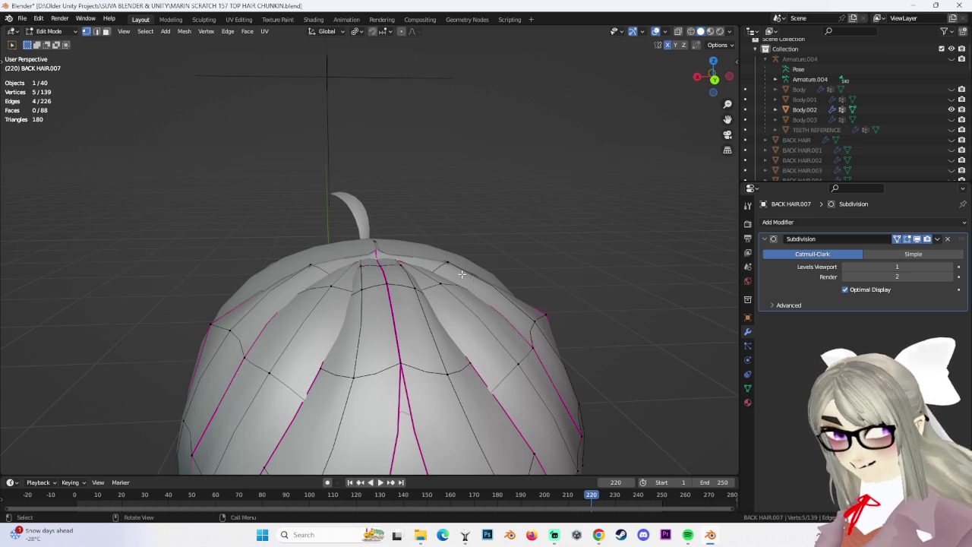
pyautogui.moveTo(467, 275)
pyautogui.mouseDown(button='middle')
pyautogui.moveTo(376, 244)
pyautogui.moveTo(393, 260)
pyautogui.moveTo(451, 244)
pyautogui.moveTo(573, 319)
pyautogui.moveTo(585, 312)
pyautogui.mouseUp(button='middle')
pyautogui.scroll(-3, 440, 244)
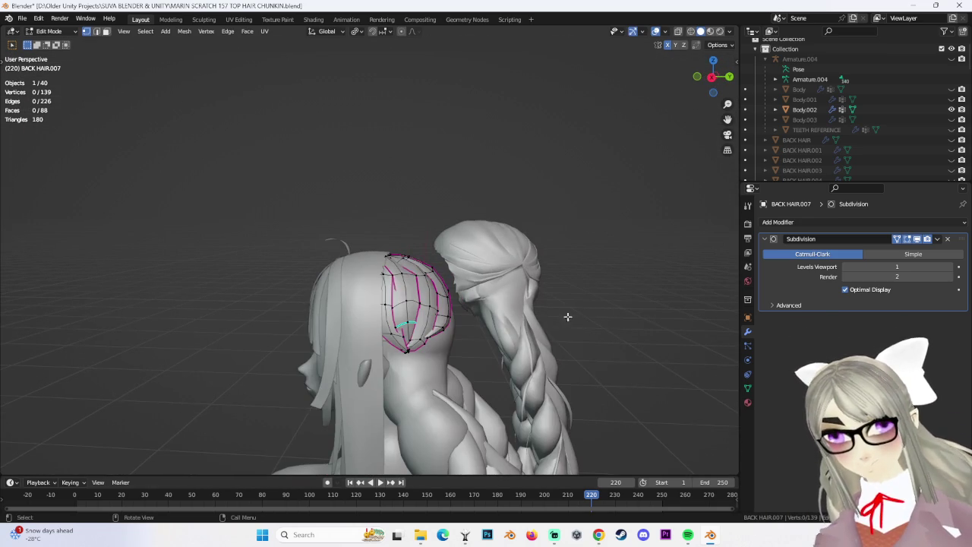
pyautogui.click(50, 31)
pyautogui.click(47, 39)
pyautogui.press('KP_Decimal')
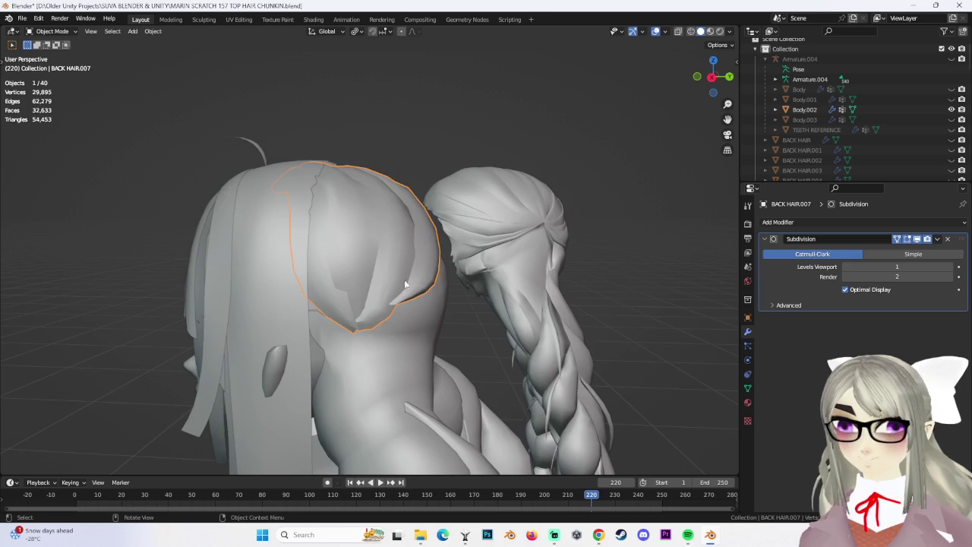
# Inspect the hair mesh in Edit Mode from around the head, then return to Object Mode.
pyautogui.click(56, 31)
pyautogui.click(46, 50)
pyautogui.scroll(3, 267, 278)
pyautogui.scroll(2, 267, 278)
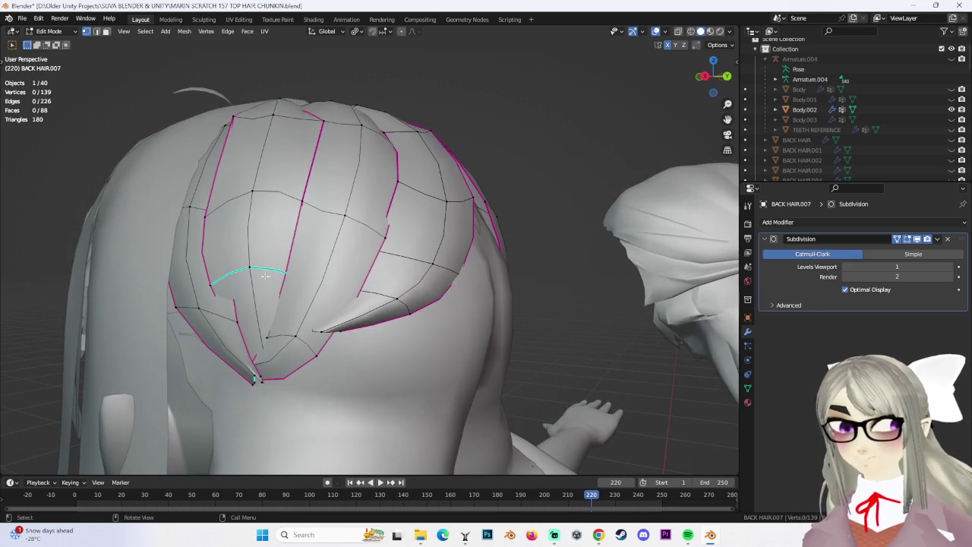
pyautogui.moveTo(228, 272); pyautogui.dragTo(337, 337, button='middle')
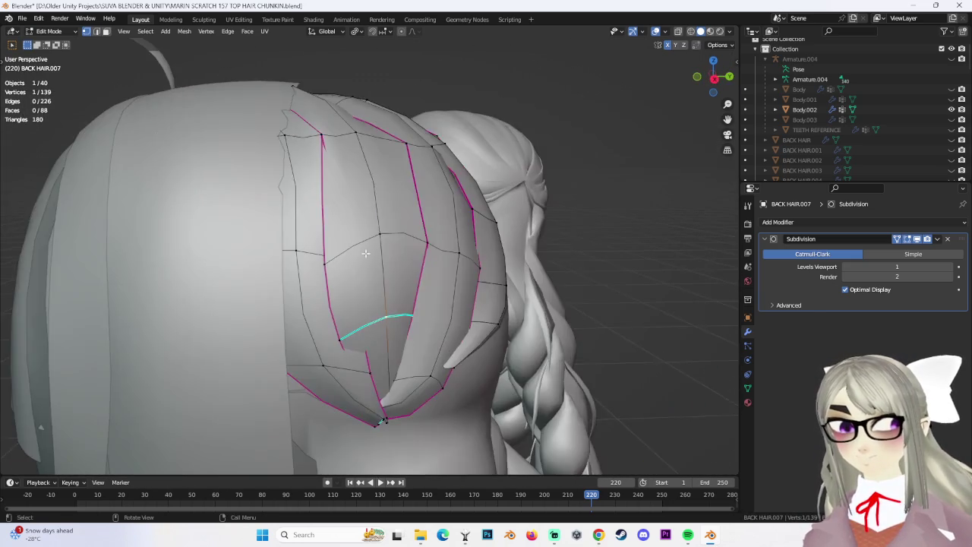
pyautogui.moveTo(407, 305); pyautogui.dragTo(347, 322, button='middle')
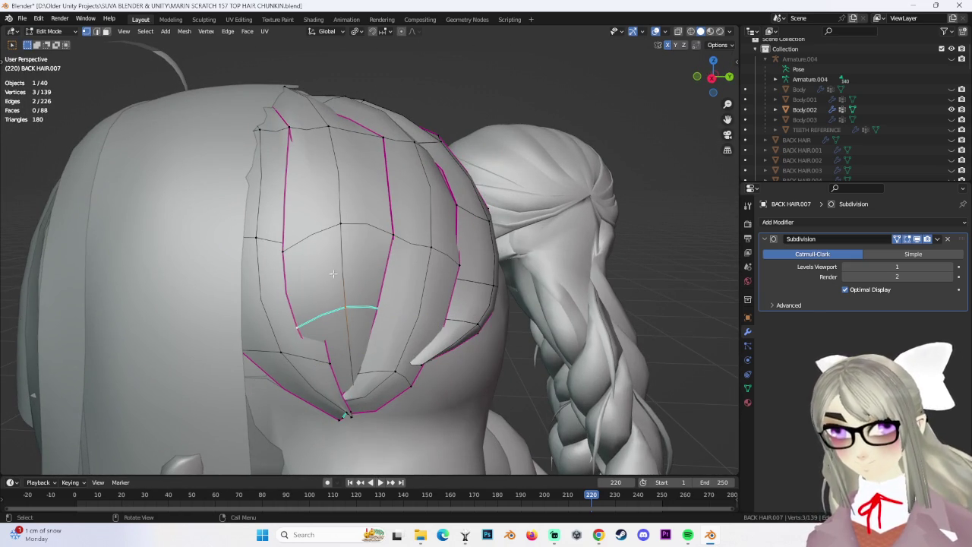
pyautogui.hotkey('ctrl', 'e')
pyautogui.click(388, 331)
pyautogui.moveTo(388, 331)
pyautogui.mouseDown(button='middle')
pyautogui.moveTo(424, 371)
pyautogui.moveTo(488, 291)
pyautogui.moveTo(411, 305)
pyautogui.mouseUp(button='middle')
pyautogui.moveTo(471, 312)
pyautogui.mouseDown(button='middle')
pyautogui.moveTo(412, 304)
pyautogui.moveTo(317, 321)
pyautogui.moveTo(353, 358)
pyautogui.moveTo(213, 357)
pyautogui.moveTo(442, 256)
pyautogui.mouseUp(button='middle')
pyautogui.click(54, 42)
# Select the HEAD.003 braid mesh from a rear view.
pyautogui.moveTo(486, 296)
pyautogui.mouseDown(button='middle')
pyautogui.moveTo(537, 284)
pyautogui.moveTo(524, 308)
pyautogui.moveTo(556, 293)
pyautogui.moveTo(421, 265)
pyautogui.moveTo(433, 264)
pyautogui.moveTo(406, 320)
pyautogui.moveTo(422, 296)
pyautogui.moveTo(329, 308)
pyautogui.moveTo(351, 294)
pyautogui.mouseUp(button='middle')
pyautogui.click(329, 307)
pyautogui.moveTo(444, 303)
pyautogui.mouseDown(button='middle')
pyautogui.moveTo(366, 296)
pyautogui.moveTo(597, 285)
pyautogui.moveTo(385, 281)
pyautogui.moveTo(375, 270)
pyautogui.moveTo(385, 246)
pyautogui.moveTo(391, 266)
pyautogui.moveTo(422, 288)
pyautogui.moveTo(138, 71)
pyautogui.mouseUp(button='middle')
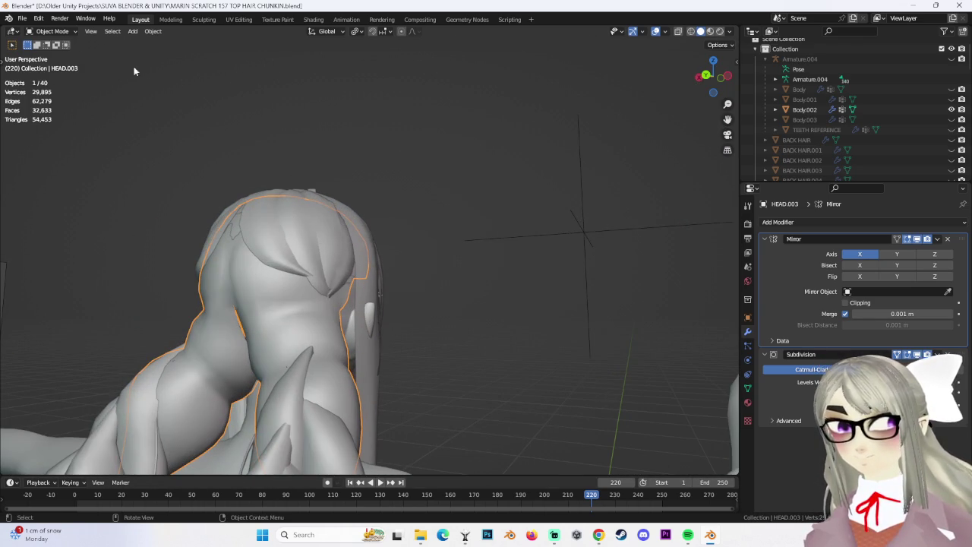
# Slide a vertex at the braid base on HEAD.003 and return to Object Mode.
pyautogui.click(58, 57)
pyautogui.moveTo(349, 293)
pyautogui.mouseDown(button='middle')
pyautogui.moveTo(372, 297)
pyautogui.moveTo(360, 314)
pyautogui.moveTo(393, 306)
pyautogui.moveTo(332, 299)
pyautogui.moveTo(426, 260)
pyautogui.moveTo(337, 259)
pyautogui.mouseUp(button='middle')
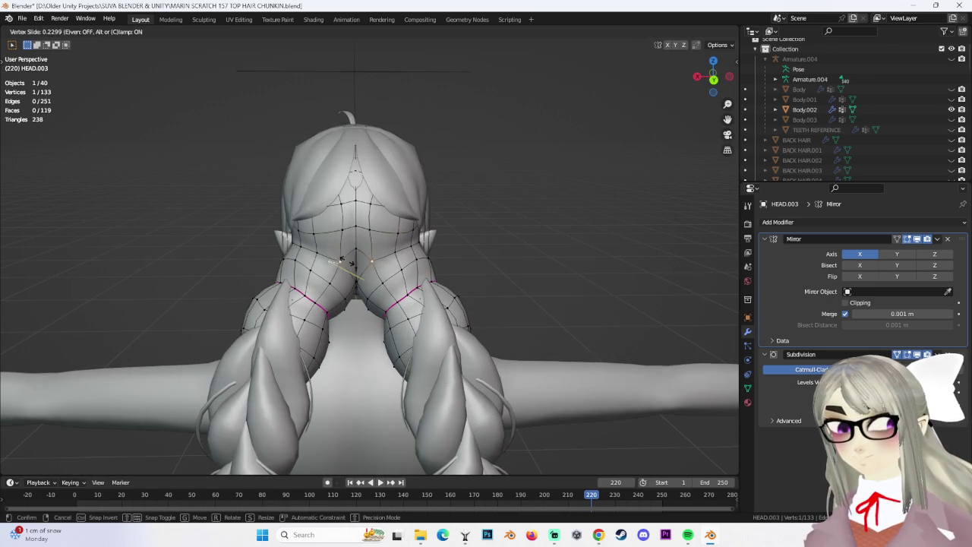
pyautogui.click(508, 248)
pyautogui.scroll(2, 508, 248)
pyautogui.scroll(-3, 507, 248)
pyautogui.moveTo(508, 249); pyautogui.dragTo(490, 250, button='middle')
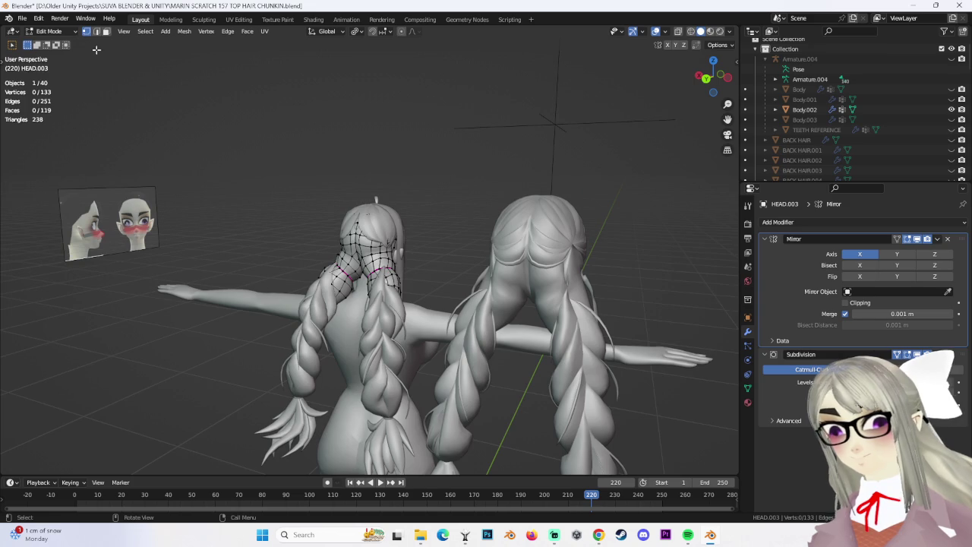
pyautogui.click(72, 44)
# Select the BACK HAIR.007 chunk from a straight rear view.
pyautogui.moveTo(426, 271); pyautogui.dragTo(457, 263, button='middle')
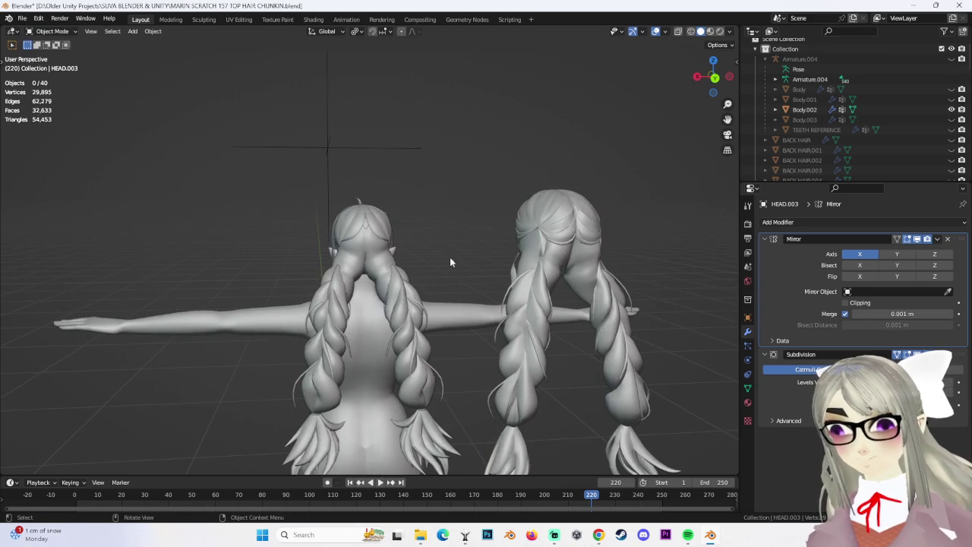
pyautogui.scroll(3, 452, 269)
pyautogui.click(380, 218)
pyautogui.scroll(2, 380, 219)
pyautogui.moveTo(381, 219)
pyautogui.mouseDown(button='middle')
pyautogui.moveTo(468, 230)
pyautogui.moveTo(455, 227)
pyautogui.moveTo(478, 239)
pyautogui.moveTo(390, 257)
pyautogui.moveTo(428, 292)
pyautogui.moveTo(460, 294)
pyautogui.mouseUp(button='middle')
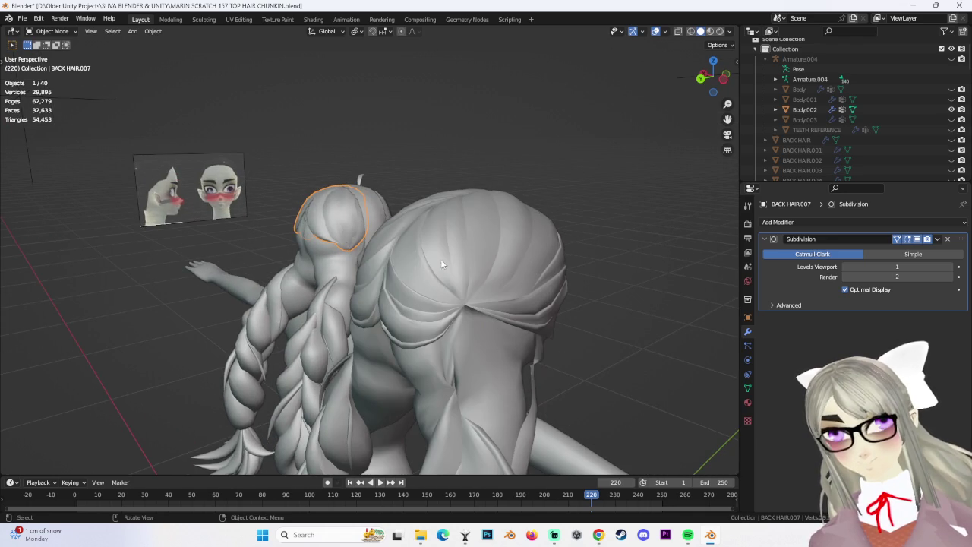
# Move the BACK HAIR.007 piece along X to reposition it on the back of the head.
pyautogui.moveTo(449, 255)
pyautogui.mouseDown(button='middle')
pyautogui.moveTo(415, 256)
pyautogui.moveTo(441, 283)
pyautogui.moveTo(393, 262)
pyautogui.moveTo(460, 254)
pyautogui.mouseUp(button='middle')
pyautogui.click(433, 179)
pyautogui.click(332, 202)
pyautogui.moveTo(432, 180)
pyautogui.mouseDown(button='middle')
pyautogui.moveTo(331, 202)
pyautogui.moveTo(368, 197)
pyautogui.mouseUp(button='middle')
pyautogui.scroll(3, 369, 196)
pyautogui.press('g')
pyautogui.press('x')
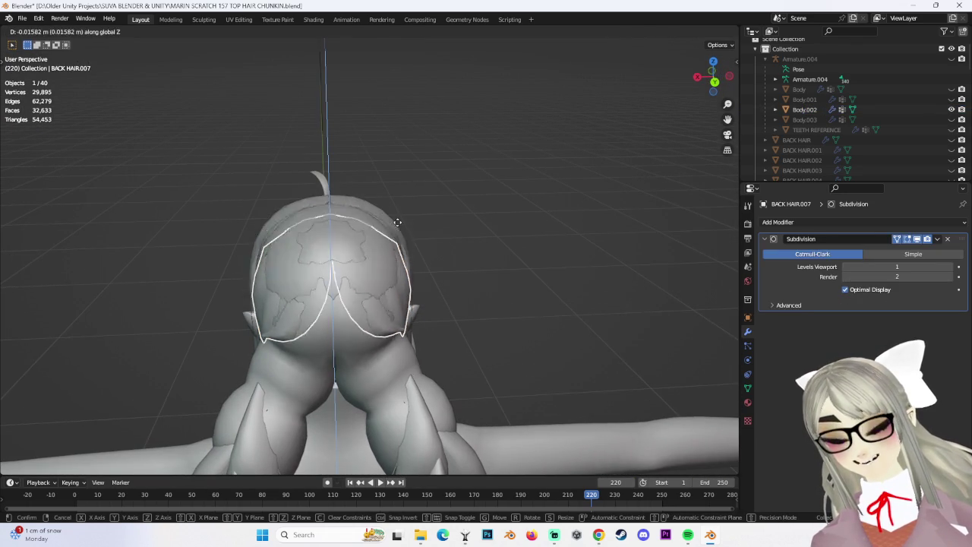
pyautogui.click(436, 227)
pyautogui.moveTo(436, 226)
pyautogui.mouseDown(button='middle')
pyautogui.moveTo(326, 251)
pyautogui.moveTo(429, 245)
pyautogui.moveTo(324, 164)
pyautogui.mouseUp(button='middle')
pyautogui.scroll(-3, 345, 246)
# In Edit Mode from top view, select all of the hair cap's vertices and widen it along X.
pyautogui.click(416, 245)
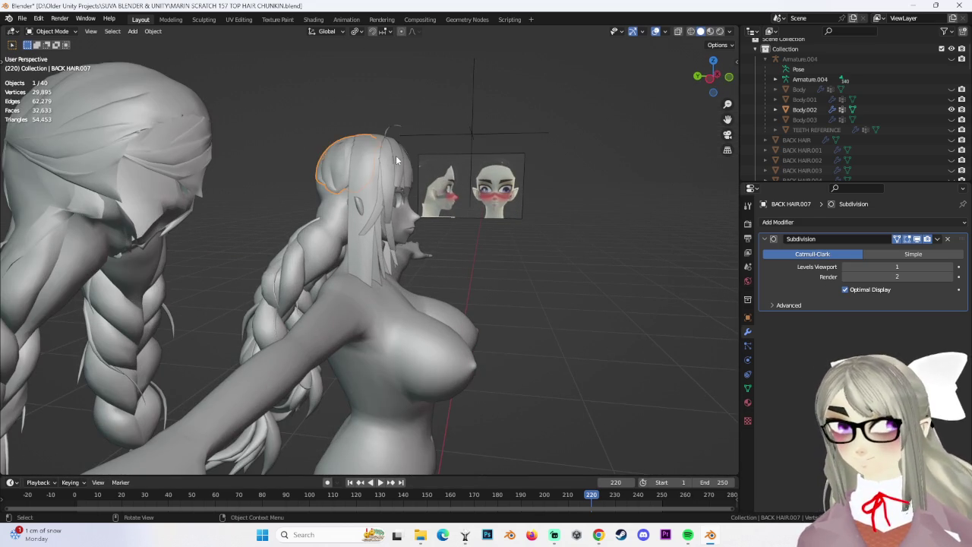
pyautogui.click(66, 56)
pyautogui.moveTo(342, 250)
pyautogui.mouseDown(button='middle')
pyautogui.moveTo(549, 223)
pyautogui.moveTo(419, 254)
pyautogui.moveTo(444, 275)
pyautogui.mouseUp(button='middle')
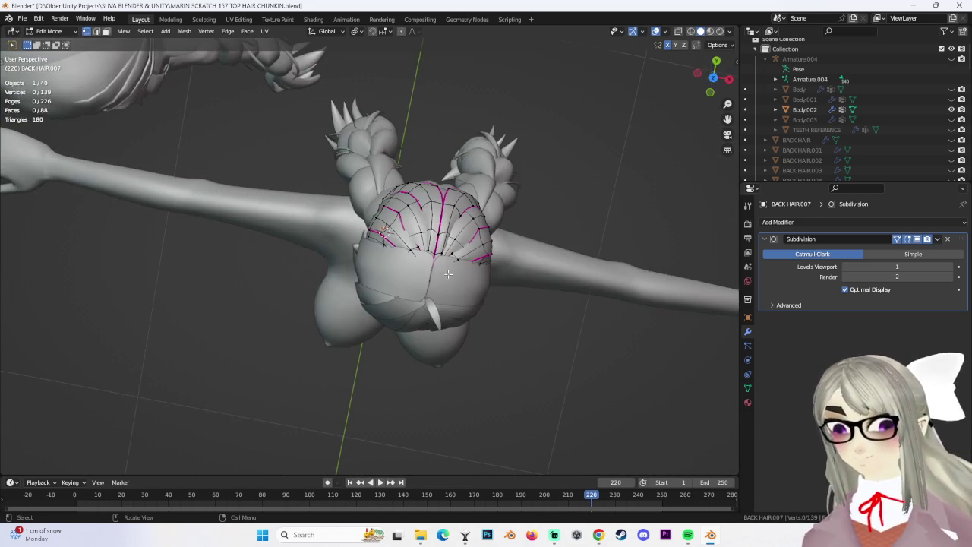
pyautogui.click(713, 78)
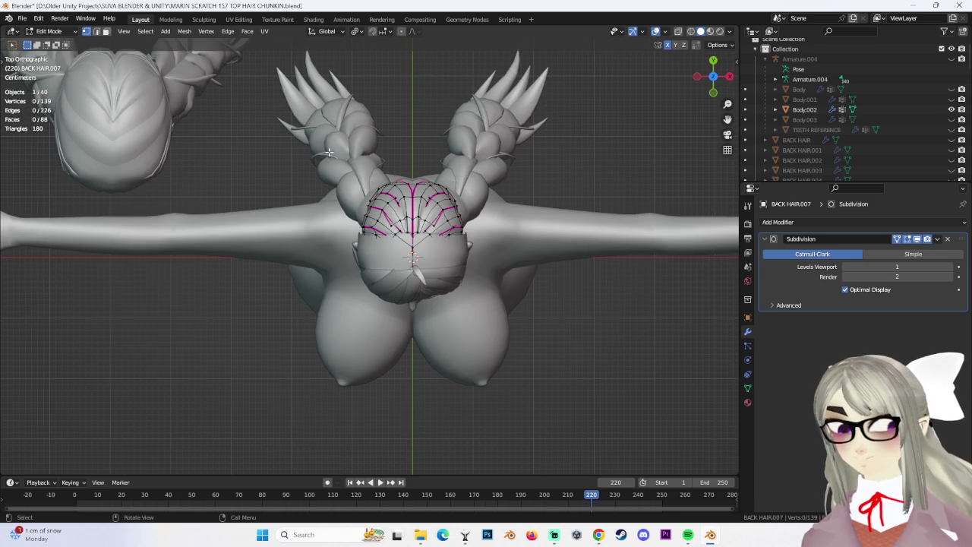
pyautogui.click(691, 32)
pyautogui.press('a')
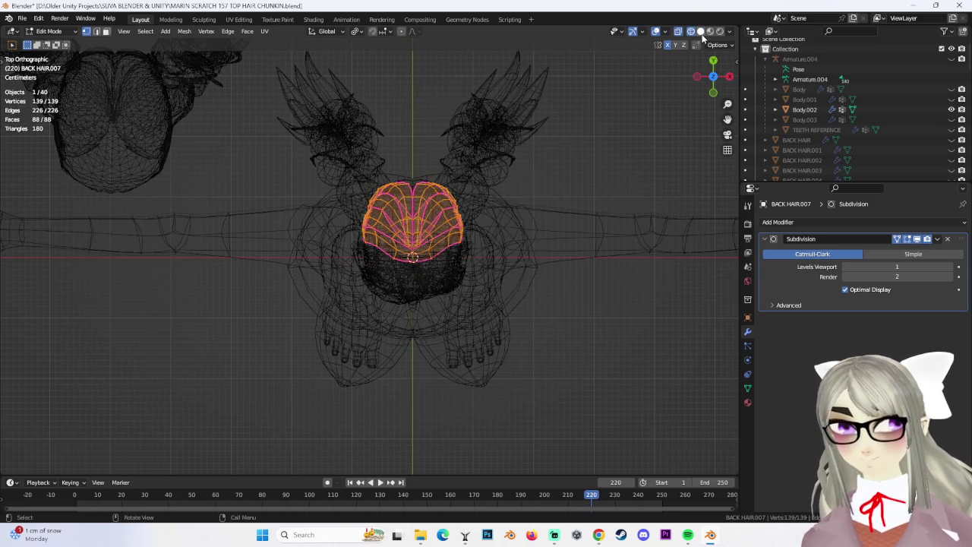
pyautogui.click(701, 32)
pyautogui.scroll(2, 555, 173)
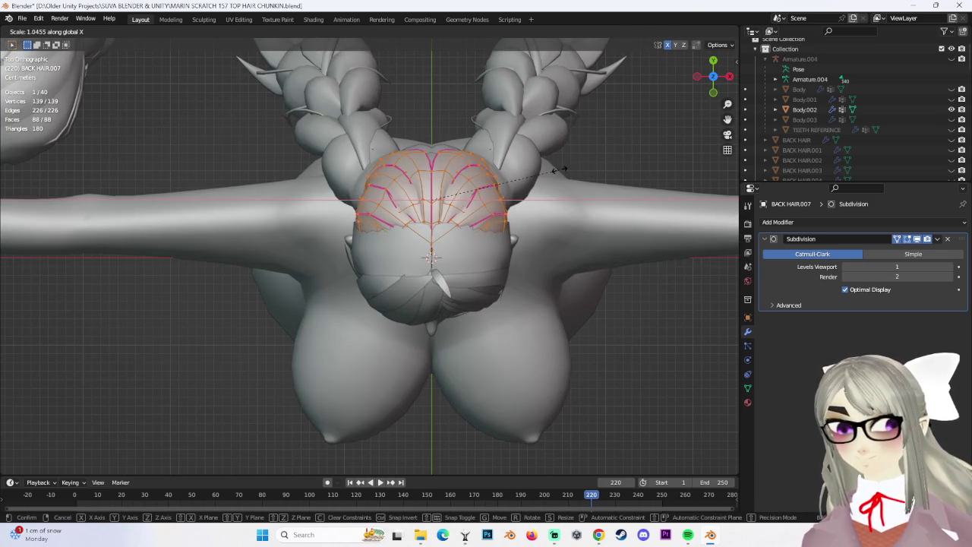
pyautogui.click(555, 172)
# Pull the cap's edge vertices in one by one so they sit on the skull.
pyautogui.moveTo(554, 173); pyautogui.dragTo(444, 147, button='middle')
pyautogui.click(330, 85)
pyautogui.moveTo(330, 85)
pyautogui.mouseDown(button='middle')
pyautogui.moveTo(503, 190)
pyautogui.moveTo(496, 194)
pyautogui.moveTo(496, 170)
pyautogui.mouseUp(button='middle')
pyautogui.click(496, 220)
pyautogui.moveTo(360, 111)
pyautogui.mouseDown(button='middle')
pyautogui.moveTo(421, 181)
pyautogui.moveTo(456, 172)
pyautogui.moveTo(382, 180)
pyautogui.moveTo(456, 198)
pyautogui.moveTo(556, 241)
pyautogui.moveTo(495, 211)
pyautogui.moveTo(437, 125)
pyautogui.moveTo(420, 145)
pyautogui.moveTo(427, 183)
pyautogui.moveTo(393, 215)
pyautogui.moveTo(575, 212)
pyautogui.moveTo(451, 144)
pyautogui.moveTo(407, 91)
pyautogui.moveTo(484, 147)
pyautogui.moveTo(520, 143)
pyautogui.moveTo(443, 152)
pyautogui.moveTo(513, 238)
pyautogui.moveTo(374, 296)
pyautogui.moveTo(398, 312)
pyautogui.mouseUp(button='middle')
pyautogui.press('g')
pyautogui.click(420, 181)
pyautogui.hotkey('ctrl', 'z')
pyautogui.click(449, 175)
pyautogui.hotkey('ctrl', 'z')
pyautogui.click(399, 176)
pyautogui.hotkey('ctrl', 'z')
pyautogui.click(551, 243)
pyautogui.press('g')
pyautogui.click(552, 221)
pyautogui.hotkey('ctrl', 'z')
pyautogui.click(417, 128)
pyautogui.hotkey('ctrl', 'z')
pyautogui.press('g')
pyautogui.click(575, 212)
pyautogui.hotkey('ctrl', 'z')
# Nudge the remaining cap vertices onto the head, then check the fit from front view.
pyautogui.press('g')
pyautogui.click(440, 126)
pyautogui.hotkey('ctrl', 'z')
pyautogui.click(409, 102)
pyautogui.press('g')
pyautogui.click(520, 143)
pyautogui.press('g')
pyautogui.click(431, 153)
pyautogui.click(529, 239)
pyautogui.press('g')
pyautogui.click(385, 305)
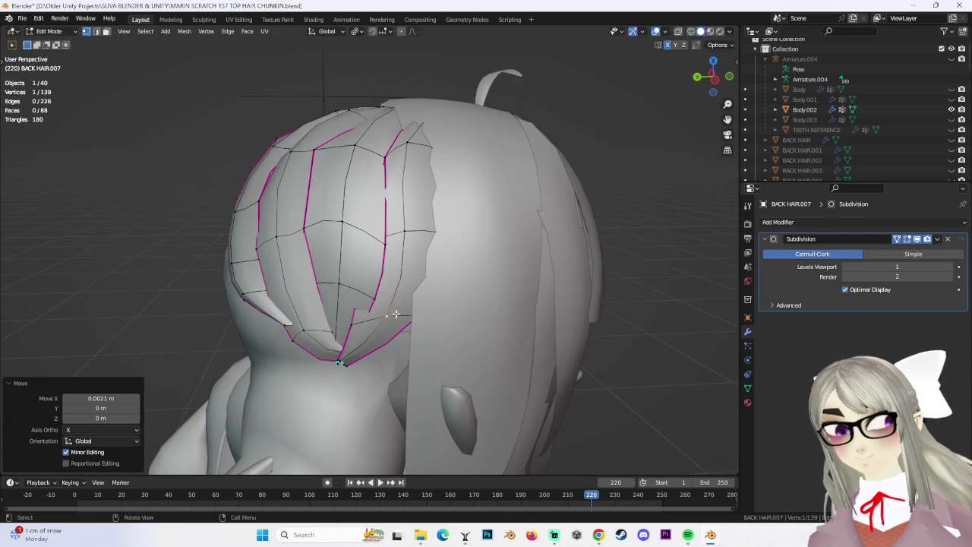
pyautogui.press('g')
pyautogui.click(304, 342)
pyautogui.moveTo(376, 353); pyautogui.dragTo(366, 238, button='middle')
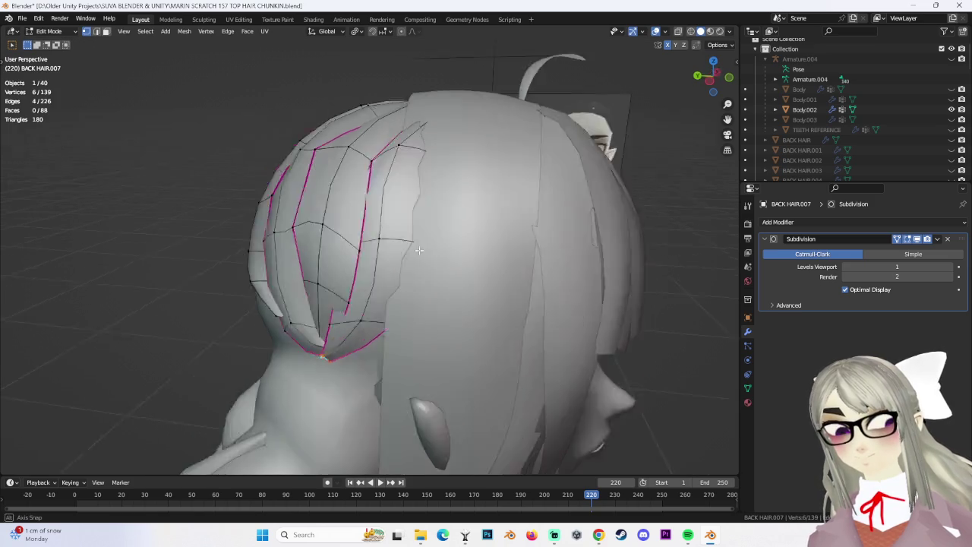
pyautogui.click(367, 158)
pyautogui.moveTo(368, 157); pyautogui.dragTo(598, 89, button='middle')
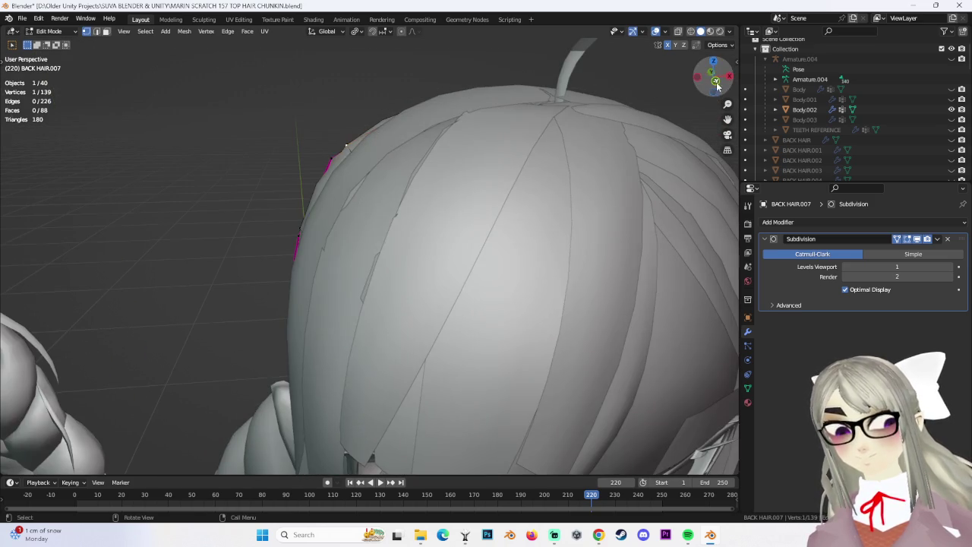
pyautogui.click(716, 81)
pyautogui.scroll(-2, 588, 250)
pyautogui.scroll(-3, 589, 250)
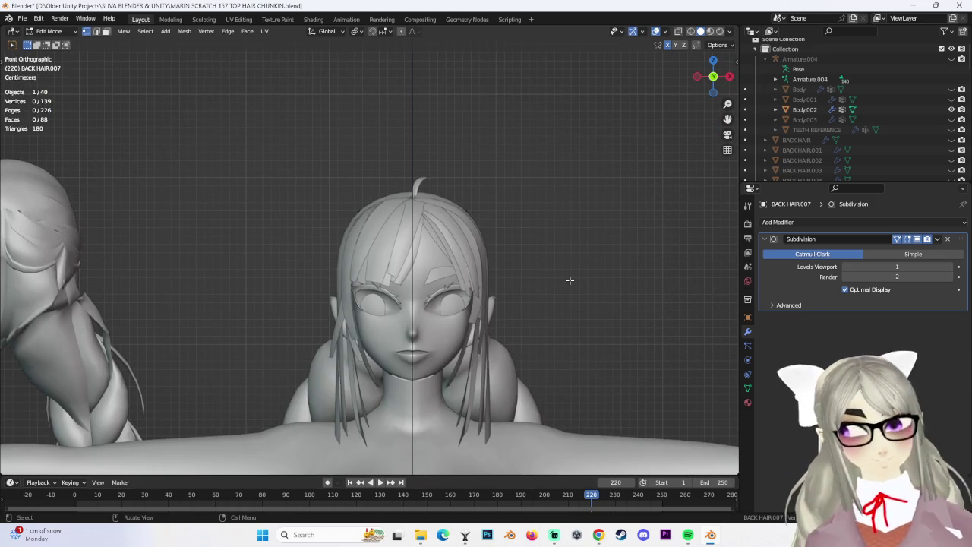
# Move cap vertices along X and edge-slide them so the cap hugs the back of the head.
pyautogui.moveTo(548, 288)
pyautogui.keyDown('shift'); pyautogui.mouseDown(button='middle')
pyautogui.moveTo(552, 200)
pyautogui.moveTo(554, 251)
pyautogui.moveTo(586, 215)
pyautogui.moveTo(508, 224)
pyautogui.moveTo(377, 306)
pyautogui.moveTo(465, 294)
pyautogui.moveTo(368, 253)
pyautogui.mouseUp(button='middle'); pyautogui.keyUp('shift')
pyautogui.scroll(3, 368, 253)
pyautogui.press('g')
pyautogui.moveTo(402, 200)
pyautogui.mouseDown(button='middle')
pyautogui.moveTo(377, 256)
pyautogui.moveTo(396, 292)
pyautogui.moveTo(349, 264)
pyautogui.moveTo(409, 257)
pyautogui.moveTo(415, 283)
pyautogui.moveTo(355, 225)
pyautogui.moveTo(372, 258)
pyautogui.moveTo(408, 281)
pyautogui.moveTo(397, 276)
pyautogui.mouseUp(button='middle')
pyautogui.click(387, 213)
pyautogui.press('g')
pyautogui.click(345, 270)
pyautogui.press('g')
pyautogui.press('x')
pyautogui.press('g')
pyautogui.click(397, 267)
pyautogui.press('g')
pyautogui.press('x')
pyautogui.press('g')
pyautogui.press('g')
pyautogui.moveTo(311, 186); pyautogui.dragTo(304, 227, button='middle')
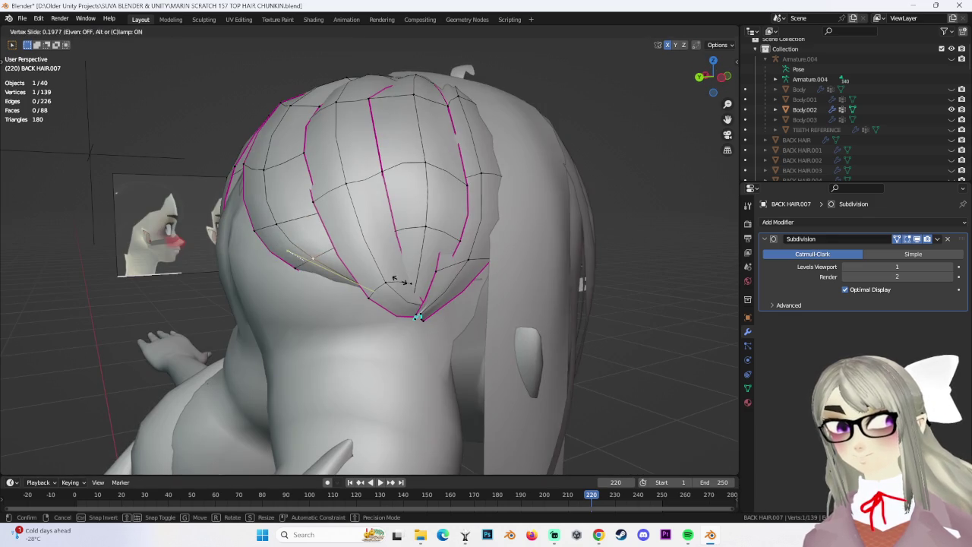
pyautogui.click(387, 289)
# Return to Object Mode and reselect the BACK HAIR.007 cap from a rear view.
pyautogui.moveTo(348, 286)
pyautogui.mouseDown(button='middle')
pyautogui.moveTo(384, 303)
pyautogui.moveTo(373, 241)
pyautogui.moveTo(524, 263)
pyautogui.moveTo(504, 276)
pyautogui.moveTo(560, 309)
pyautogui.moveTo(506, 235)
pyautogui.mouseUp(button='middle')
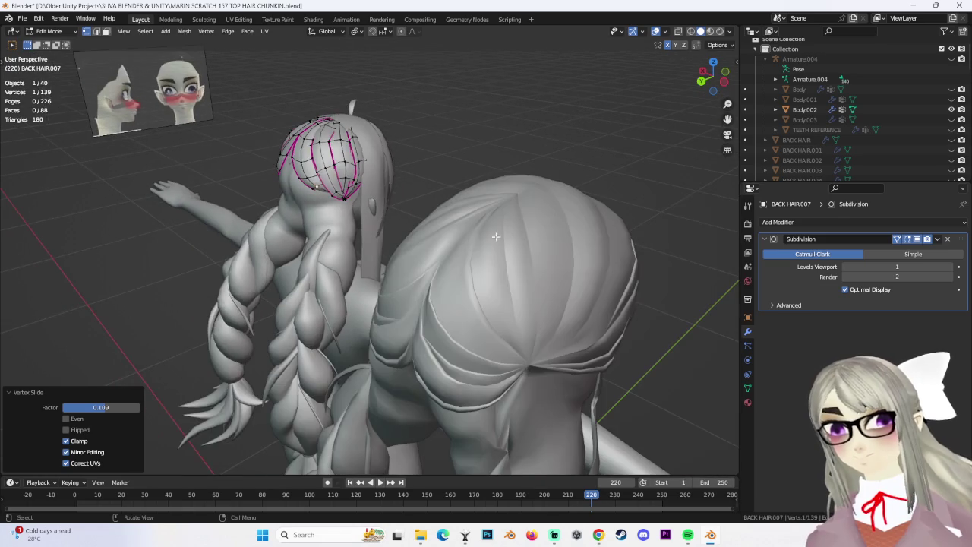
pyautogui.click(55, 43)
pyautogui.moveTo(480, 146)
pyautogui.mouseDown(button='middle')
pyautogui.moveTo(481, 199)
pyautogui.moveTo(560, 232)
pyautogui.moveTo(530, 304)
pyautogui.moveTo(404, 195)
pyautogui.moveTo(416, 222)
pyautogui.moveTo(516, 189)
pyautogui.moveTo(512, 170)
pyautogui.moveTo(446, 167)
pyautogui.moveTo(399, 205)
pyautogui.moveTo(338, 206)
pyautogui.moveTo(419, 160)
pyautogui.moveTo(450, 221)
pyautogui.moveTo(436, 158)
pyautogui.mouseUp(button='middle')
pyautogui.click(405, 196)
pyautogui.moveTo(434, 195)
pyautogui.mouseDown(button='middle')
pyautogui.moveTo(477, 154)
pyautogui.moveTo(457, 138)
pyautogui.moveTo(501, 195)
pyautogui.moveTo(571, 217)
pyautogui.moveTo(530, 164)
pyautogui.mouseUp(button='middle')
pyautogui.click(534, 196)
pyautogui.moveTo(394, 160); pyautogui.dragTo(412, 192, button='middle')
pyautogui.moveTo(379, 236)
pyautogui.mouseDown(button='middle')
pyautogui.moveTo(412, 233)
pyautogui.moveTo(399, 239)
pyautogui.moveTo(396, 283)
pyautogui.moveTo(382, 227)
pyautogui.mouseUp(button='middle')
pyautogui.scroll(4, 371, 249)
pyautogui.scroll(3, 371, 250)
pyautogui.click(267, 142)
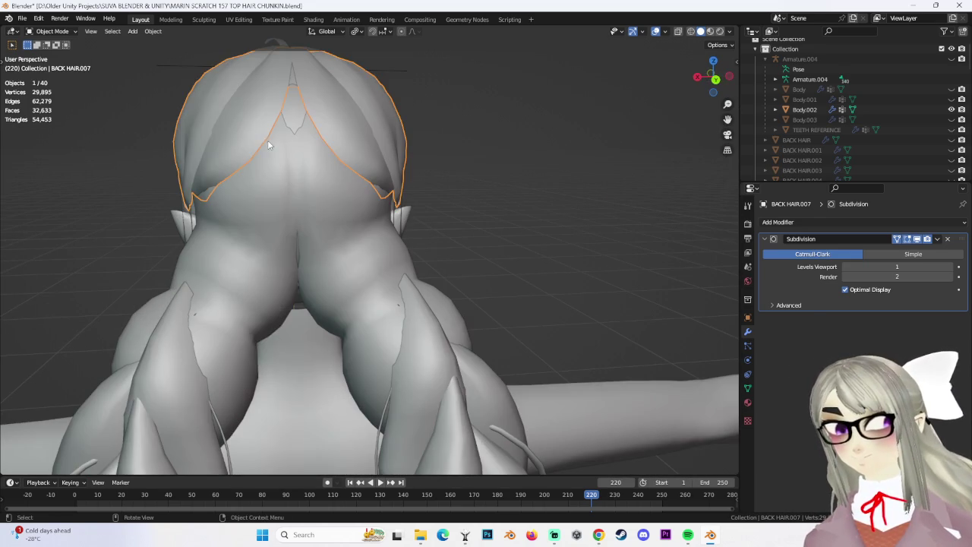
# In Edit Mode, duplicate one linked chunk of the cap, then tilt and lower it in left view.
pyautogui.click(59, 55)
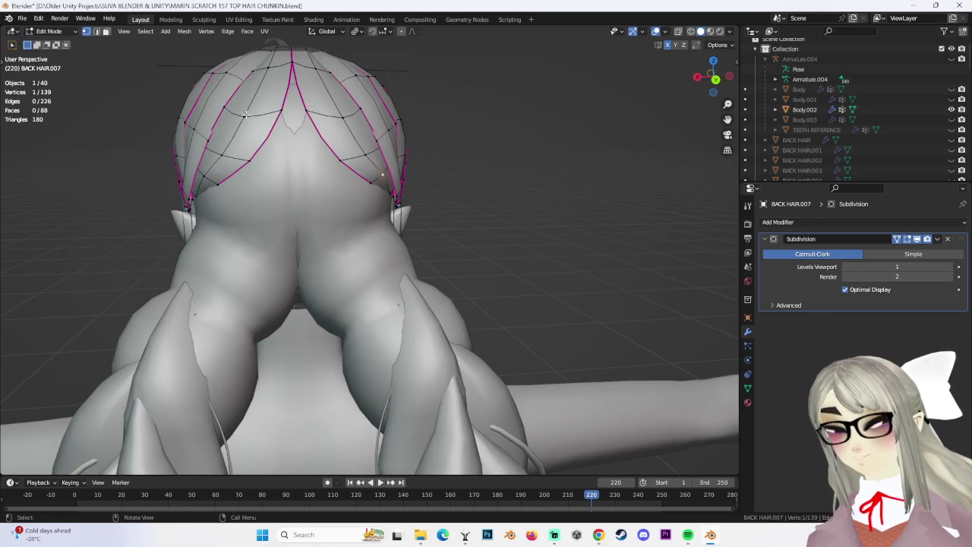
pyautogui.hotkey('ctrl', 'l')
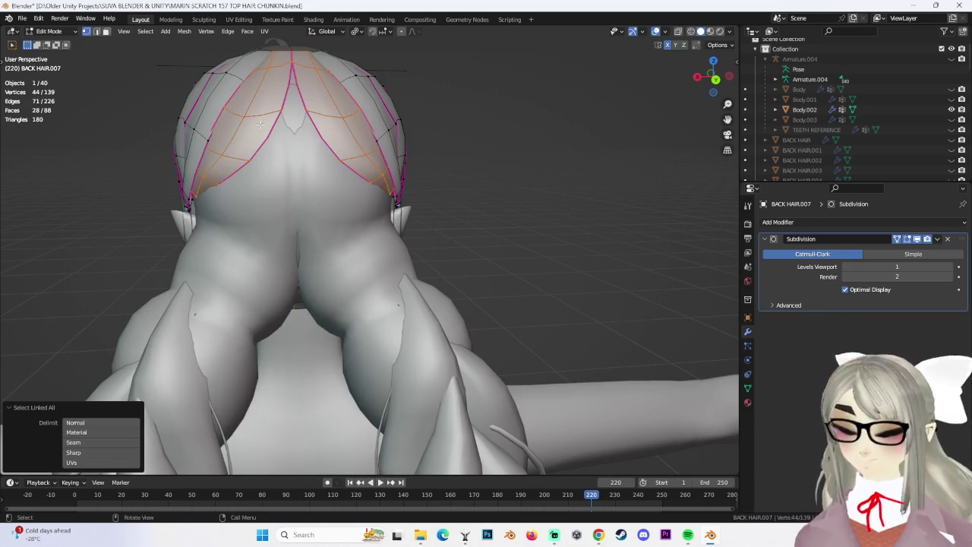
pyautogui.moveTo(320, 152); pyautogui.dragTo(413, 176, button='middle')
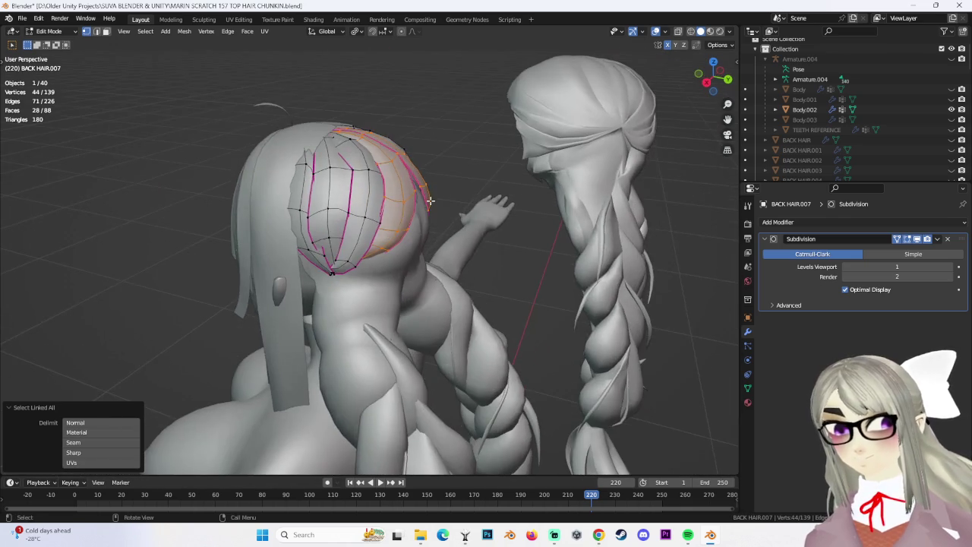
pyautogui.click(413, 176)
pyautogui.moveTo(412, 176); pyautogui.dragTo(371, 188, button='middle')
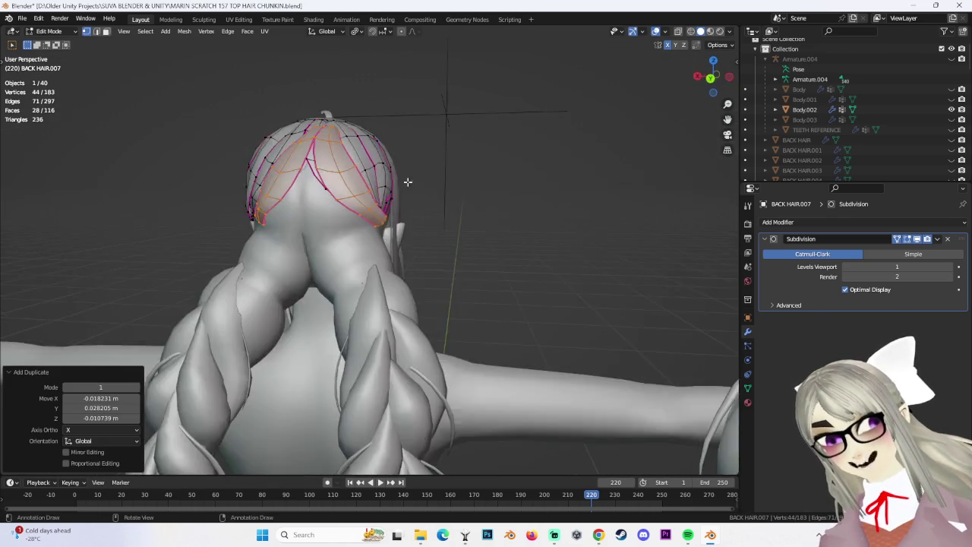
pyautogui.click(706, 73)
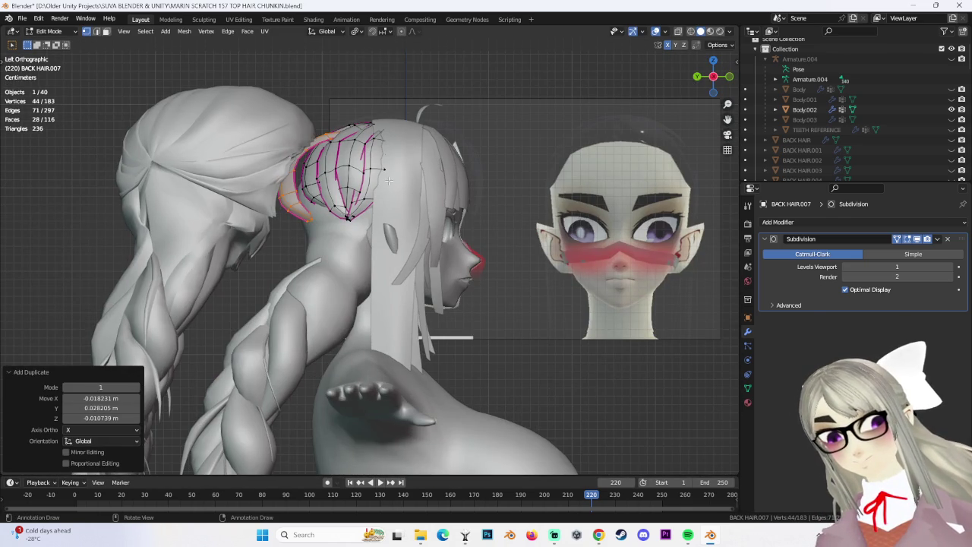
pyautogui.click(406, 165)
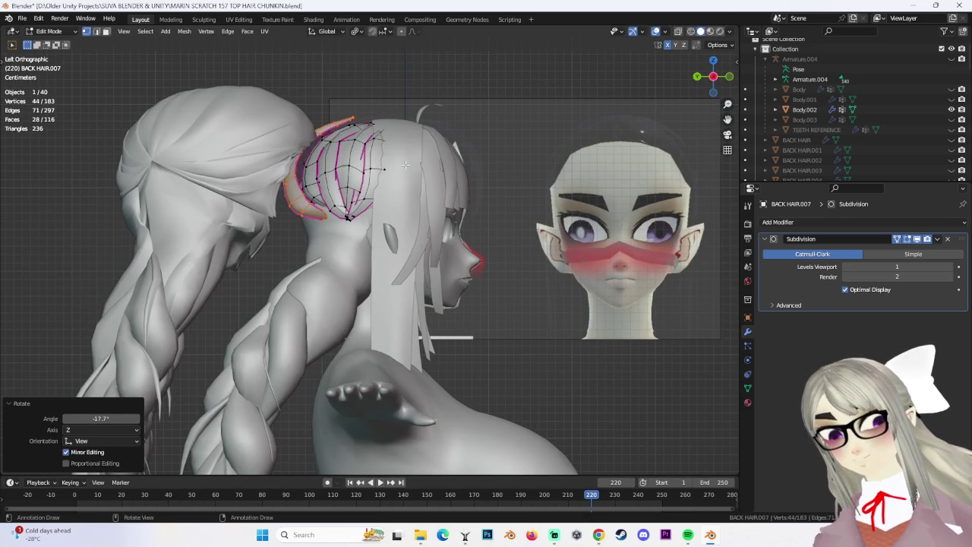
pyautogui.click(411, 183)
pyautogui.click(402, 152)
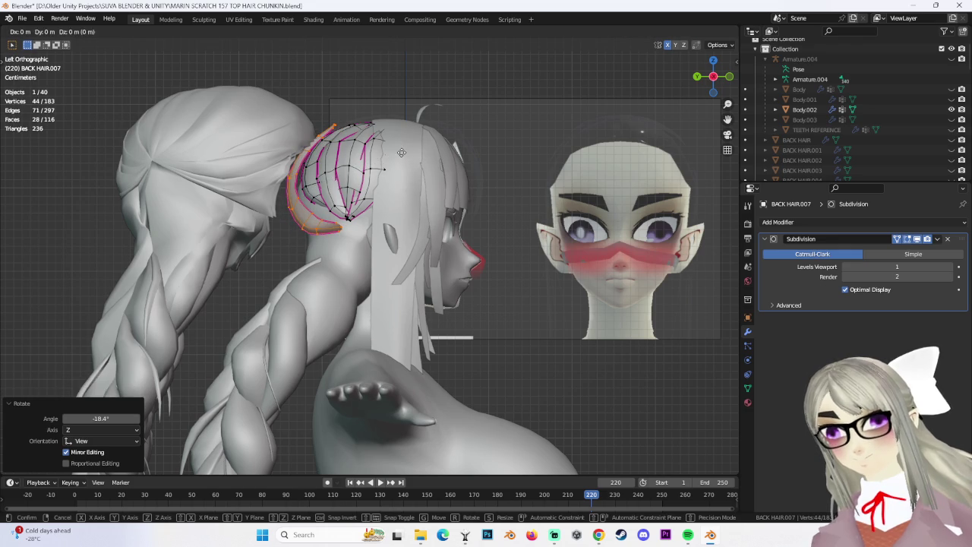
pyautogui.click(410, 154)
pyautogui.moveTo(410, 154)
pyautogui.mouseDown(button='middle')
pyautogui.moveTo(408, 228)
pyautogui.moveTo(334, 196)
pyautogui.mouseUp(button='middle')
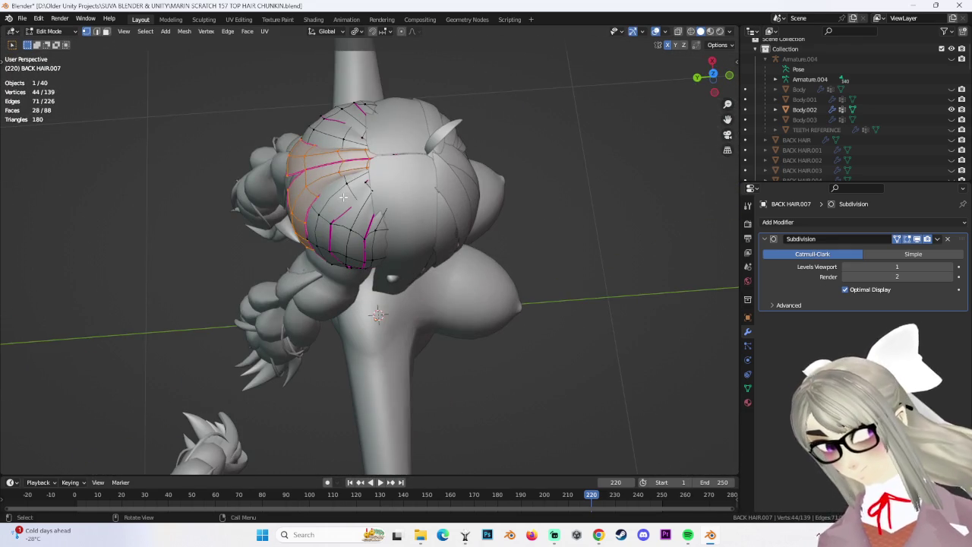
# Shift the chunk along Y, lower it, and scale it to 0.708 along Y.
pyautogui.press('g')
pyautogui.press('y')
pyautogui.click(323, 195)
pyautogui.click(714, 88)
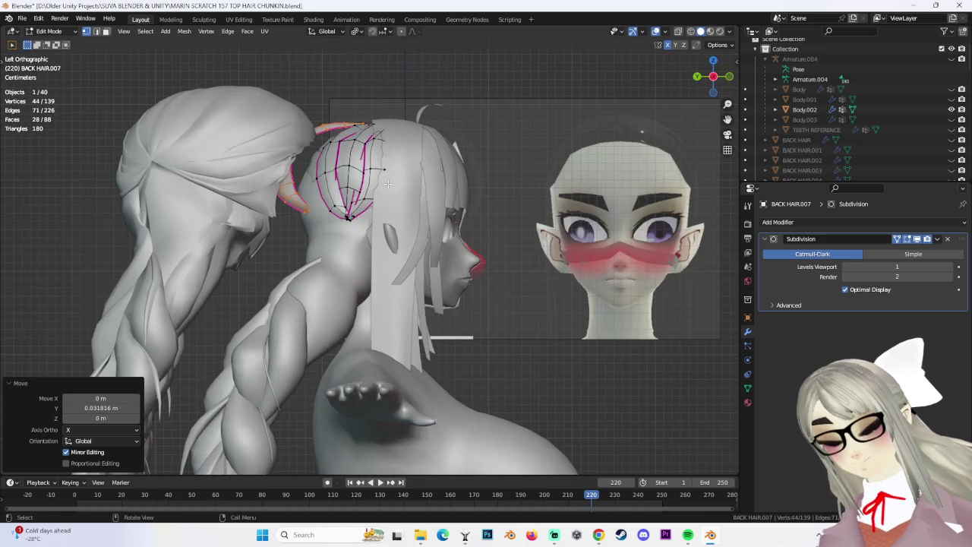
pyautogui.click(382, 170)
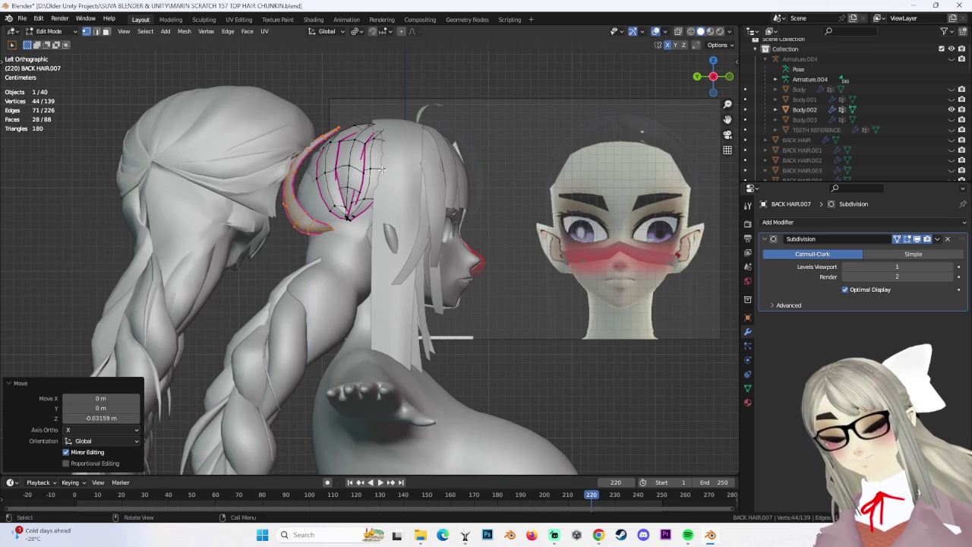
pyautogui.click(414, 174)
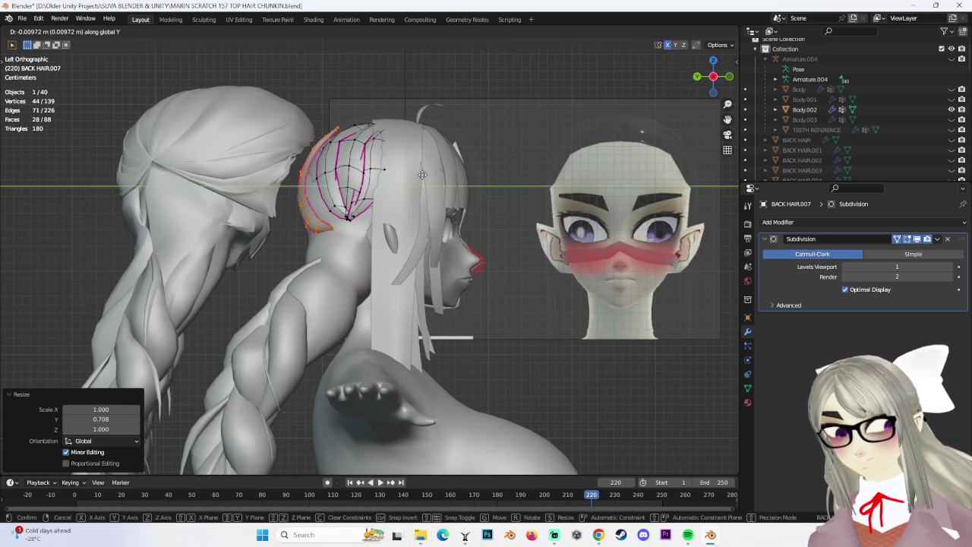
pyautogui.click(422, 174)
pyautogui.moveTo(422, 175); pyautogui.dragTo(363, 175, button='middle')
pyautogui.scroll(-5, 889, 164)
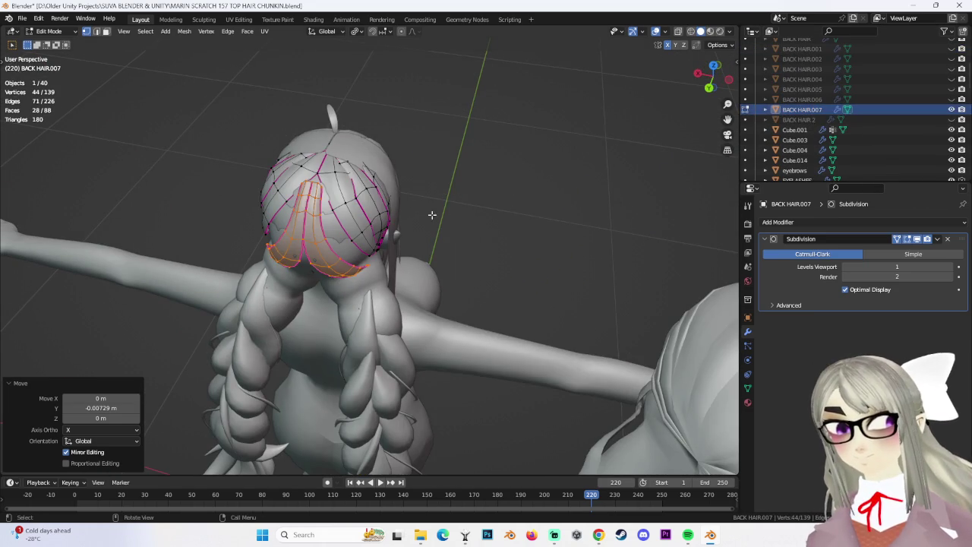
pyautogui.moveTo(444, 213); pyautogui.dragTo(389, 217, button='middle')
pyautogui.click(398, 207)
# Separate the chunk into BACK HAIR.008 and edit its mesh in left view with wireframe shading.
pyautogui.moveTo(283, 134)
pyautogui.mouseDown(button='middle')
pyautogui.moveTo(269, 131)
pyautogui.moveTo(323, 161)
pyautogui.mouseUp(button='middle')
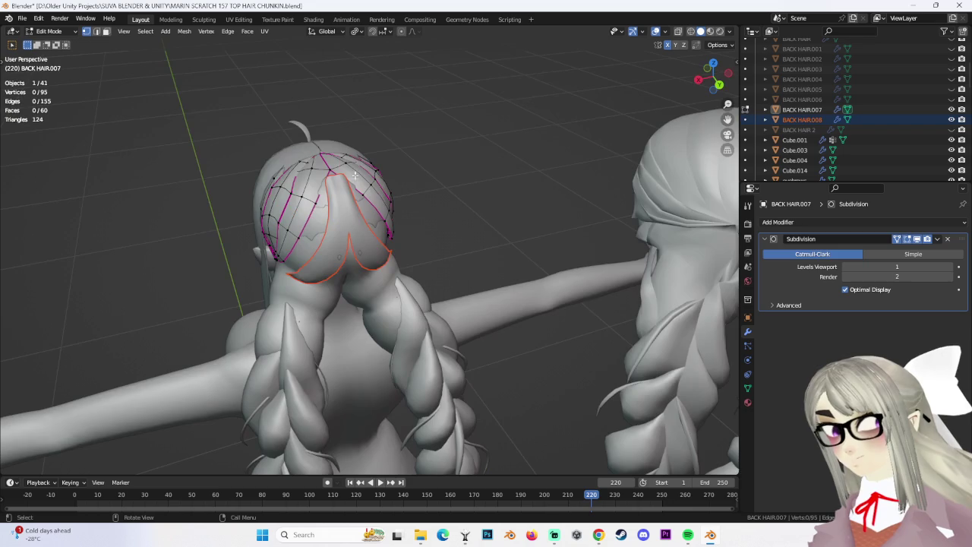
pyautogui.click(64, 57)
pyautogui.moveTo(152, 114); pyautogui.dragTo(80, 23, button='middle')
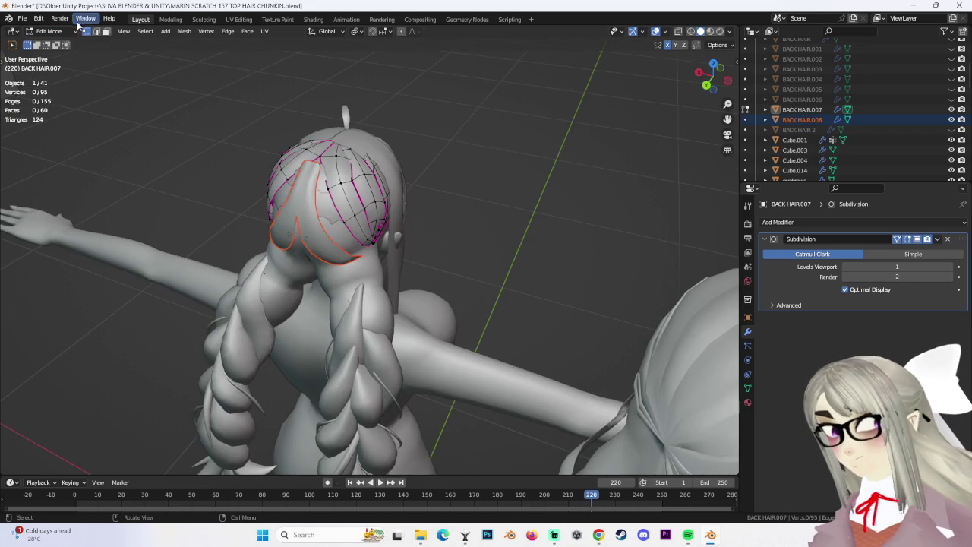
pyautogui.click(65, 43)
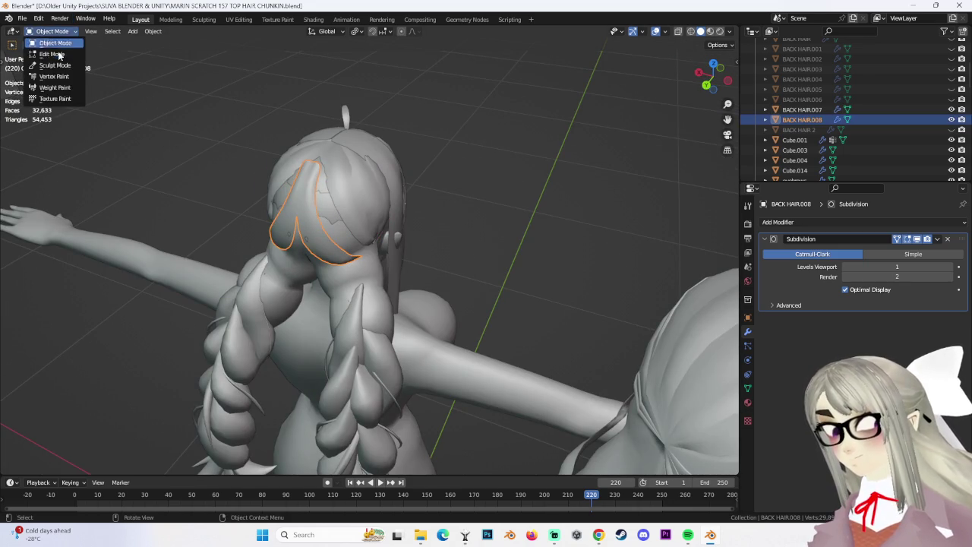
pyautogui.click(52, 54)
pyautogui.moveTo(304, 228); pyautogui.dragTo(704, 103, button='middle')
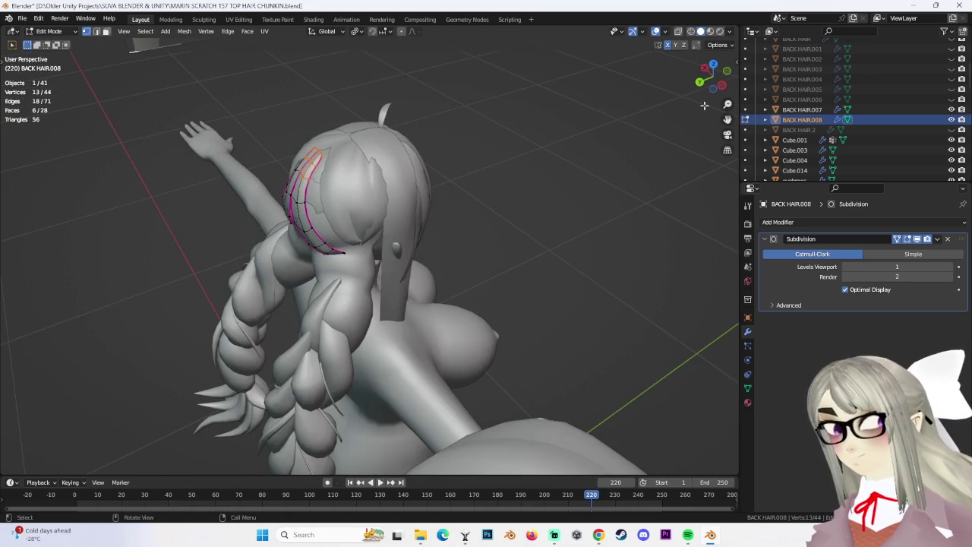
pyautogui.click(723, 85)
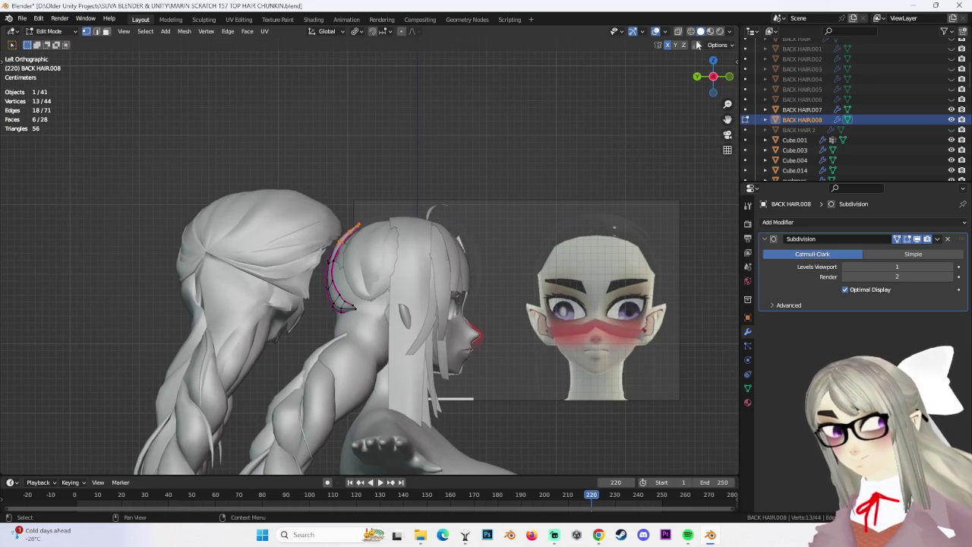
pyautogui.click(690, 32)
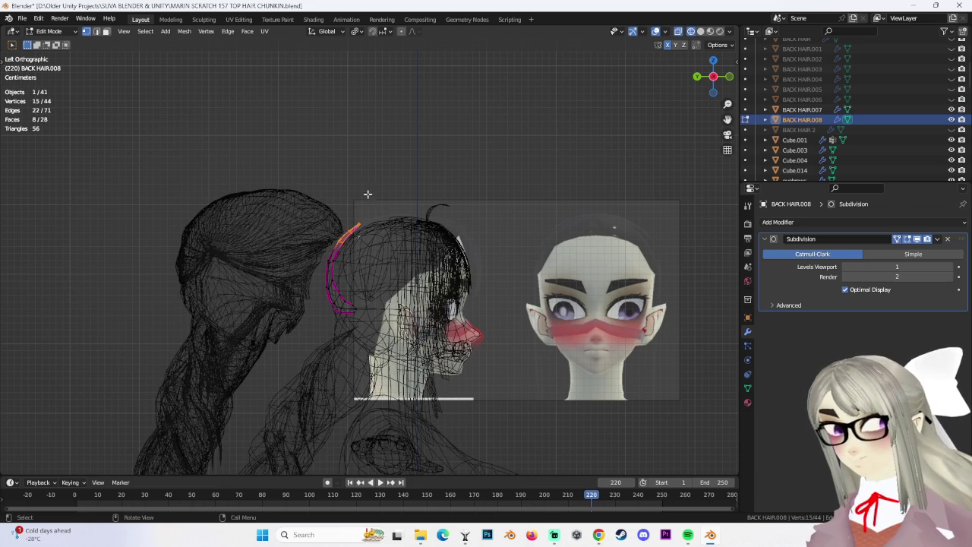
# Move BACK HAIR.008's top-end vertex along the skull curve with proportional falloff.
pyautogui.scroll(3, 407, 266)
pyautogui.scroll(2, 460, 228)
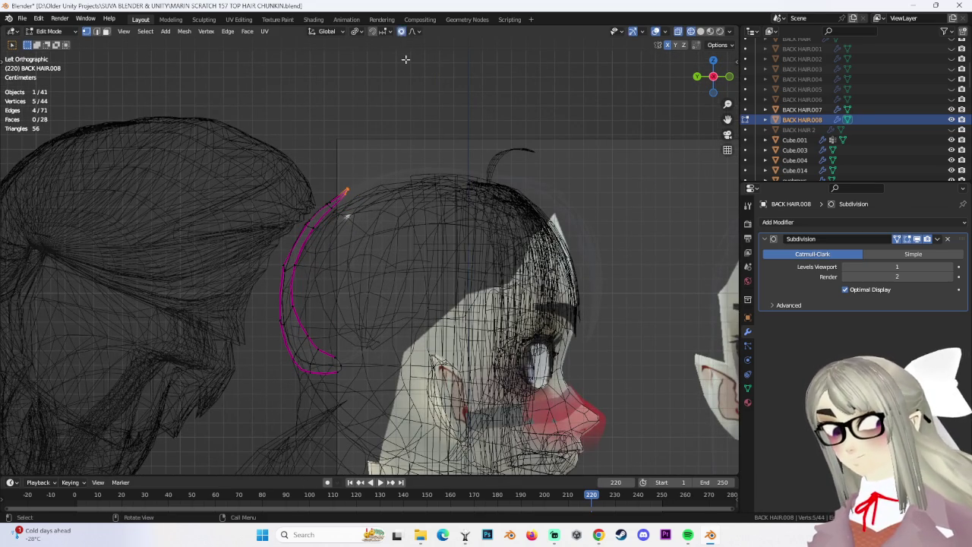
pyautogui.click(463, 81)
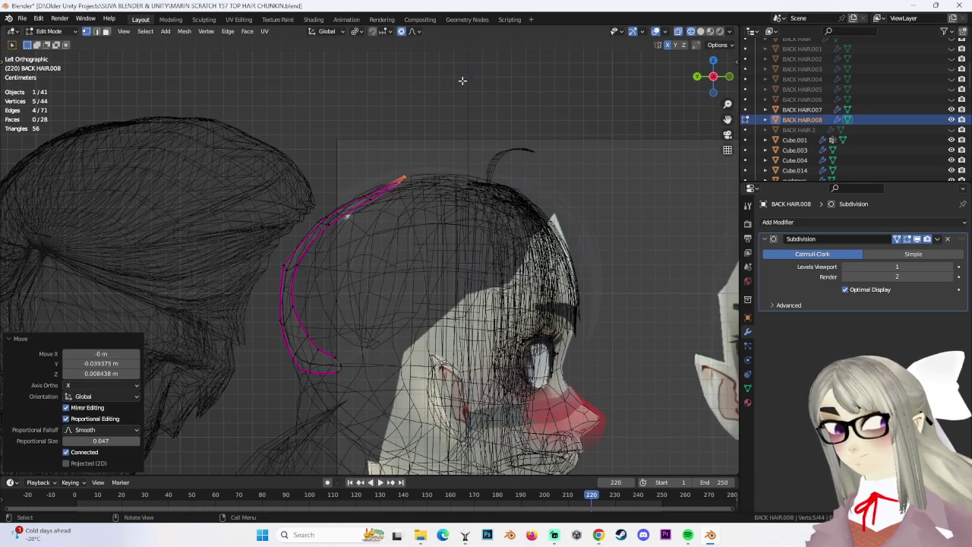
pyautogui.moveTo(384, 213); pyautogui.dragTo(384, 213)
pyautogui.press('g')
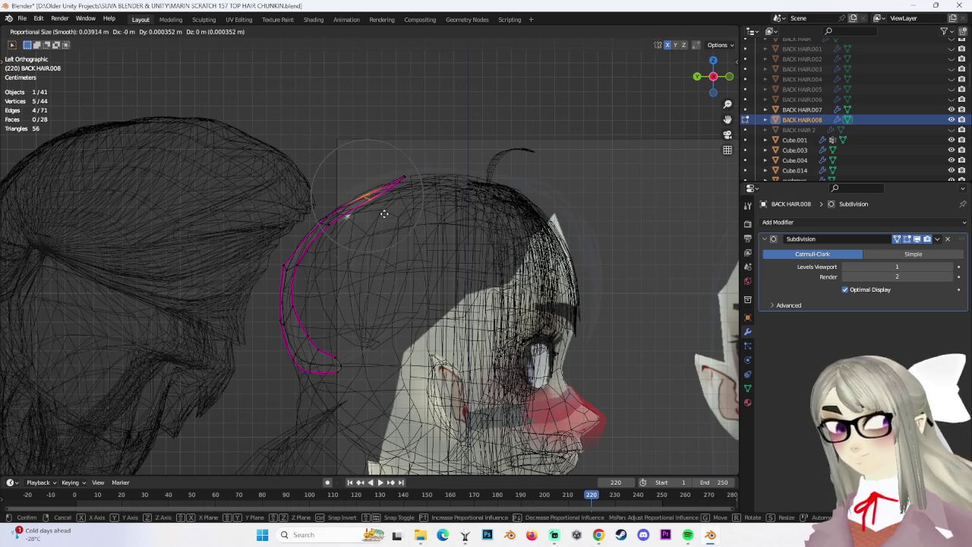
pyautogui.click(381, 196)
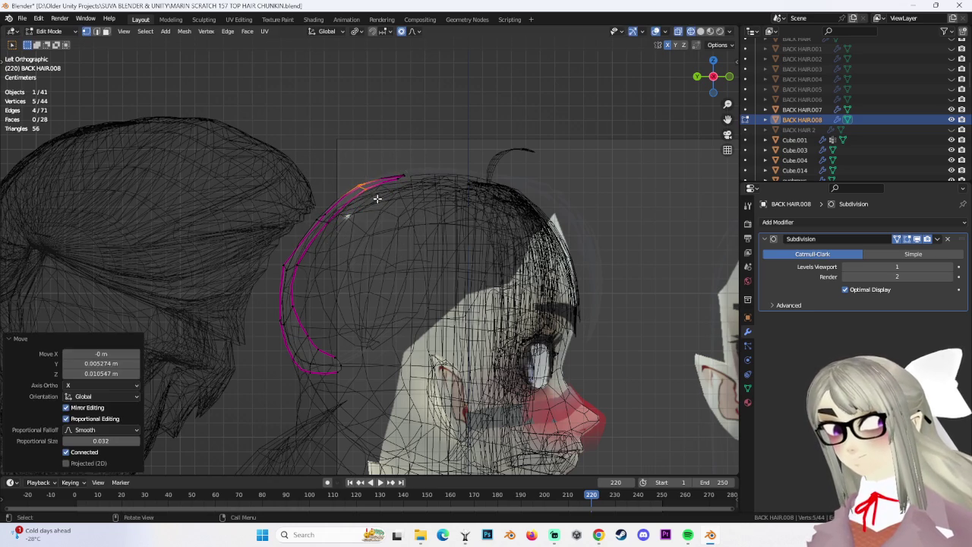
pyautogui.click(427, 201)
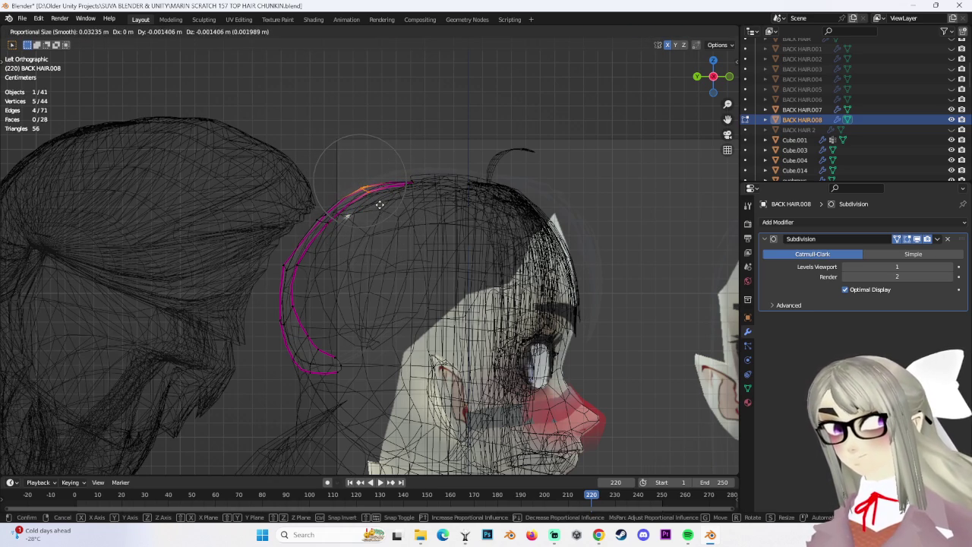
pyautogui.click(380, 204)
pyautogui.scroll(-1, 371, 224)
# Pull the next strip vertices in toward the skull, recentring the view on the strip.
pyautogui.click(332, 228)
pyautogui.press('g')
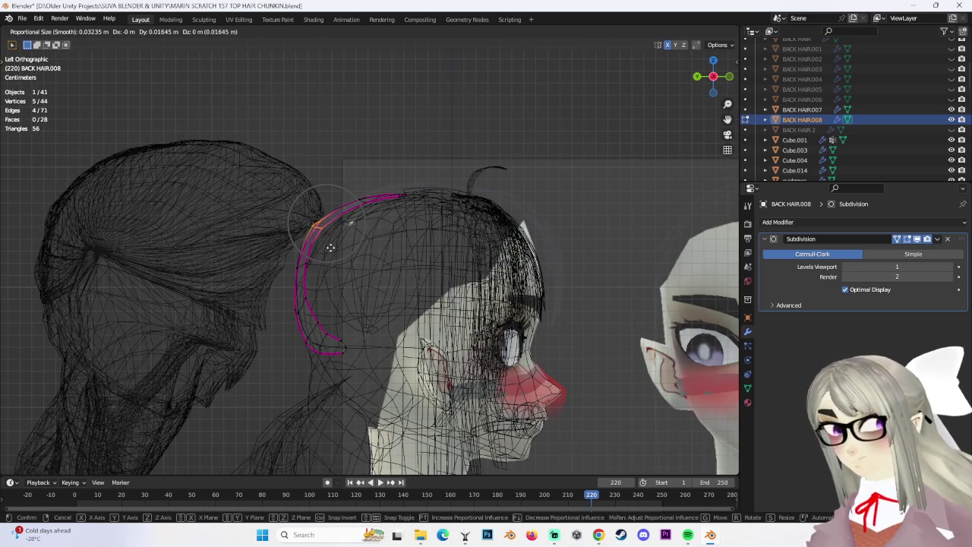
pyautogui.click(335, 250)
pyautogui.keyDown('shift'); pyautogui.moveTo(379, 335); pyautogui.dragTo(364, 289, button='middle'); pyautogui.keyUp('shift')
pyautogui.moveTo(318, 231)
pyautogui.mouseDown(button='middle')
pyautogui.moveTo(393, 278)
pyautogui.moveTo(427, 267)
pyautogui.moveTo(367, 157)
pyautogui.moveTo(391, 190)
pyautogui.moveTo(391, 216)
pyautogui.moveTo(326, 163)
pyautogui.moveTo(369, 200)
pyautogui.mouseUp(button='middle')
pyautogui.click(395, 194)
pyautogui.press('g')
pyautogui.click(436, 195)
# From angled views, nudge more BACK HAIR.008 vertices so the strip follows the head.
pyautogui.moveTo(425, 215); pyautogui.dragTo(383, 209, button='middle')
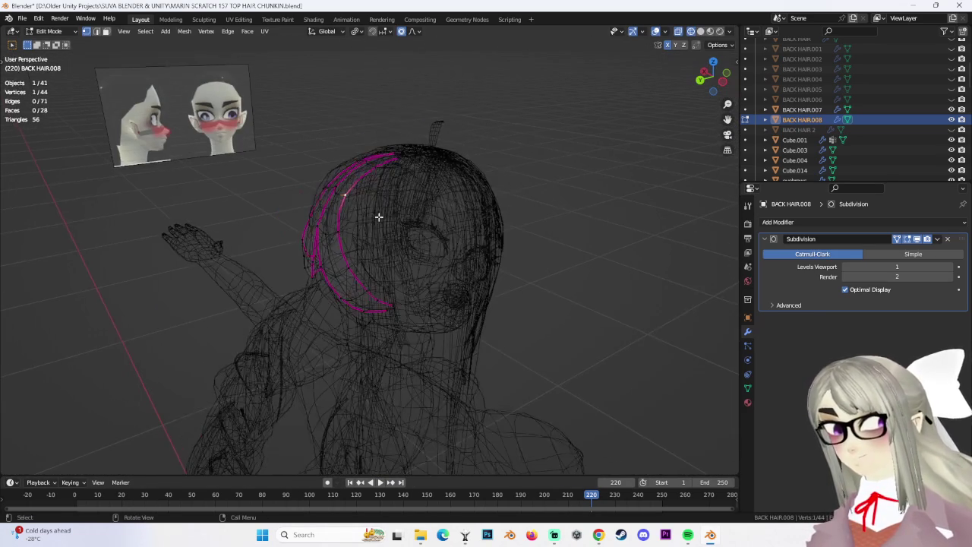
pyautogui.click(420, 237)
pyautogui.moveTo(420, 237)
pyautogui.mouseDown(button='middle')
pyautogui.moveTo(395, 272)
pyautogui.moveTo(343, 256)
pyautogui.moveTo(339, 235)
pyautogui.moveTo(435, 246)
pyautogui.moveTo(345, 269)
pyautogui.moveTo(325, 293)
pyautogui.moveTo(434, 195)
pyautogui.moveTo(448, 243)
pyautogui.moveTo(419, 191)
pyautogui.moveTo(322, 194)
pyautogui.moveTo(327, 205)
pyautogui.moveTo(293, 213)
pyautogui.moveTo(291, 258)
pyautogui.moveTo(345, 303)
pyautogui.moveTo(417, 328)
pyautogui.moveTo(404, 294)
pyautogui.mouseUp(button='middle')
pyautogui.click(423, 276)
pyautogui.click(453, 252)
pyautogui.click(371, 272)
pyautogui.press('g')
pyautogui.click(342, 296)
# Adjust the remaining strip vertices at proportional size 0.047 and switch to Solid shading.
pyautogui.press('g')
pyautogui.click(304, 234)
pyautogui.press('g')
pyautogui.click(309, 254)
pyautogui.press('g')
pyautogui.click(403, 296)
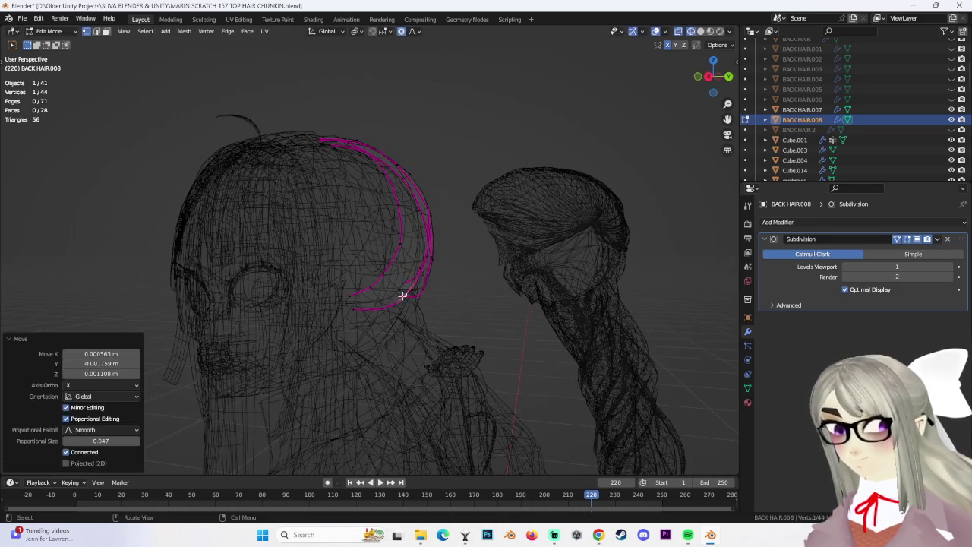
pyautogui.click(700, 31)
pyautogui.moveTo(456, 197)
pyautogui.mouseDown(button='middle')
pyautogui.moveTo(495, 193)
pyautogui.moveTo(478, 239)
pyautogui.moveTo(382, 275)
pyautogui.moveTo(323, 216)
pyautogui.moveTo(331, 219)
pyautogui.mouseUp(button='middle')
# Nudge two BACK HAIR.008 vertices, then orbit to a back view of the head.
pyautogui.press('g')
pyautogui.click(335, 221)
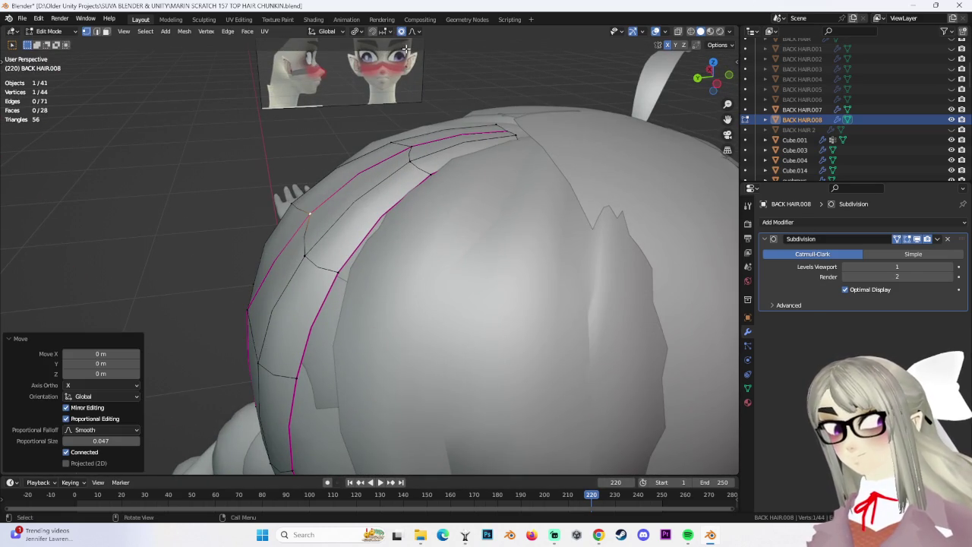
pyautogui.click(396, 219)
pyautogui.click(245, 313)
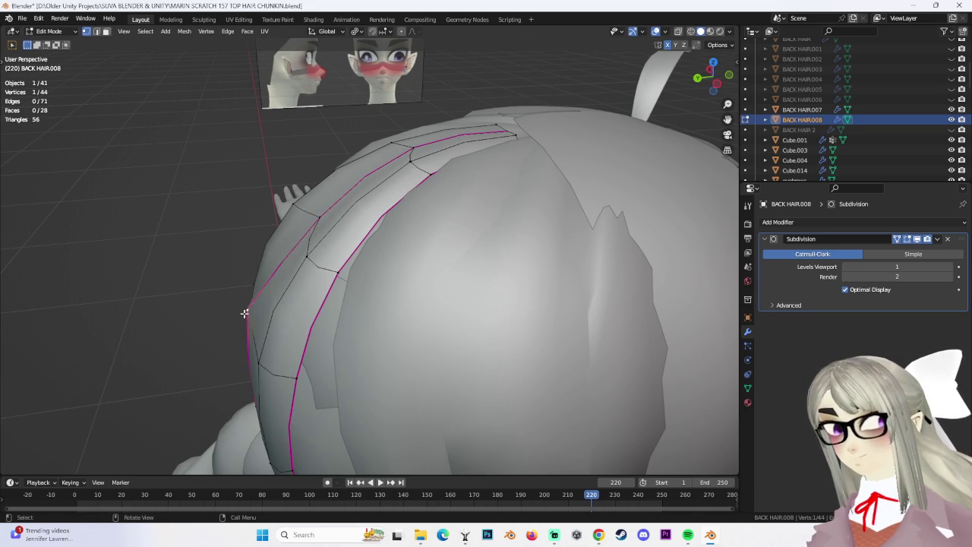
pyautogui.click(272, 325)
pyautogui.moveTo(272, 325); pyautogui.dragTo(309, 274, button='middle')
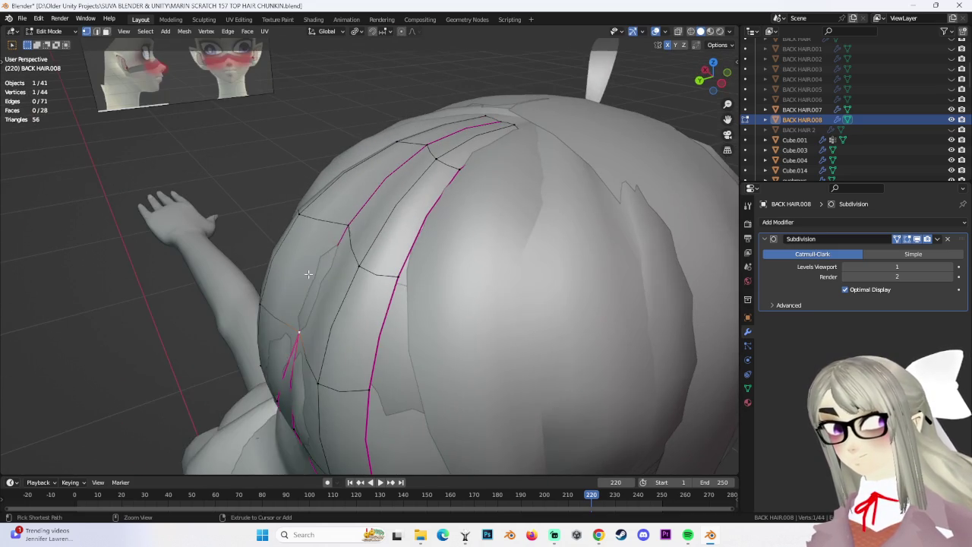
pyautogui.moveTo(369, 276); pyautogui.dragTo(253, 324, button='middle')
pyautogui.moveTo(318, 337)
pyautogui.mouseDown(button='middle')
pyautogui.moveTo(395, 269)
pyautogui.moveTo(525, 304)
pyautogui.moveTo(347, 332)
pyautogui.moveTo(446, 343)
pyautogui.moveTo(346, 368)
pyautogui.moveTo(341, 325)
pyautogui.moveTo(475, 297)
pyautogui.mouseUp(button='middle')
# Move strip vertices with Z- and Y-axis locks so they sit against the skull.
pyautogui.press('g')
pyautogui.press('z')
pyautogui.click(395, 269)
pyautogui.click(342, 332)
pyautogui.press('g')
pyautogui.press('y')
pyautogui.click(379, 357)
pyautogui.click(344, 367)
pyautogui.click(356, 367)
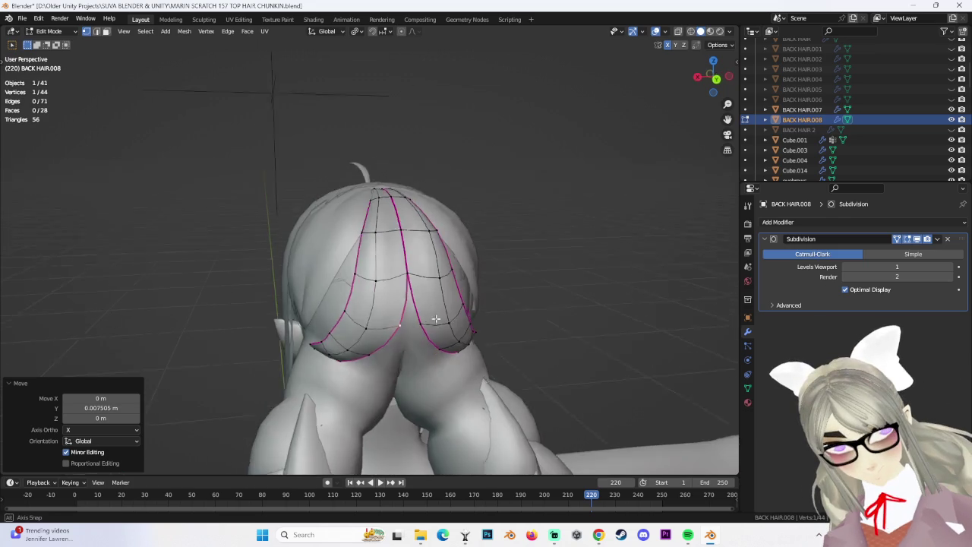
# Reshape the mid-strip vertices with proportional falloff moves from several angles.
pyautogui.moveTo(564, 308); pyautogui.dragTo(372, 325, button='middle')
pyautogui.keyDown('shift'); pyautogui.click(357, 308); pyautogui.keyUp('shift')
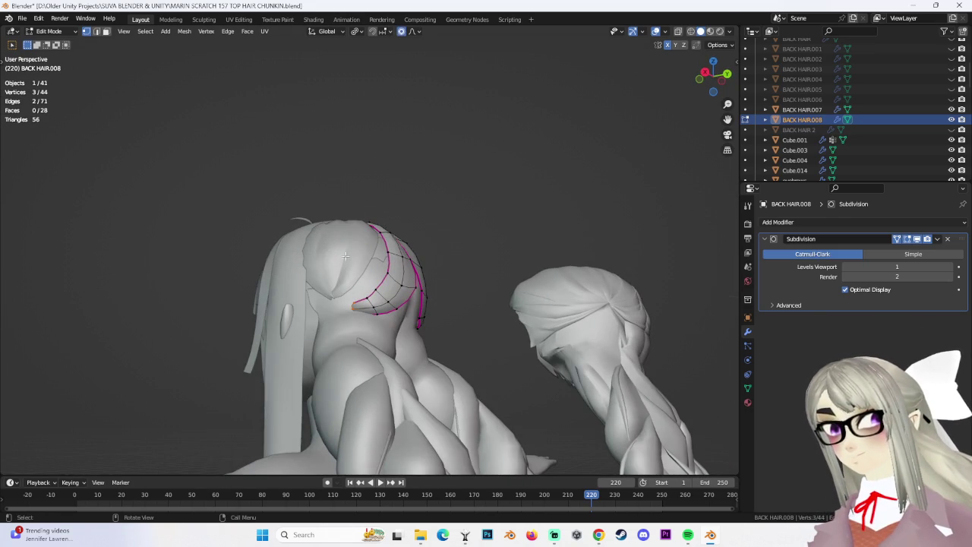
pyautogui.click(332, 287)
pyautogui.moveTo(332, 287); pyautogui.dragTo(373, 271, button='middle')
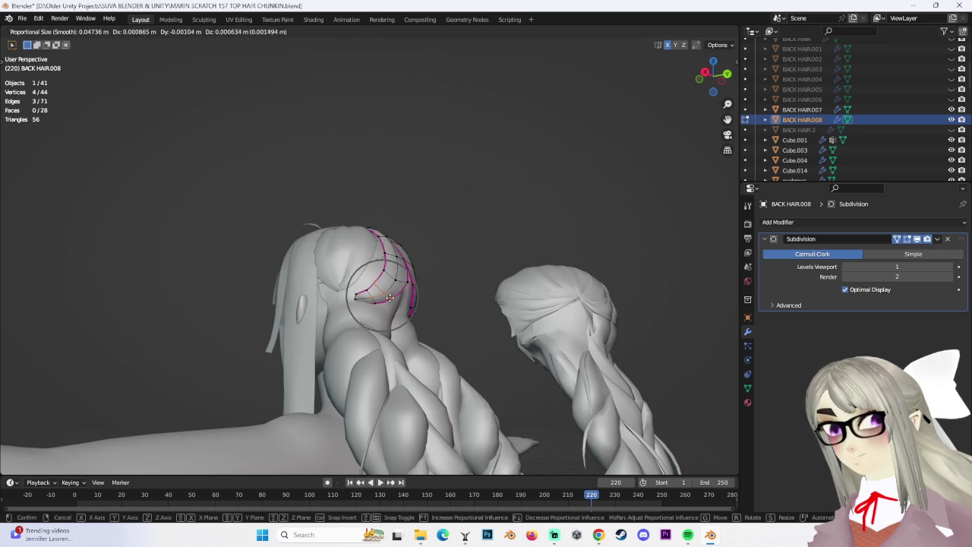
pyautogui.click(379, 287)
pyautogui.moveTo(379, 287)
pyautogui.mouseDown(button='middle')
pyautogui.moveTo(412, 317)
pyautogui.moveTo(430, 276)
pyautogui.moveTo(374, 349)
pyautogui.moveTo(457, 343)
pyautogui.mouseUp(button='middle')
pyautogui.click(373, 289)
pyautogui.press('g')
pyautogui.click(373, 288)
pyautogui.click(410, 283)
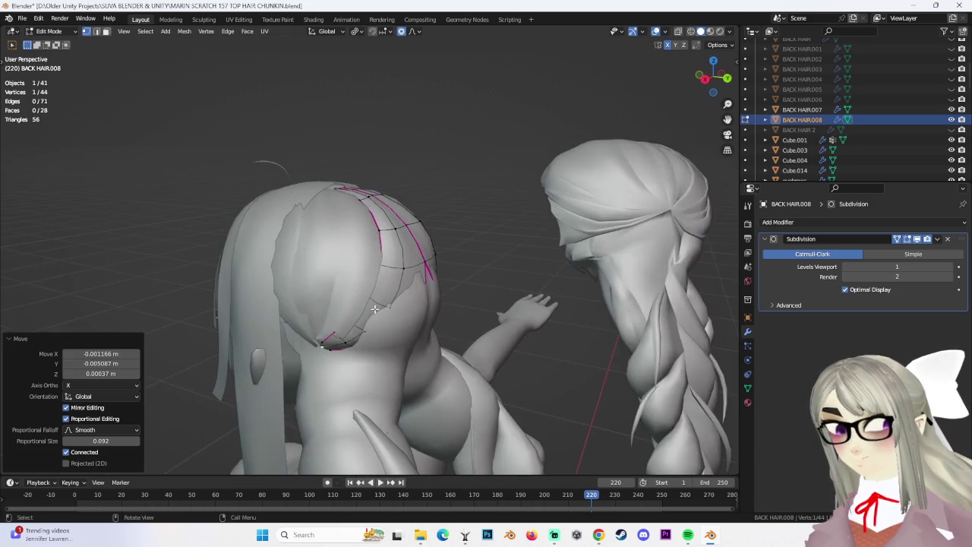
# Reshape the strip's lower tip edge, checking it in Right Orthographic view.
pyautogui.press('g')
pyautogui.click(458, 343)
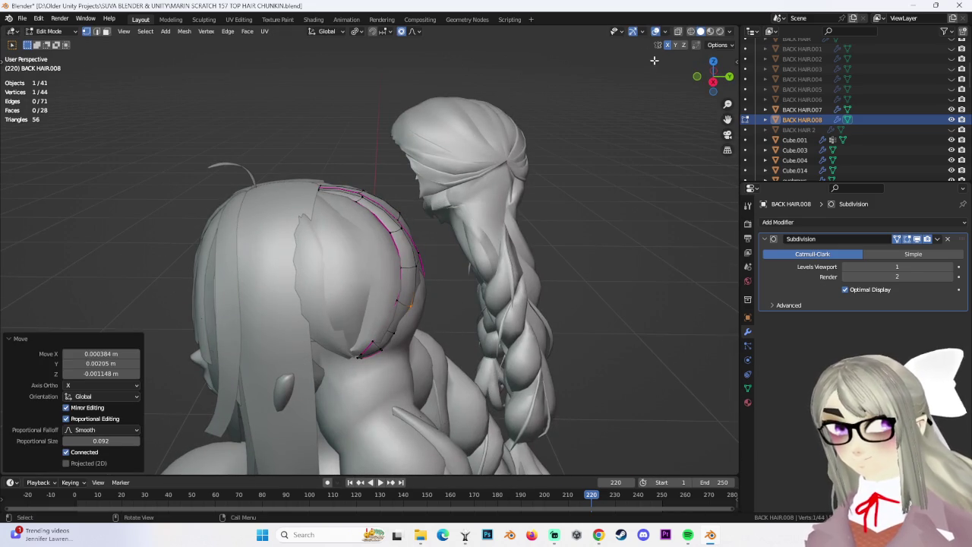
pyautogui.click(714, 82)
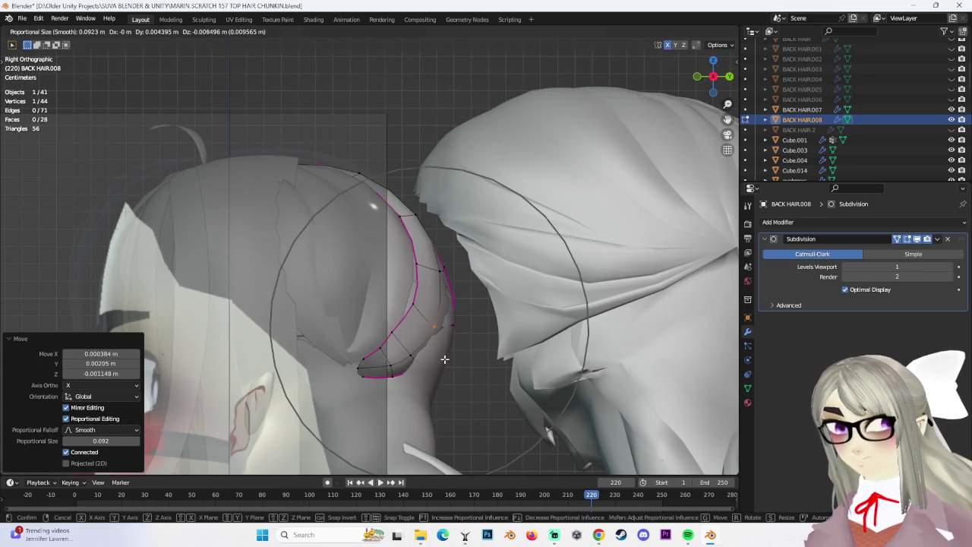
pyautogui.press('g')
pyautogui.click(420, 228)
pyautogui.press('g')
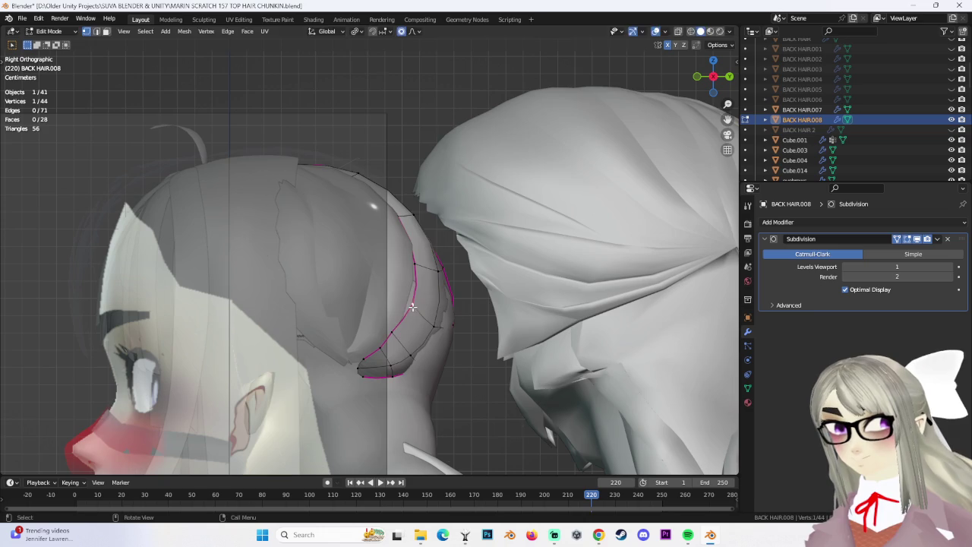
pyautogui.click(410, 307)
pyautogui.moveTo(411, 307)
pyautogui.mouseDown(button='middle')
pyautogui.moveTo(386, 326)
pyautogui.moveTo(417, 313)
pyautogui.mouseUp(button='middle')
# Slide and move vertices along the strip's back, viewed from above and behind.
pyautogui.moveTo(365, 223)
pyautogui.mouseDown(button='middle')
pyautogui.moveTo(413, 250)
pyautogui.moveTo(361, 282)
pyautogui.moveTo(374, 296)
pyautogui.moveTo(426, 308)
pyautogui.mouseUp(button='middle')
pyautogui.click(440, 263)
pyautogui.click(378, 292)
pyautogui.click(373, 296)
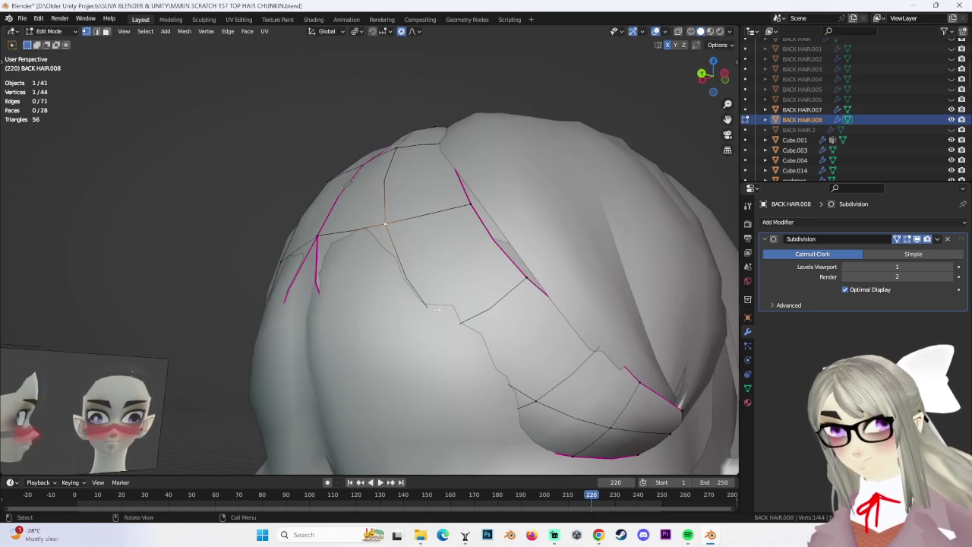
pyautogui.moveTo(577, 294); pyautogui.dragTo(554, 235, button='middle')
pyautogui.press('g')
pyautogui.click(582, 275)
pyautogui.moveTo(583, 275)
pyautogui.mouseDown(button='middle')
pyautogui.moveTo(495, 269)
pyautogui.moveTo(473, 282)
pyautogui.moveTo(456, 201)
pyautogui.moveTo(405, 163)
pyautogui.moveTo(398, 219)
pyautogui.moveTo(491, 220)
pyautogui.moveTo(445, 197)
pyautogui.mouseUp(button='middle')
pyautogui.click(517, 265)
# Refine remaining vertices at proportional size 0.043, sliding one along its edge by 0.177.
pyautogui.press('g')
pyautogui.click(458, 191)
pyautogui.press('g')
pyautogui.press('g')
pyautogui.click(405, 162)
pyautogui.press('g')
pyautogui.click(516, 227)
pyautogui.press('g')
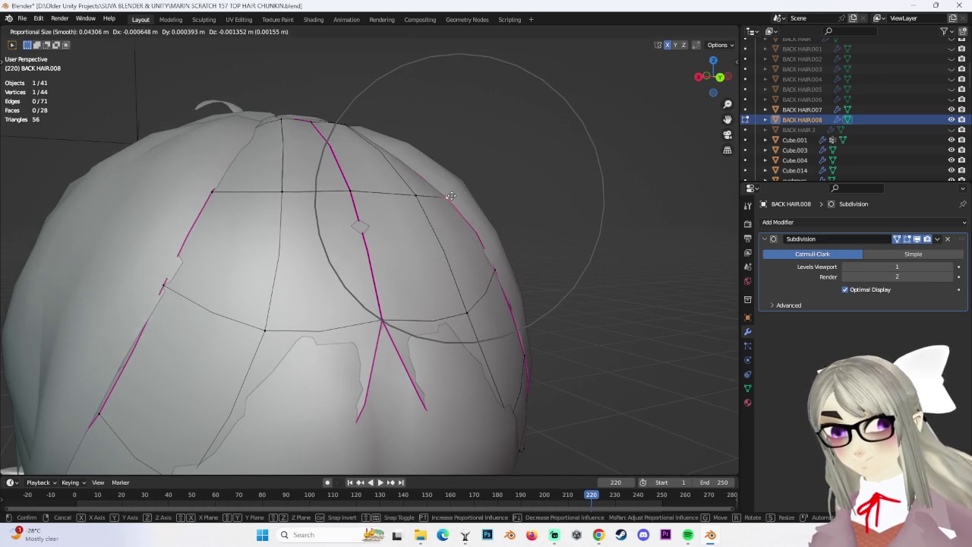
pyautogui.click(450, 200)
pyautogui.moveTo(450, 200); pyautogui.dragTo(553, 335, button='middle')
# Make several quick moves and an edge slide on BACK HAIR.008's upper vertices.
pyautogui.press('g')
pyautogui.click(549, 334)
pyautogui.press('g')
pyautogui.press('g')
pyautogui.click(568, 294)
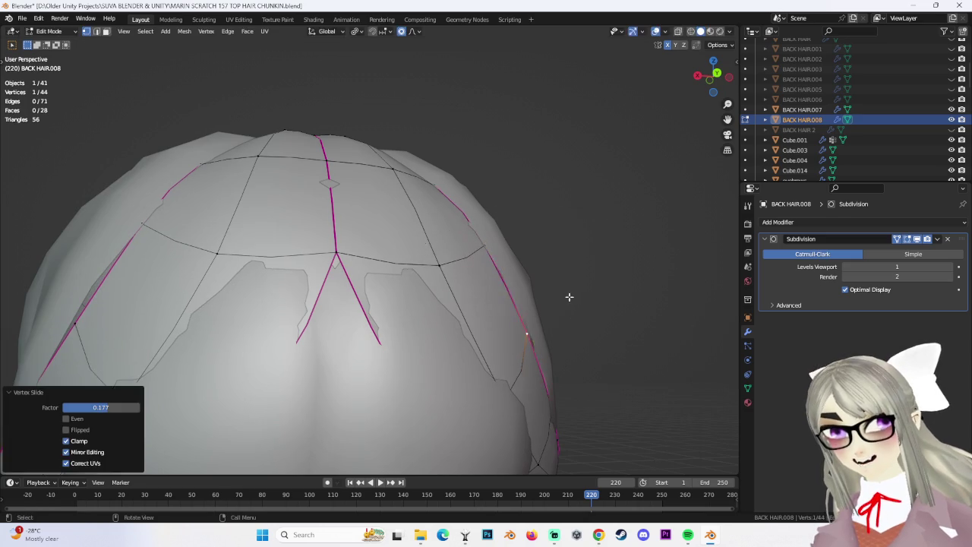
pyautogui.press('g')
pyautogui.click(582, 323)
pyautogui.press('g')
pyautogui.moveTo(582, 324)
pyautogui.mouseDown(button='middle')
pyautogui.moveTo(447, 349)
pyautogui.moveTo(528, 318)
pyautogui.moveTo(553, 365)
pyautogui.mouseUp(button='middle')
# Push nearby strip vertices with falloff, including -0.008753 m along Y at size 0.043.
pyautogui.press('g')
pyautogui.click(516, 339)
pyautogui.press('g')
pyautogui.click(462, 352)
pyautogui.click(535, 324)
pyautogui.scroll(-2, 499, 336)
pyautogui.moveTo(336, 293)
pyautogui.mouseDown(button='middle')
pyautogui.moveTo(319, 238)
pyautogui.moveTo(364, 211)
pyautogui.moveTo(360, 142)
pyautogui.moveTo(310, 245)
pyautogui.mouseUp(button='middle')
pyautogui.scroll(2, 319, 239)
pyautogui.click(314, 237)
pyautogui.moveTo(406, 267); pyautogui.dragTo(393, 259, button='middle')
pyautogui.press('g')
pyautogui.click(454, 251)
pyautogui.moveTo(454, 250)
pyautogui.mouseDown(button='middle')
pyautogui.moveTo(470, 272)
pyautogui.moveTo(414, 282)
pyautogui.mouseUp(button='middle')
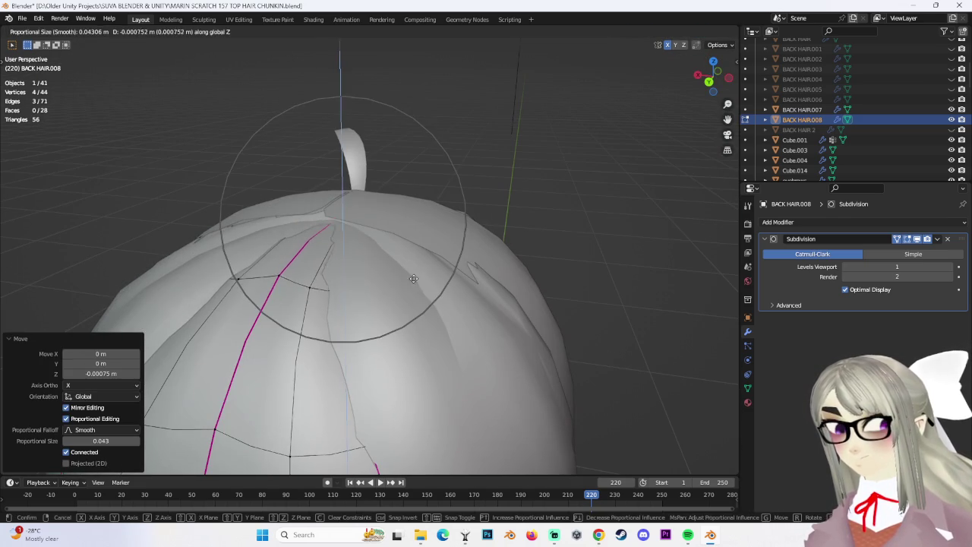
# Select only the top seam vertex and lower it with proportional editing off.
pyautogui.click(413, 278)
pyautogui.moveTo(413, 277)
pyautogui.mouseDown(button='middle')
pyautogui.moveTo(549, 312)
pyautogui.moveTo(522, 282)
pyautogui.moveTo(483, 320)
pyautogui.mouseUp(button='middle')
pyautogui.hotkey('alt', 'a')
pyautogui.click(357, 247)
pyautogui.scroll(3, 357, 247)
pyautogui.moveTo(357, 247); pyautogui.dragTo(399, 91, button='middle')
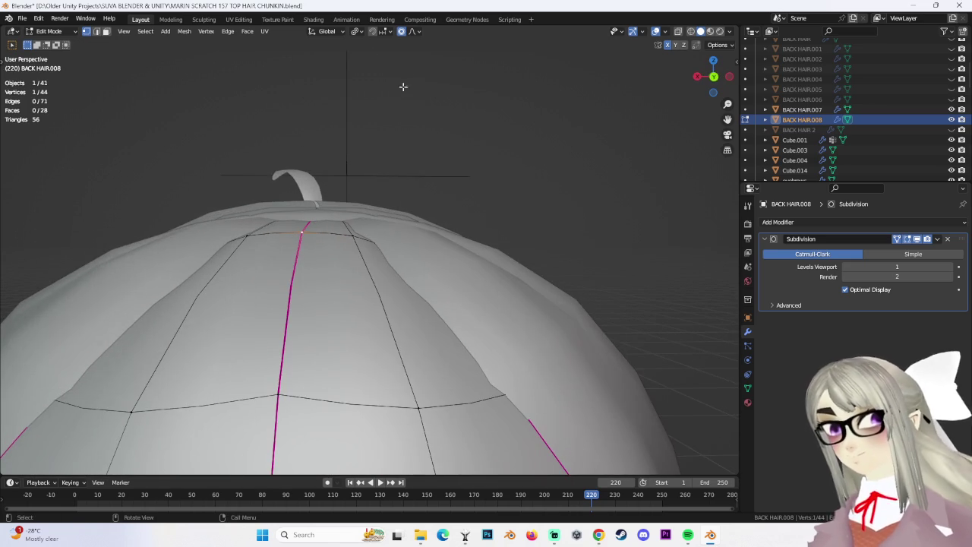
pyautogui.click(402, 34)
pyautogui.click(318, 256)
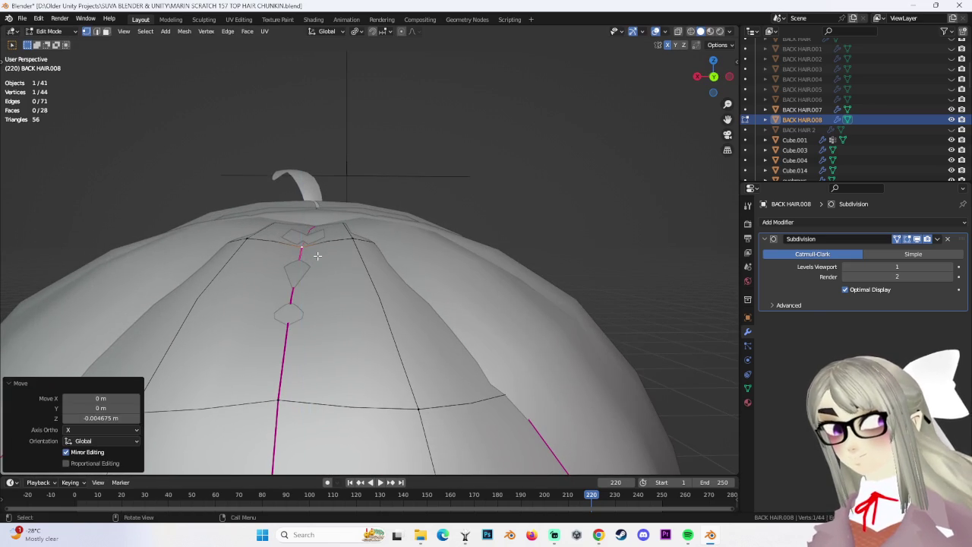
# Re-enable proportional editing and adjust a nearby vertex at the crown.
pyautogui.moveTo(322, 229); pyautogui.dragTo(316, 248, button='middle')
pyautogui.moveTo(396, 152)
pyautogui.mouseDown(button='middle')
pyautogui.moveTo(339, 337)
pyautogui.moveTo(497, 384)
pyautogui.moveTo(468, 379)
pyautogui.moveTo(489, 352)
pyautogui.moveTo(390, 323)
pyautogui.moveTo(415, 278)
pyautogui.moveTo(375, 297)
pyautogui.moveTo(375, 333)
pyautogui.moveTo(279, 367)
pyautogui.mouseUp(button='middle')
pyautogui.press('o')
pyautogui.press('g')
pyautogui.click(482, 332)
# Nudge BACK HAIR.008 vertices with proportional falloff to start curving the strand.
pyautogui.click(343, 313)
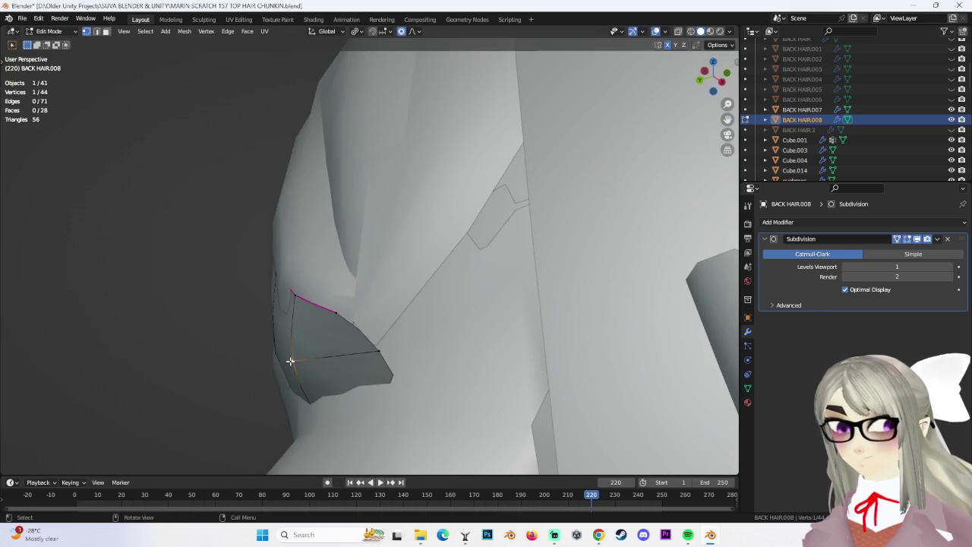
pyautogui.press('g')
pyautogui.click(297, 358)
pyautogui.moveTo(297, 358)
pyautogui.mouseDown(button='middle')
pyautogui.moveTo(345, 342)
pyautogui.moveTo(456, 349)
pyautogui.mouseUp(button='middle')
pyautogui.click(386, 328)
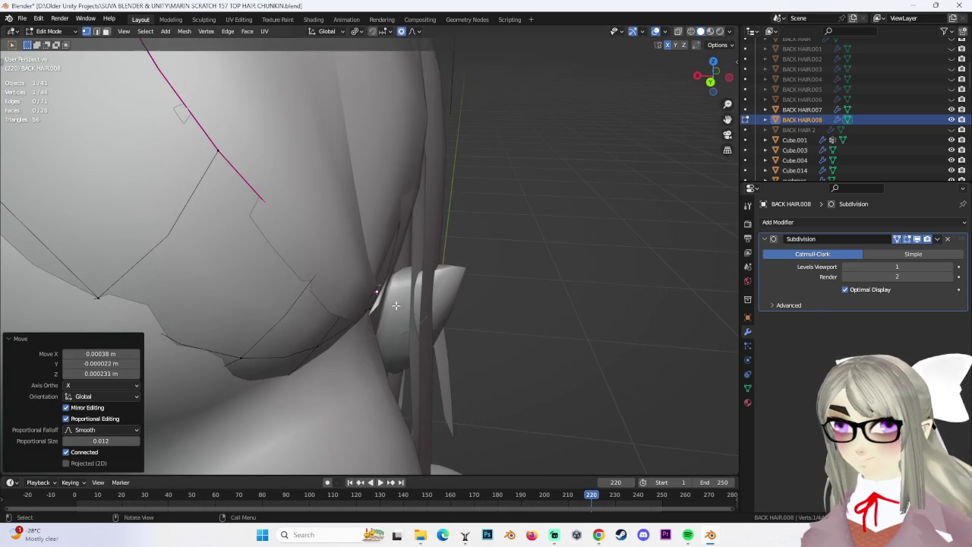
pyautogui.moveTo(396, 305)
pyautogui.mouseDown(button='middle')
pyautogui.moveTo(422, 354)
pyautogui.moveTo(416, 372)
pyautogui.moveTo(365, 319)
pyautogui.mouseUp(button='middle')
# Move a strand vertex, grow the selection to its neighbours, and slide another vertex along its edge.
pyautogui.press('g')
pyautogui.click(425, 361)
pyautogui.press('ctrl+KP_Add')
pyautogui.click(410, 383)
pyautogui.click(326, 283)
pyautogui.hotkey('shift', 'v')
pyautogui.click(334, 285)
pyautogui.moveTo(334, 285)
pyautogui.mouseDown(button='middle')
pyautogui.moveTo(401, 353)
pyautogui.moveTo(380, 289)
pyautogui.mouseUp(button='middle')
# Pull the upper strand vertices with proportional falloff and slide an edge to follow the skull.
pyautogui.scroll(2, 380, 288)
pyautogui.press('g')
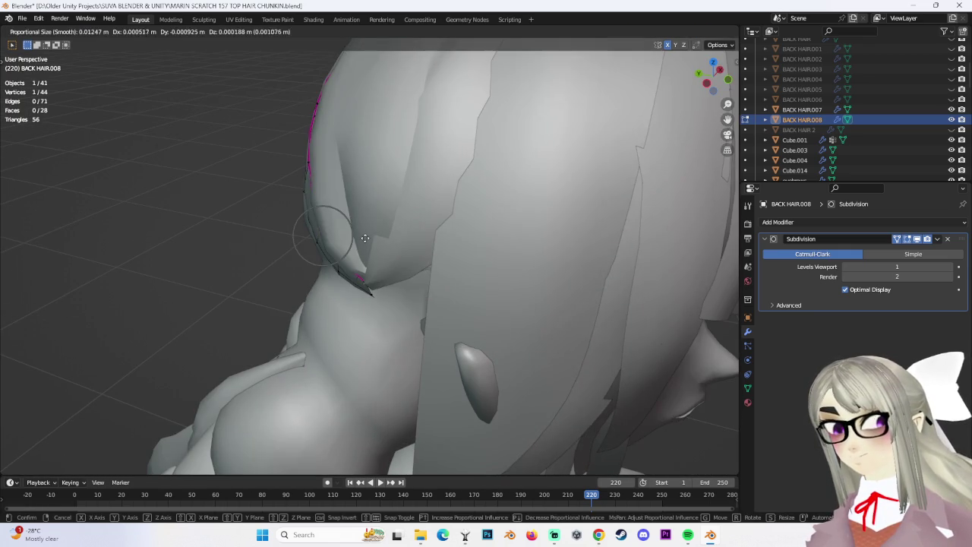
pyautogui.click(357, 228)
pyautogui.moveTo(343, 208); pyautogui.dragTo(282, 166, button='middle')
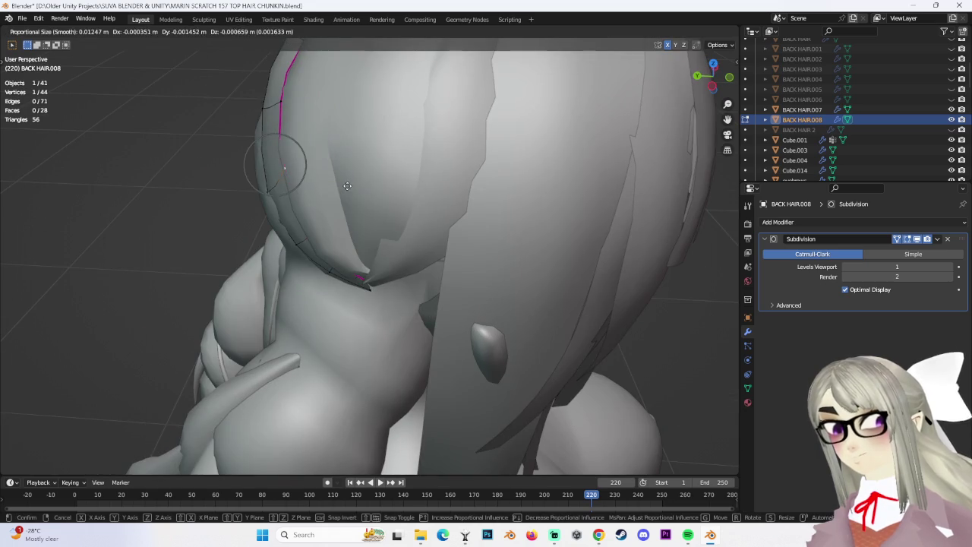
pyautogui.click(344, 197)
pyautogui.moveTo(358, 210); pyautogui.dragTo(317, 247, button='middle')
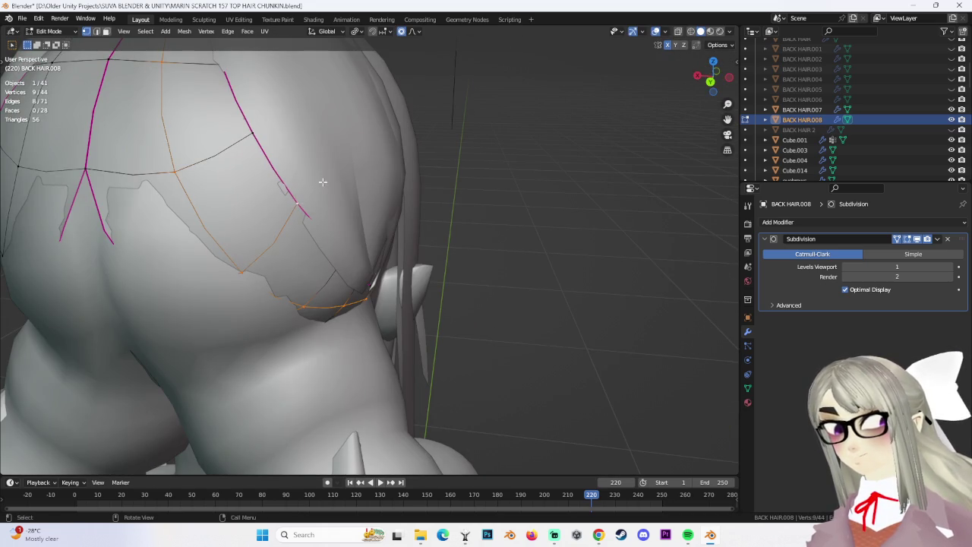
pyautogui.click(332, 257)
pyautogui.moveTo(332, 257); pyautogui.dragTo(251, 213, button='middle')
# Move an edge vertex of the strand with proportional falloff, checking from a side-back view.
pyautogui.click(249, 212)
pyautogui.press('g')
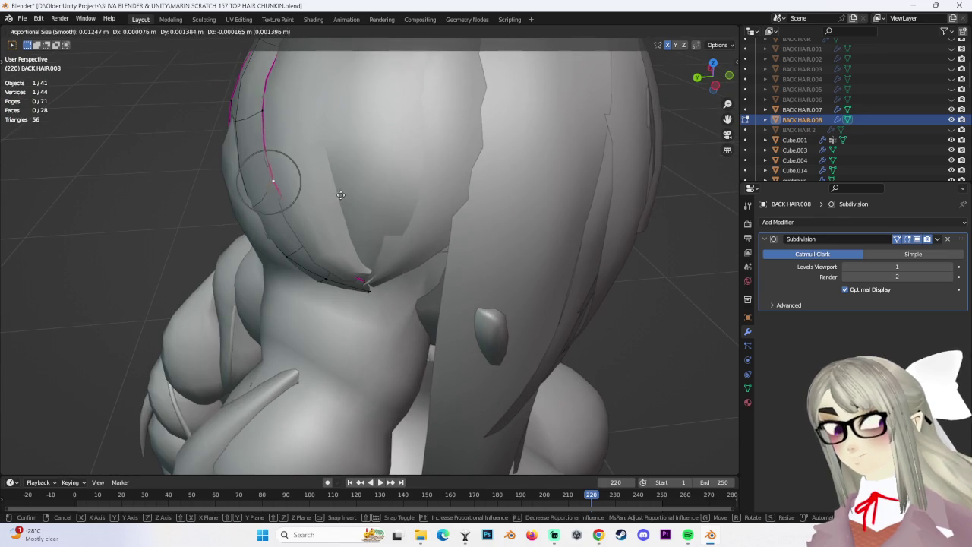
pyautogui.click(340, 195)
pyautogui.moveTo(339, 195); pyautogui.dragTo(375, 242, button='middle')
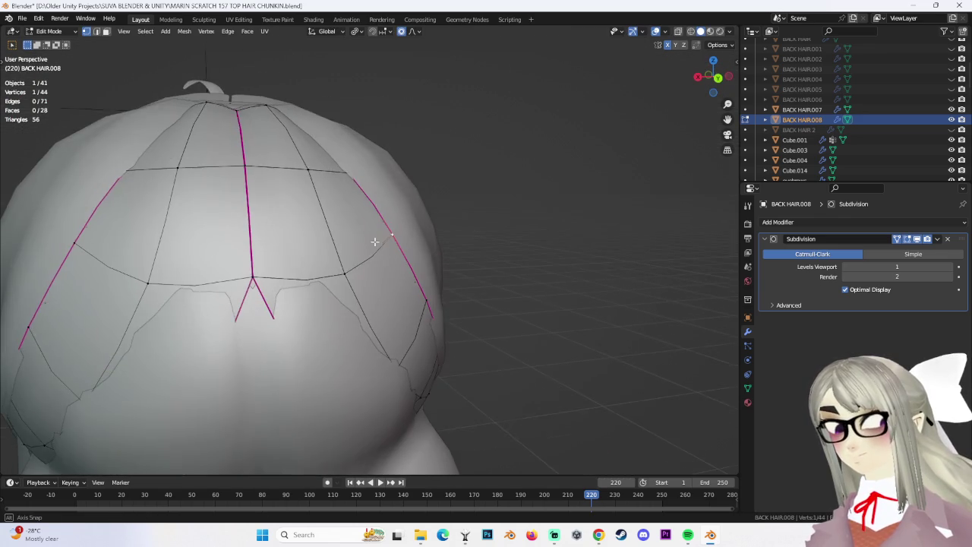
pyautogui.moveTo(417, 282)
pyautogui.mouseDown(button='middle')
pyautogui.moveTo(308, 281)
pyautogui.moveTo(352, 289)
pyautogui.moveTo(357, 318)
pyautogui.moveTo(454, 321)
pyautogui.moveTo(471, 304)
pyautogui.moveTo(478, 330)
pyautogui.moveTo(415, 328)
pyautogui.mouseUp(button='middle')
pyautogui.press('g')
pyautogui.click(312, 277)
pyautogui.click(362, 317)
# Finish the proportional move, switch to wireframe, and select a single strand vertex.
pyautogui.moveTo(547, 347)
pyautogui.mouseDown(button='middle')
pyautogui.moveTo(522, 293)
pyautogui.moveTo(487, 284)
pyautogui.moveTo(464, 302)
pyautogui.moveTo(210, 220)
pyautogui.moveTo(252, 222)
pyautogui.mouseUp(button='middle')
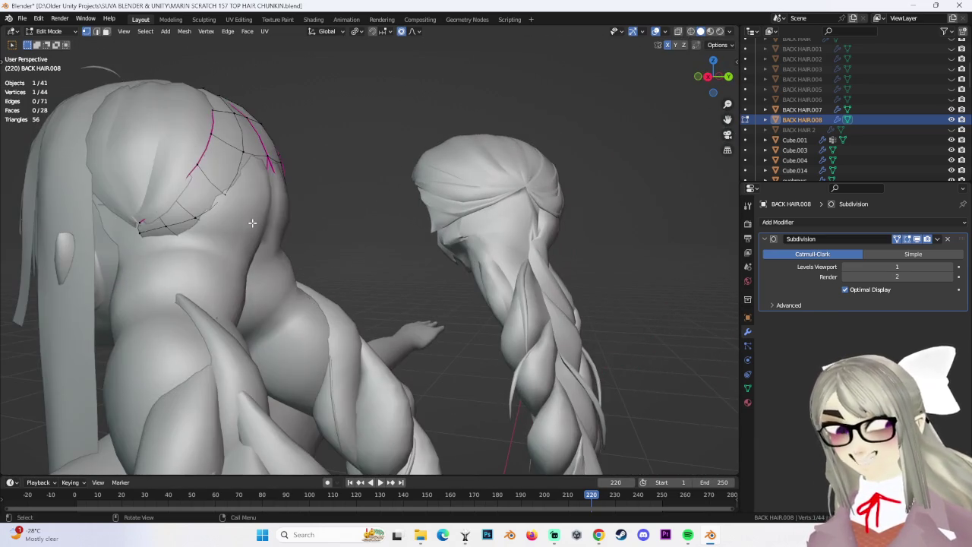
pyautogui.click(153, 238)
pyautogui.moveTo(153, 238); pyautogui.dragTo(247, 232, button='middle')
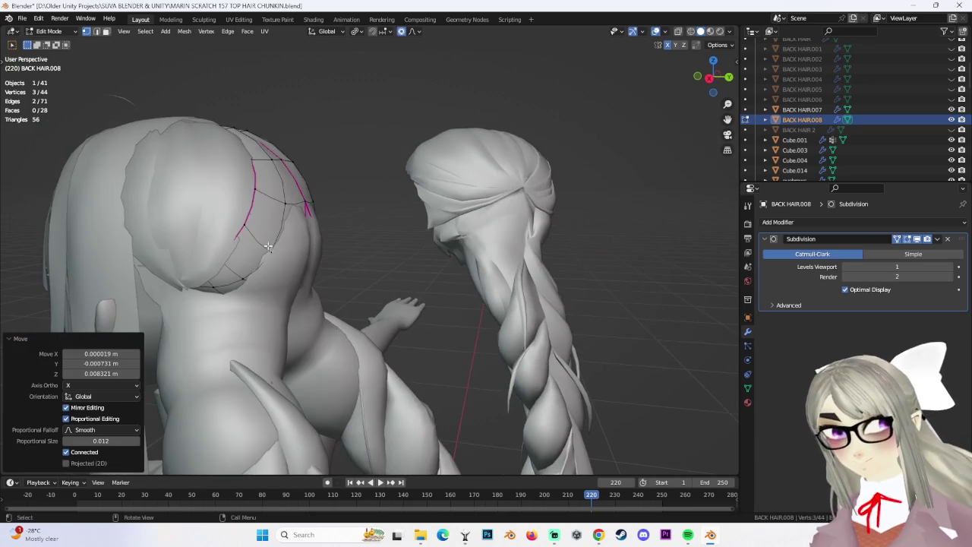
pyautogui.moveTo(310, 239)
pyautogui.mouseDown(button='middle')
pyautogui.moveTo(320, 251)
pyautogui.moveTo(304, 259)
pyautogui.moveTo(393, 276)
pyautogui.moveTo(410, 270)
pyautogui.mouseUp(button='middle')
pyautogui.click(691, 31)
pyautogui.click(291, 289)
pyautogui.moveTo(291, 289)
pyautogui.mouseDown(button='middle')
pyautogui.moveTo(326, 251)
pyautogui.moveTo(382, 237)
pyautogui.mouseUp(button='middle')
pyautogui.moveTo(351, 290)
pyautogui.mouseDown(button='middle')
pyautogui.moveTo(372, 285)
pyautogui.moveTo(376, 348)
pyautogui.mouseUp(button='middle')
# Move the selected hair vertex vertically along Z.
pyautogui.click(372, 285)
pyautogui.scroll(2, 309, 322)
pyautogui.moveTo(308, 322)
pyautogui.mouseDown(button='middle')
pyautogui.moveTo(363, 304)
pyautogui.moveTo(341, 259)
pyautogui.moveTo(356, 274)
pyautogui.moveTo(243, 279)
pyautogui.moveTo(271, 284)
pyautogui.moveTo(639, 96)
pyautogui.mouseUp(button='middle')
pyautogui.press('g')
pyautogui.press('z')
pyautogui.click(356, 289)
pyautogui.click(287, 275)
# In Left Ortho view, move the lower-curve vertices along Y with proportional falloff.
pyautogui.click(719, 79)
pyautogui.click(414, 248)
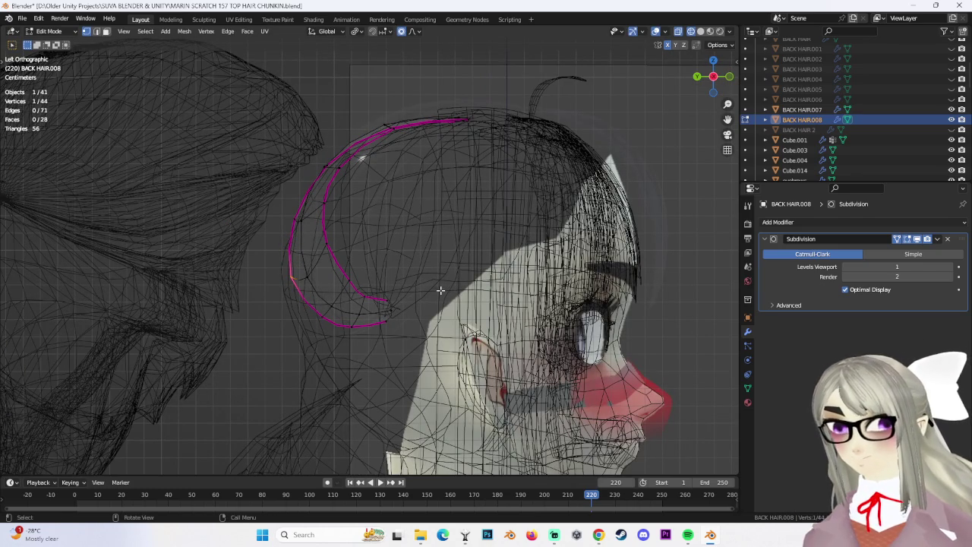
pyautogui.scroll(-1, 442, 278)
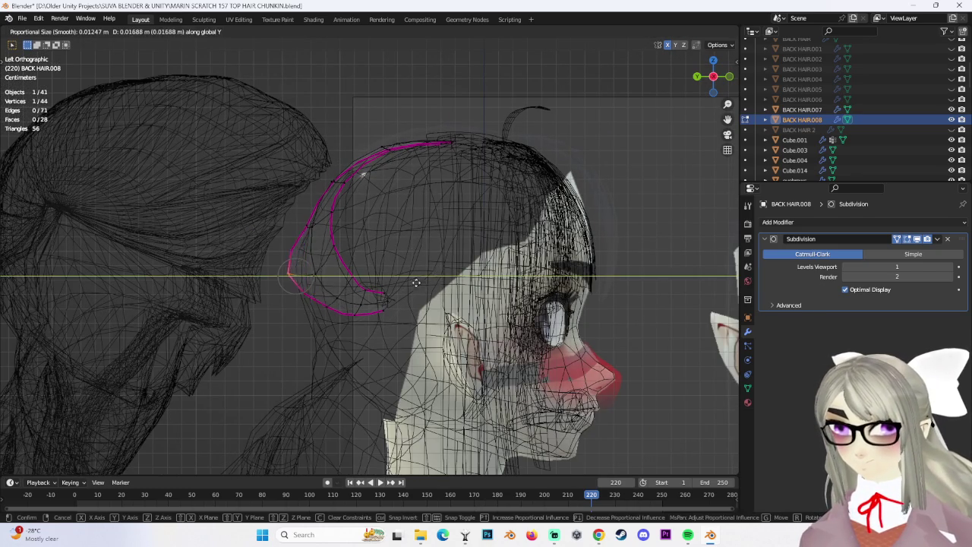
pyautogui.click(341, 311)
pyautogui.moveTo(341, 323); pyautogui.dragTo(341, 323)
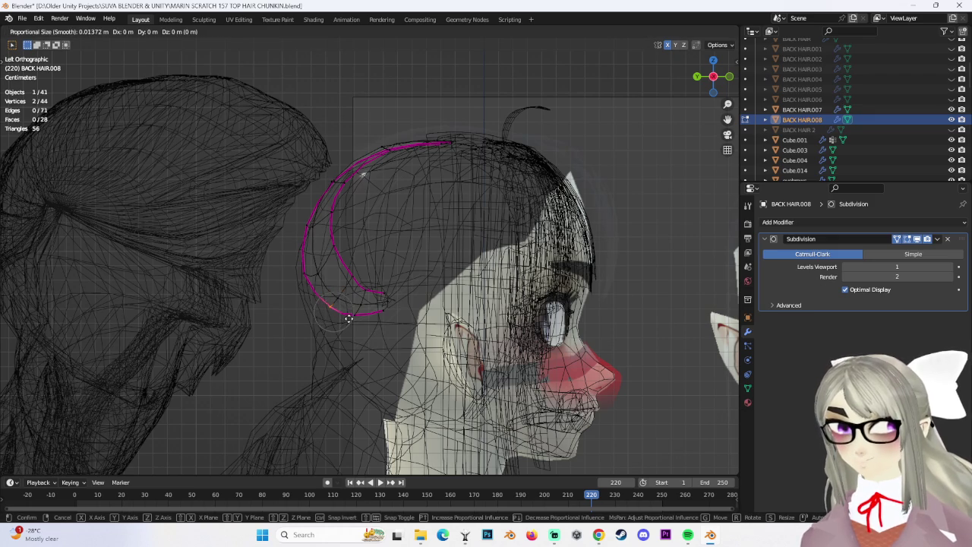
pyautogui.click(341, 316)
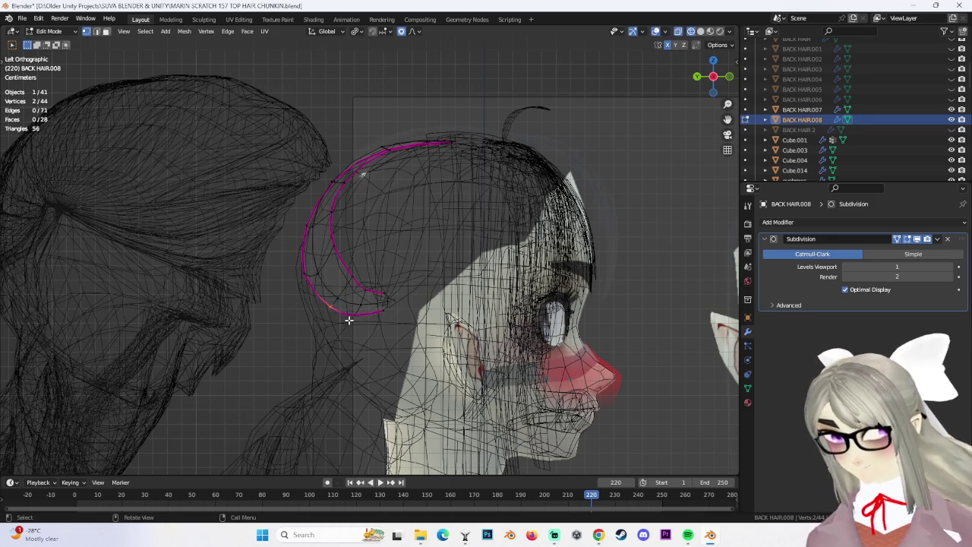
pyautogui.press('g')
pyautogui.click(349, 321)
# Make a final proportional move at size 0.012 near the strand's lower end, then leave Edit Mode.
pyautogui.click(323, 285)
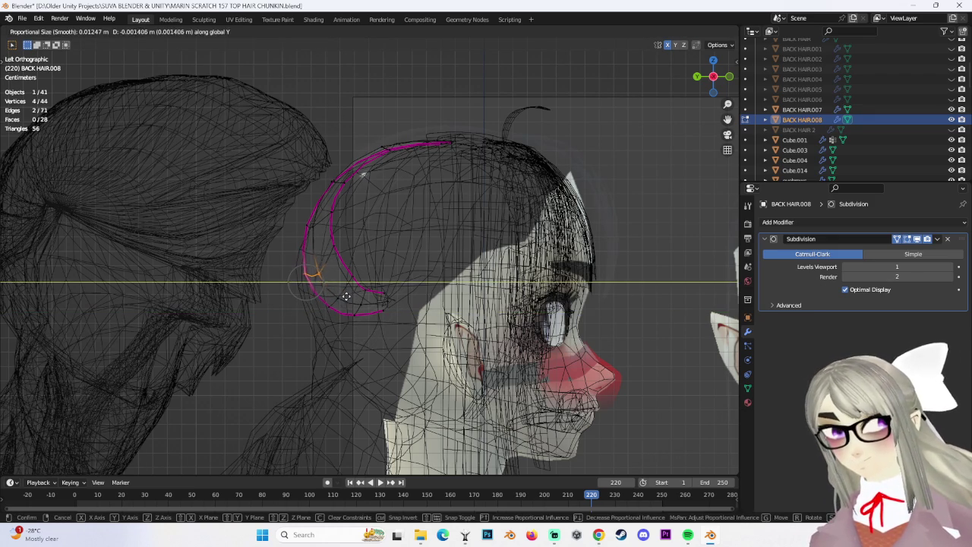
pyautogui.click(344, 296)
pyautogui.scroll(-2, 341, 289)
pyautogui.click(342, 309)
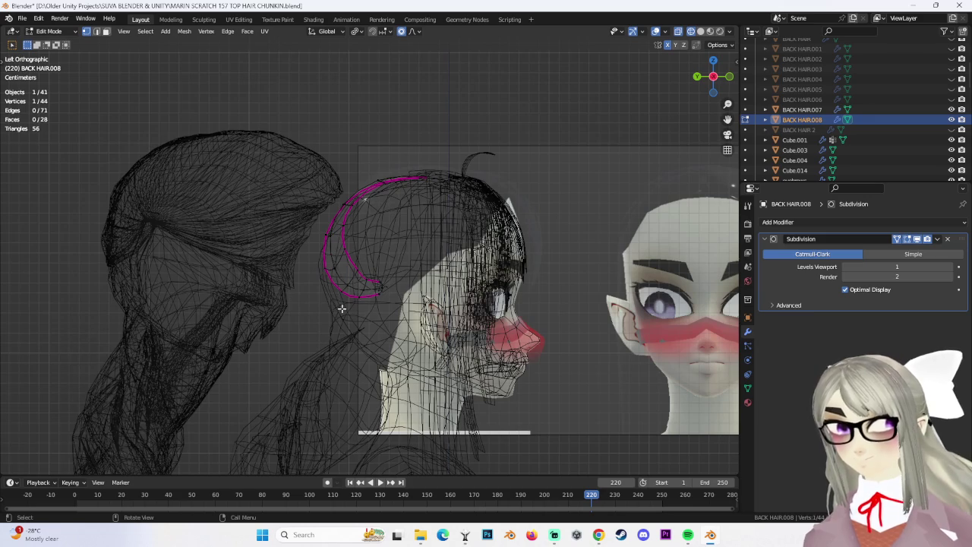
pyautogui.click(67, 44)
# Put the HEAD.003 mesh into Edit Mode in solid shading, viewed from behind.
pyautogui.click(339, 301)
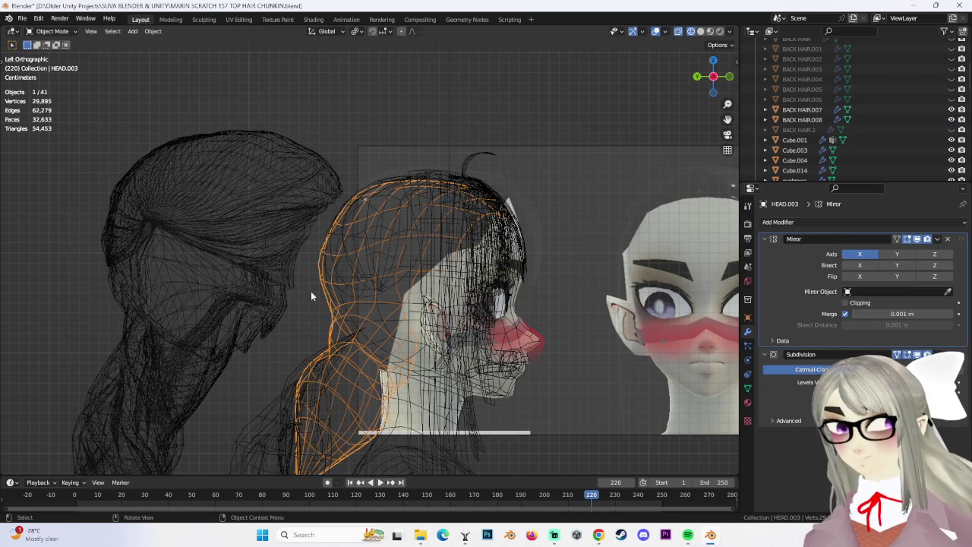
pyautogui.click(55, 65)
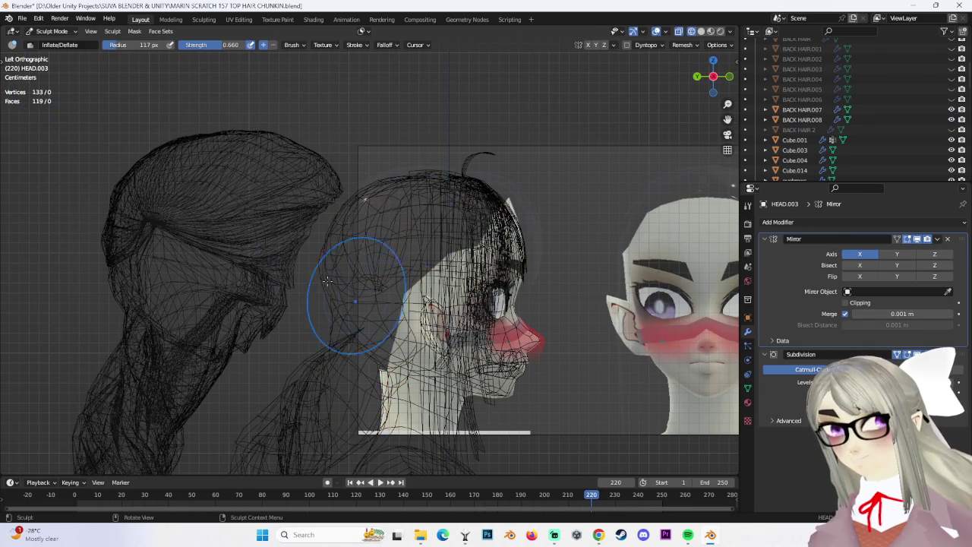
pyautogui.click(52, 54)
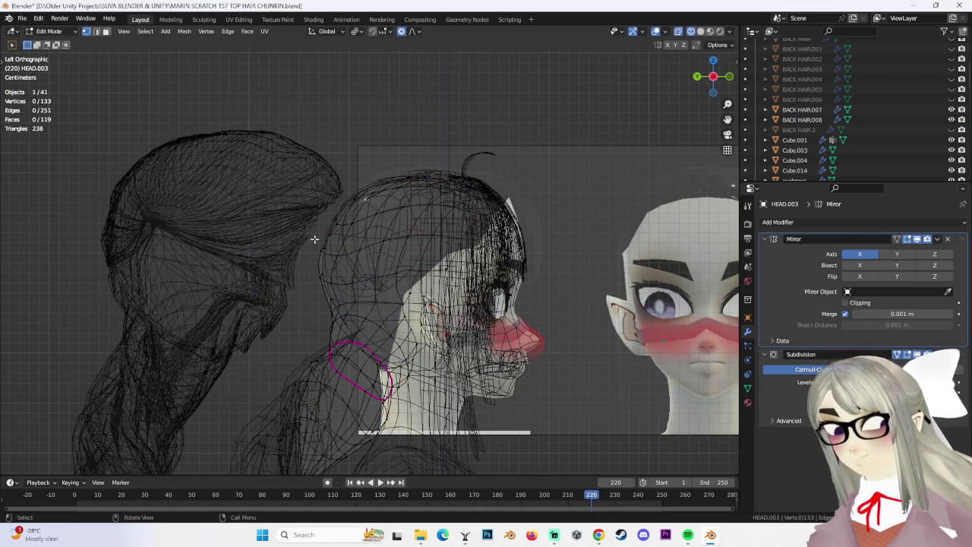
pyautogui.moveTo(343, 281)
pyautogui.mouseDown(button='middle')
pyautogui.moveTo(474, 284)
pyautogui.moveTo(351, 274)
pyautogui.moveTo(410, 283)
pyautogui.mouseUp(button='middle')
pyautogui.click(699, 31)
pyautogui.moveTo(547, 152)
pyautogui.mouseDown(button='middle')
pyautogui.moveTo(489, 202)
pyautogui.moveTo(419, 233)
pyautogui.moveTo(474, 245)
pyautogui.moveTo(343, 254)
pyautogui.moveTo(380, 252)
pyautogui.moveTo(274, 245)
pyautogui.moveTo(281, 286)
pyautogui.mouseUp(button='middle')
# Move a vertex at the back of the neck to tuck it under the hair.
pyautogui.click(384, 251)
pyautogui.press('g')
pyautogui.click(397, 258)
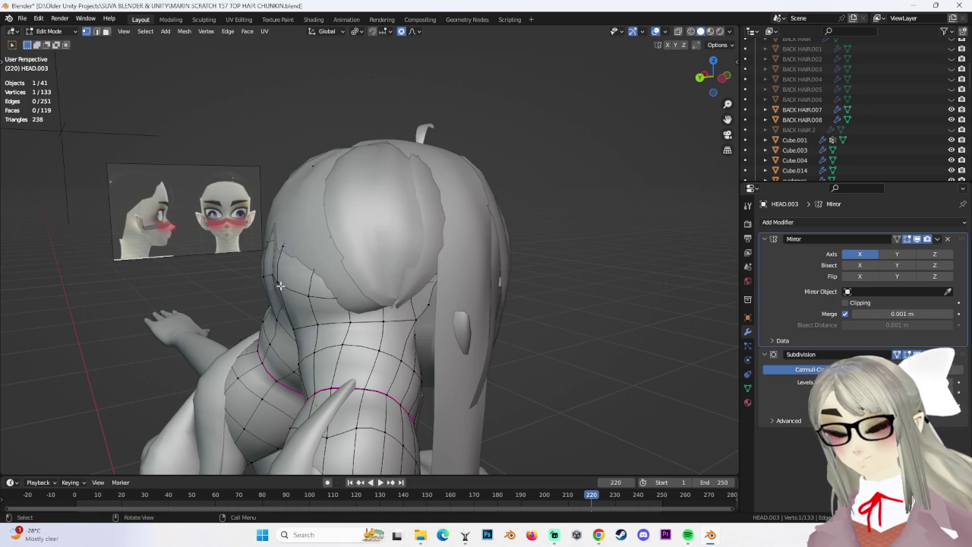
pyautogui.moveTo(434, 267); pyautogui.dragTo(353, 248, button='middle')
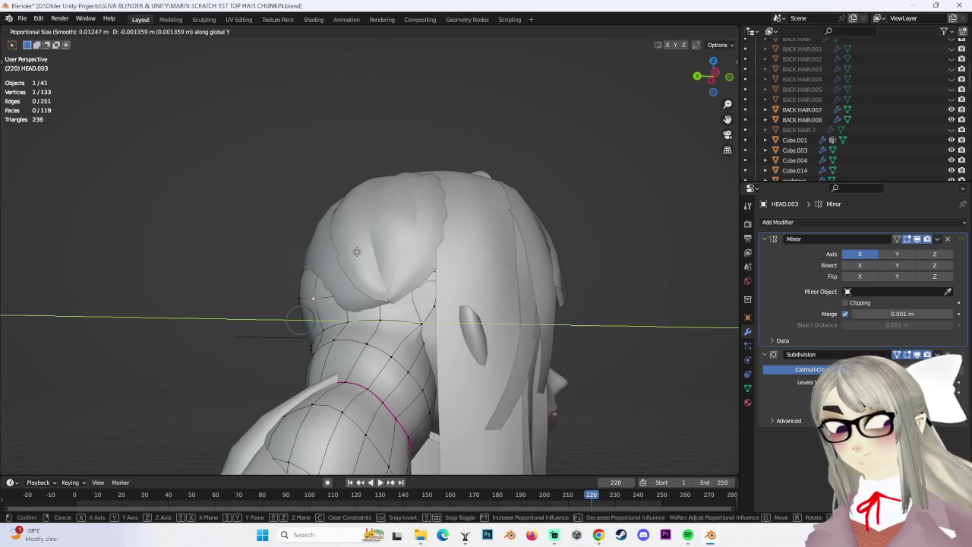
pyautogui.click(375, 259)
pyautogui.scroll(3, 374, 258)
pyautogui.moveTo(375, 258)
pyautogui.mouseDown(button='middle')
pyautogui.moveTo(461, 294)
pyautogui.moveTo(335, 281)
pyautogui.mouseUp(button='middle')
pyautogui.click(402, 294)
# From the side view, redo the neck vertex adjustment along Y, undoing one attempt.
pyautogui.scroll(3, 334, 281)
pyautogui.moveTo(266, 296); pyautogui.dragTo(424, 329, button='middle')
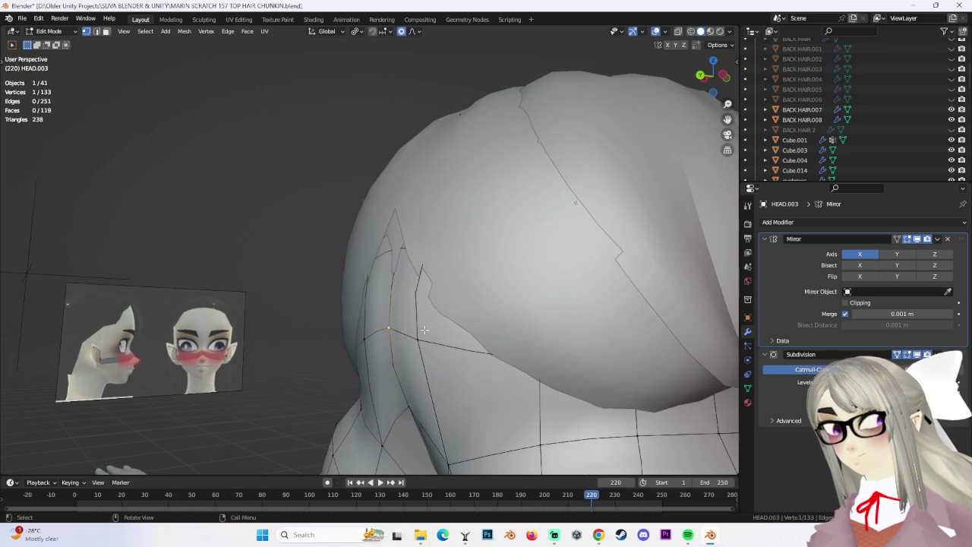
pyautogui.click(412, 331)
pyautogui.hotkey('ctrl', 'z')
pyautogui.click(423, 328)
pyautogui.press('g')
pyautogui.rightClick(401, 261)
pyautogui.moveTo(401, 260); pyautogui.dragTo(535, 313, button='middle')
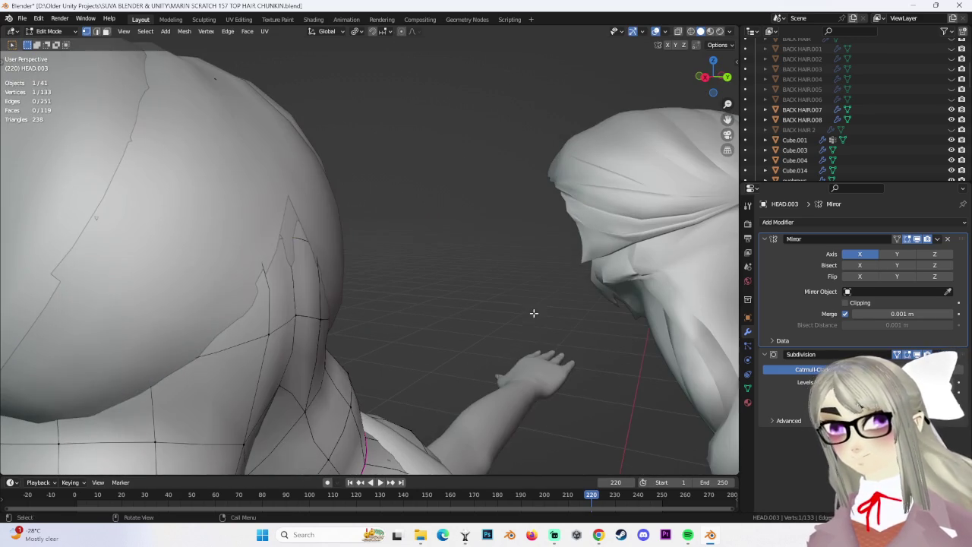
pyautogui.click(540, 314)
# Adjust back-of-head vertices in see-through view, including an edge slide.
pyautogui.moveTo(436, 267)
pyautogui.mouseDown(button='middle')
pyautogui.moveTo(310, 271)
pyautogui.moveTo(324, 221)
pyautogui.moveTo(320, 290)
pyautogui.moveTo(330, 247)
pyautogui.mouseUp(button='middle')
pyautogui.click(405, 251)
pyautogui.moveTo(405, 250)
pyautogui.mouseDown(button='middle')
pyautogui.moveTo(456, 195)
pyautogui.moveTo(503, 250)
pyautogui.moveTo(264, 253)
pyautogui.moveTo(190, 235)
pyautogui.moveTo(369, 245)
pyautogui.moveTo(394, 266)
pyautogui.moveTo(380, 227)
pyautogui.moveTo(428, 184)
pyautogui.mouseUp(button='middle')
pyautogui.click(455, 194)
pyautogui.click(281, 271)
pyautogui.hotkey('shift', 'z')
pyautogui.click(389, 266)
pyautogui.click(371, 266)
# Lower a nape vertex, then slide an edge in Left Ortho solid view.
pyautogui.click(705, 34)
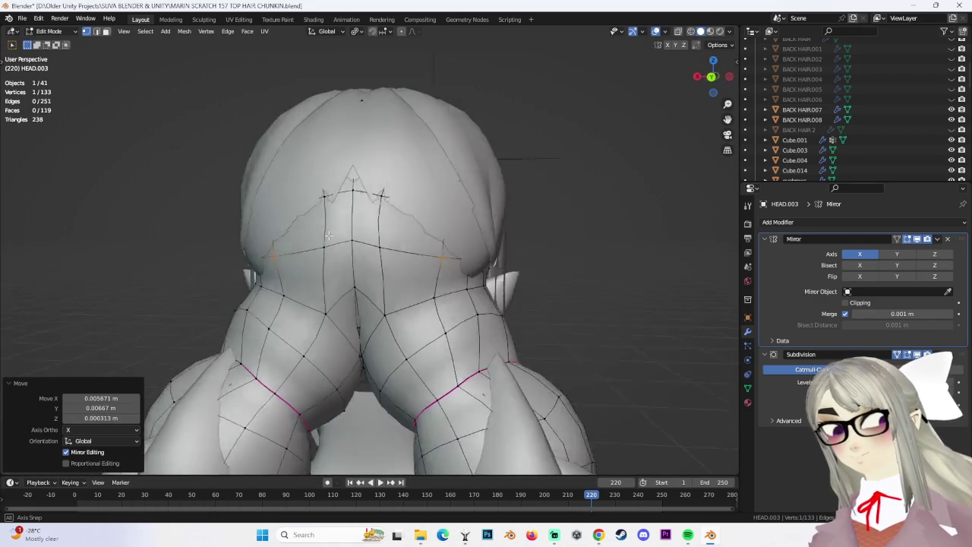
pyautogui.click(465, 267)
pyautogui.moveTo(465, 266)
pyautogui.mouseDown(button='middle')
pyautogui.moveTo(494, 288)
pyautogui.moveTo(502, 228)
pyautogui.mouseUp(button='middle')
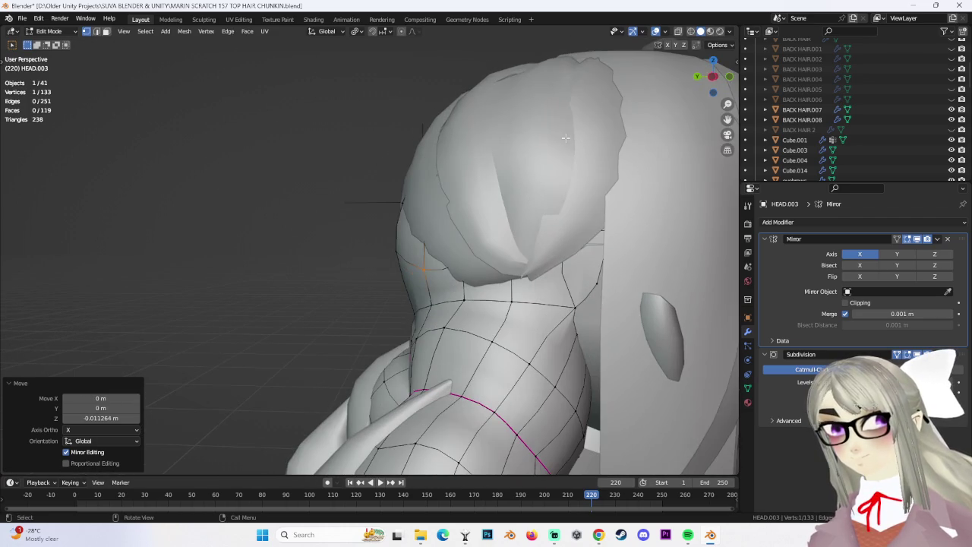
pyautogui.click(710, 79)
pyautogui.keyDown('shift'); pyautogui.click(409, 261); pyautogui.keyUp('shift')
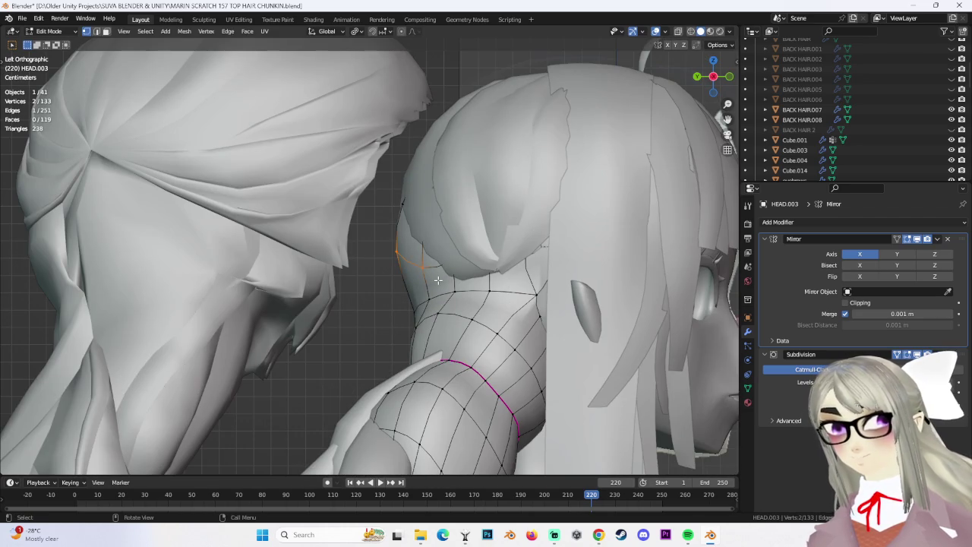
pyautogui.click(437, 287)
pyautogui.scroll(-2, 643, 229)
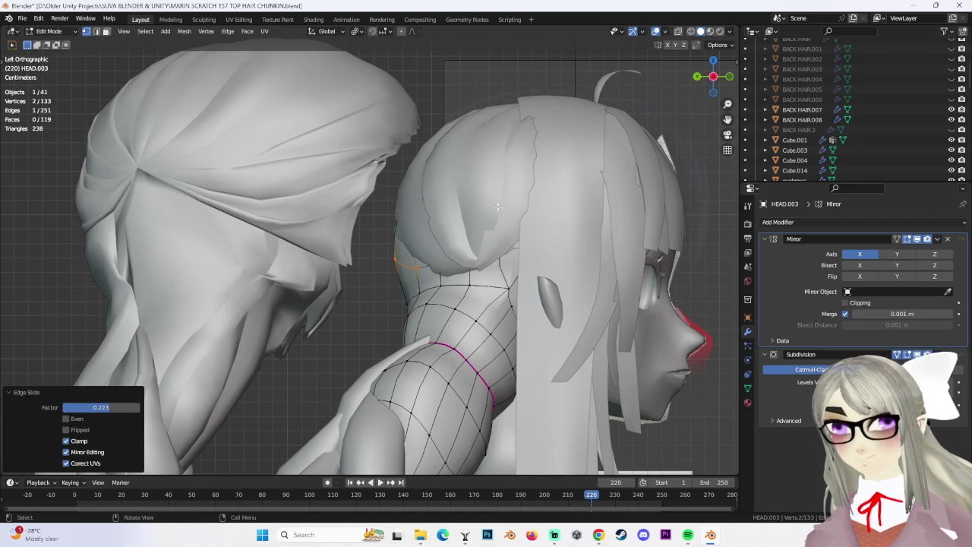
pyautogui.scroll(-1, 643, 229)
# Return HEAD.003 to Object Mode, then select and frame BACK HAIR.008.
pyautogui.hotkey('alt', 'a')
pyautogui.scroll(5, 426, 220)
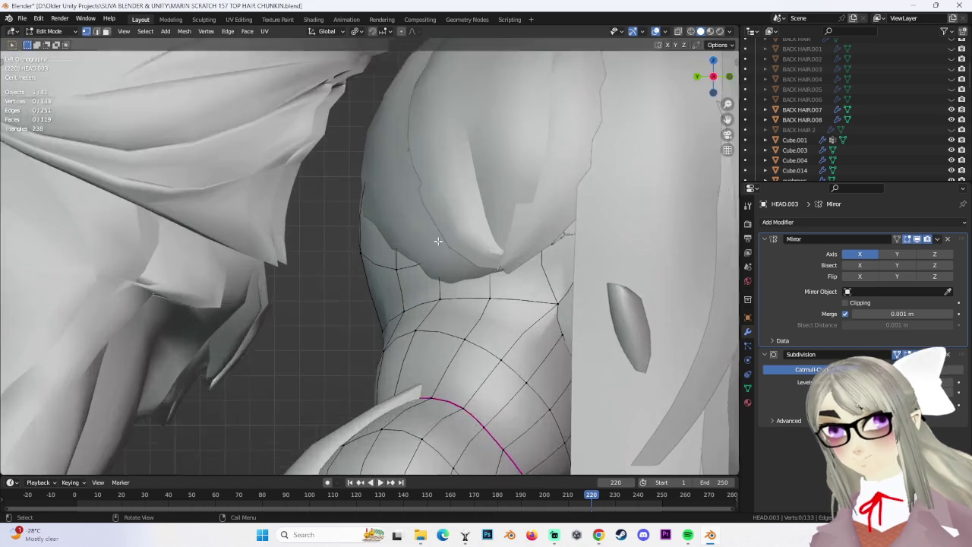
pyautogui.moveTo(426, 220); pyautogui.dragTo(409, 212, button='middle')
pyautogui.press('Tab')
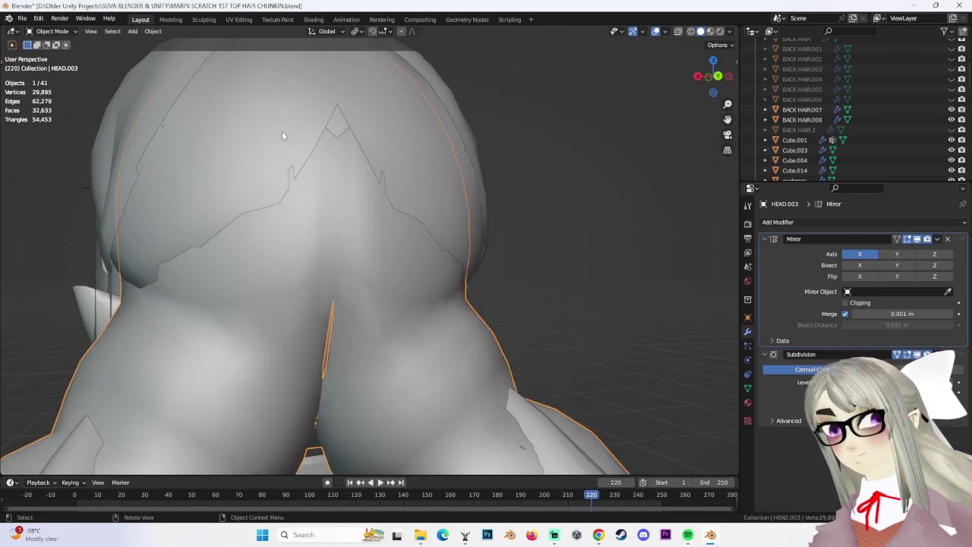
pyautogui.click(281, 134)
pyautogui.press('KP_Decimal')
# In Edit Mode on BACK HAIR.008, nudge a strand vertex and then move one along Z.
pyautogui.click(51, 54)
pyautogui.moveTo(380, 228)
pyautogui.mouseDown(button='middle')
pyautogui.moveTo(456, 182)
pyautogui.moveTo(352, 148)
pyautogui.mouseUp(button='middle')
pyautogui.click(470, 172)
pyautogui.press('g')
pyautogui.click(470, 172)
pyautogui.press('g')
pyautogui.press('z')
pyautogui.click(351, 148)
# Reposition strand vertices in see-through wireframe shading, then go back to solid shading.
pyautogui.moveTo(449, 145)
pyautogui.mouseDown(button='middle')
pyautogui.moveTo(400, 211)
pyautogui.moveTo(478, 219)
pyautogui.moveTo(437, 186)
pyautogui.mouseUp(button='middle')
pyautogui.click(692, 34)
pyautogui.keyDown('shift'); pyautogui.click(437, 186); pyautogui.keyUp('shift')
pyautogui.moveTo(406, 146)
pyautogui.mouseDown(button='middle')
pyautogui.moveTo(438, 265)
pyautogui.moveTo(408, 284)
pyautogui.mouseUp(button='middle')
pyautogui.click(408, 284)
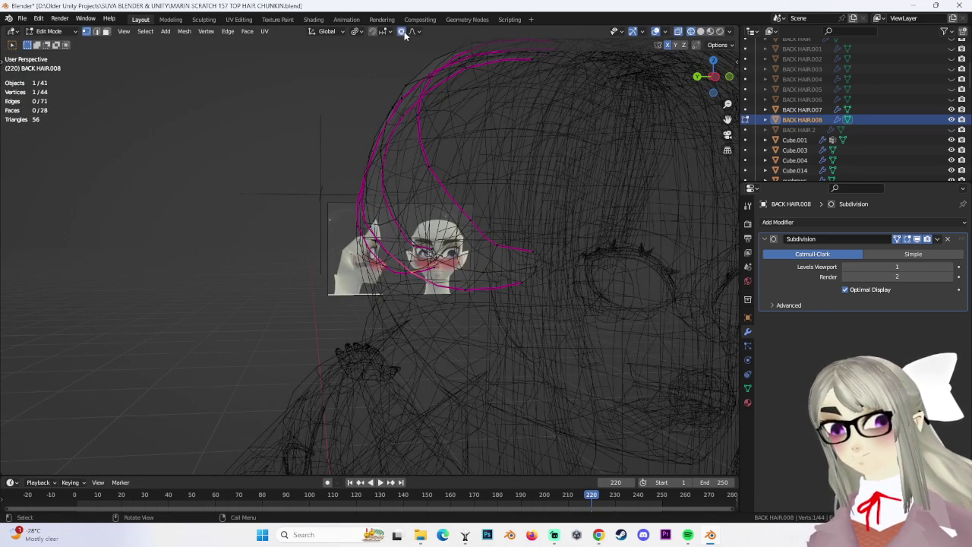
pyautogui.click(426, 192)
pyautogui.click(710, 31)
# Proportionally move two edge vertices to pull the strand against the head.
pyautogui.moveTo(456, 190)
pyautogui.mouseDown(button='middle')
pyautogui.moveTo(489, 200)
pyautogui.moveTo(446, 260)
pyautogui.mouseUp(button='middle')
pyautogui.scroll(2, 442, 255)
pyautogui.press('g')
pyautogui.click(455, 262)
pyautogui.click(397, 219)
pyautogui.moveTo(402, 230)
pyautogui.mouseDown(button='middle')
pyautogui.moveTo(456, 232)
pyautogui.moveTo(401, 256)
pyautogui.moveTo(546, 285)
pyautogui.moveTo(399, 273)
pyautogui.moveTo(543, 271)
pyautogui.mouseUp(button='middle')
pyautogui.press('g')
pyautogui.click(449, 230)
# Move the strand's bottom edge inward with proportional falloff, checking from the back.
pyautogui.keyDown('alt'); pyautogui.click(367, 262); pyautogui.keyUp('alt')
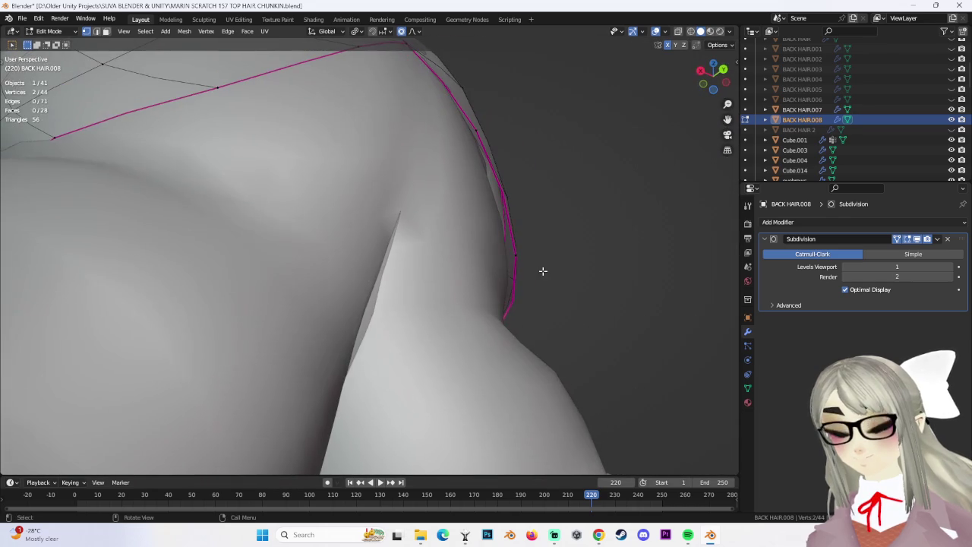
pyautogui.press('g')
pyautogui.click(506, 260)
pyautogui.moveTo(506, 260)
pyautogui.mouseDown(button='middle')
pyautogui.moveTo(481, 274)
pyautogui.moveTo(422, 221)
pyautogui.moveTo(455, 183)
pyautogui.mouseUp(button='middle')
pyautogui.press('g')
pyautogui.click(426, 223)
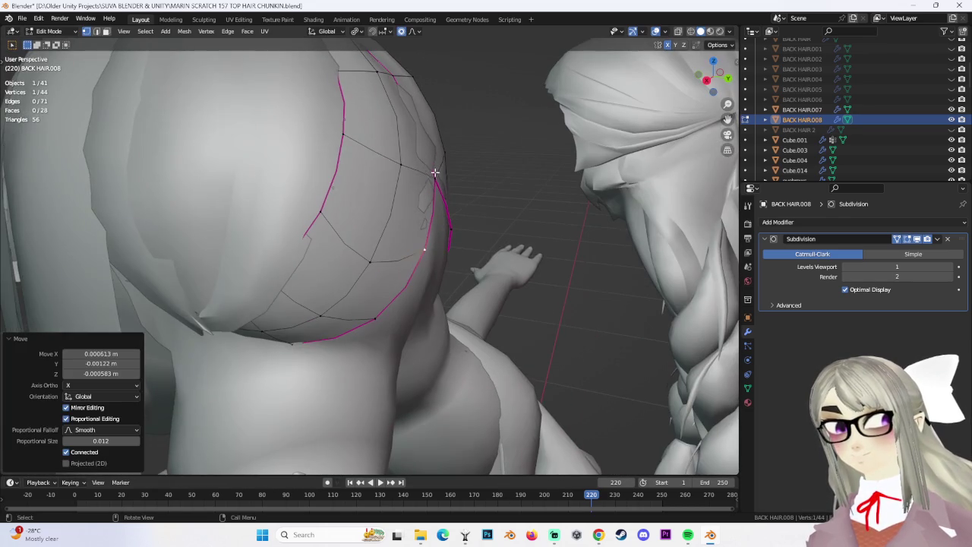
pyautogui.click(408, 170)
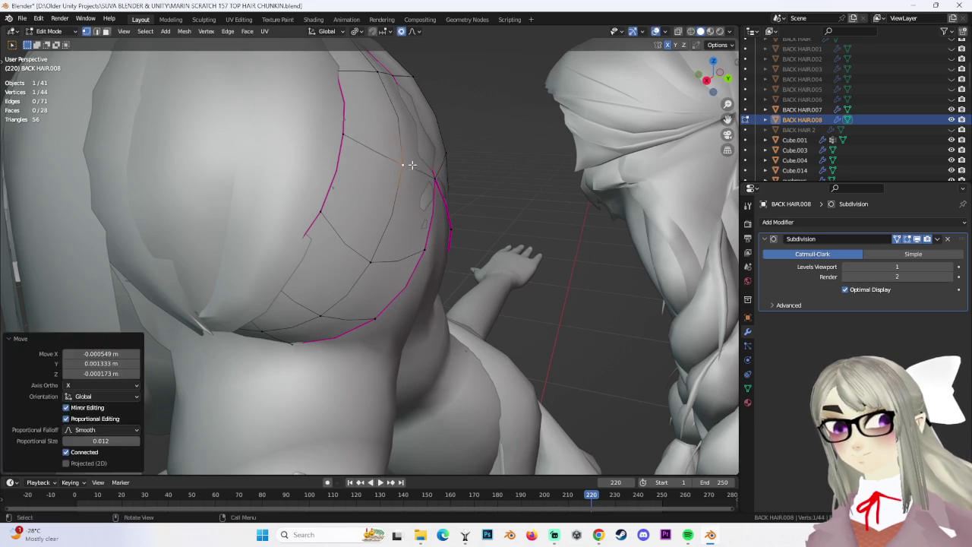
# Proportionally tuck the remaining upper edge vertices into the skull, ending in left orthographic view.
pyautogui.moveTo(408, 170)
pyautogui.mouseDown(button='middle')
pyautogui.moveTo(312, 148)
pyautogui.moveTo(274, 156)
pyautogui.moveTo(329, 133)
pyautogui.moveTo(314, 142)
pyautogui.moveTo(410, 289)
pyautogui.moveTo(326, 223)
pyautogui.moveTo(403, 224)
pyautogui.mouseUp(button='middle')
pyautogui.press('g')
pyautogui.click(317, 144)
pyautogui.press('g')
pyautogui.click(273, 155)
pyautogui.press('g')
pyautogui.click(315, 141)
pyautogui.press('g')
pyautogui.click(325, 225)
pyautogui.moveTo(425, 318)
pyautogui.mouseDown(button='middle')
pyautogui.moveTo(398, 318)
pyautogui.moveTo(461, 287)
pyautogui.mouseUp(button='middle')
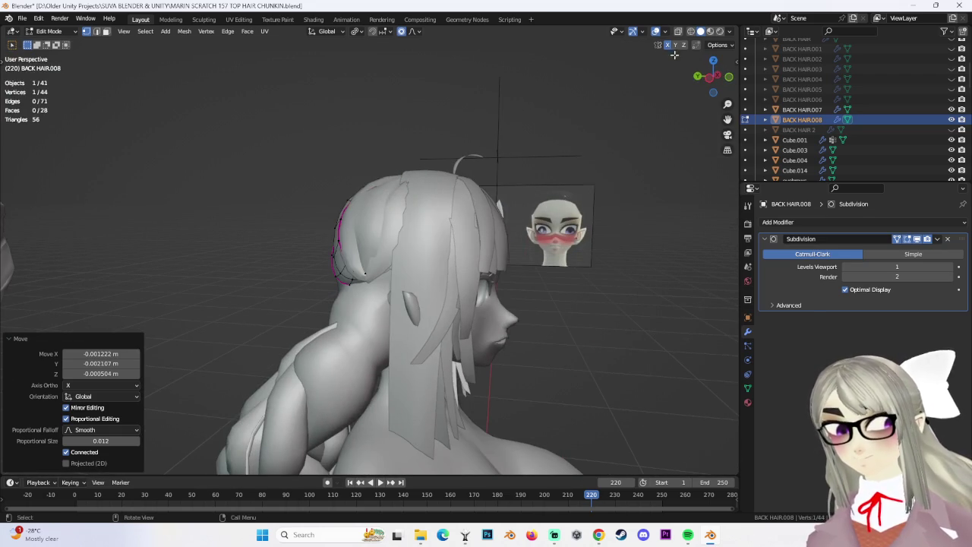
pyautogui.click(711, 79)
# Inspect the neck and back hair from several angles, then leave Edit Mode.
pyautogui.scroll(3, 424, 283)
pyautogui.scroll(3, 424, 283)
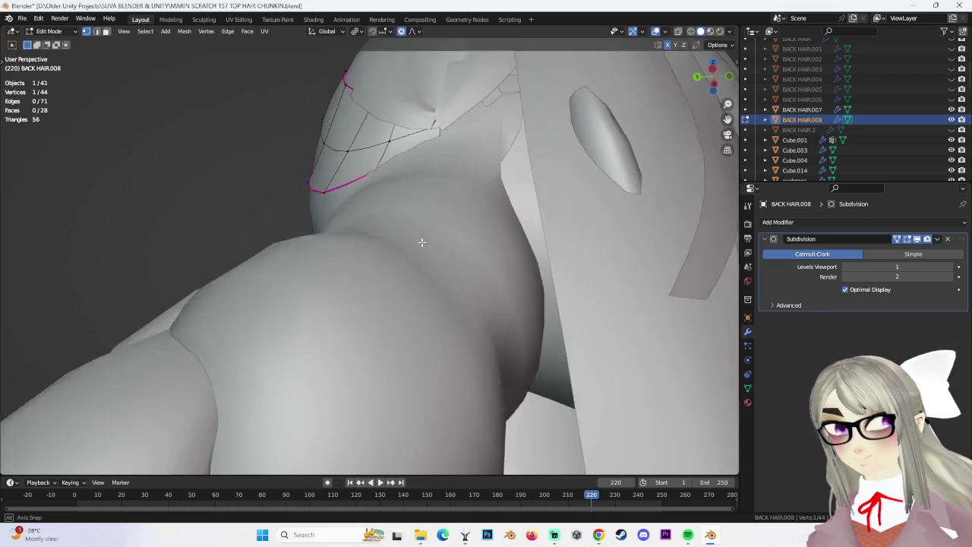
pyautogui.moveTo(424, 283)
pyautogui.mouseDown(button='middle')
pyautogui.moveTo(462, 151)
pyautogui.moveTo(381, 163)
pyautogui.moveTo(536, 286)
pyautogui.mouseUp(button='middle')
pyautogui.scroll(-5, 382, 163)
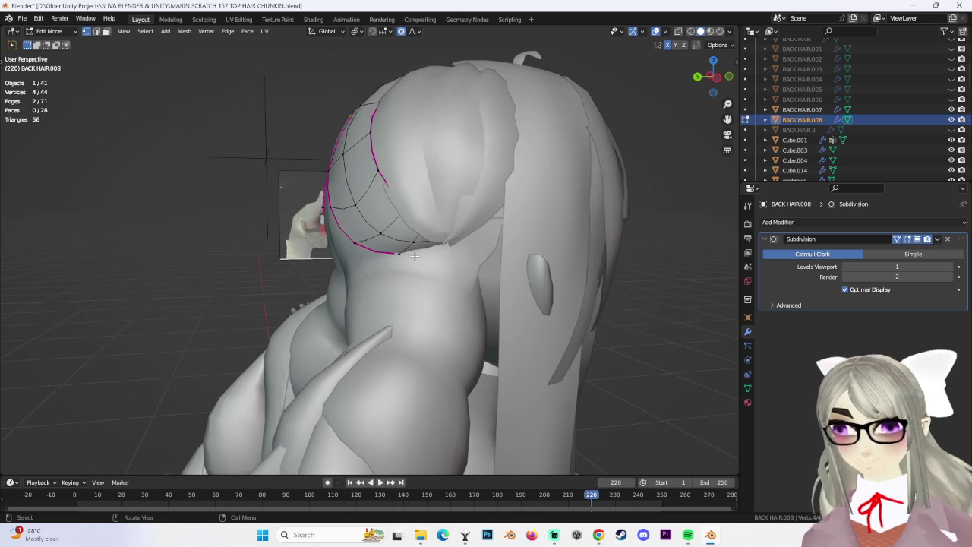
pyautogui.scroll(3, 427, 259)
pyautogui.moveTo(427, 260)
pyautogui.mouseDown(button='middle')
pyautogui.moveTo(467, 234)
pyautogui.moveTo(467, 170)
pyautogui.moveTo(473, 191)
pyautogui.moveTo(509, 203)
pyautogui.mouseUp(button='middle')
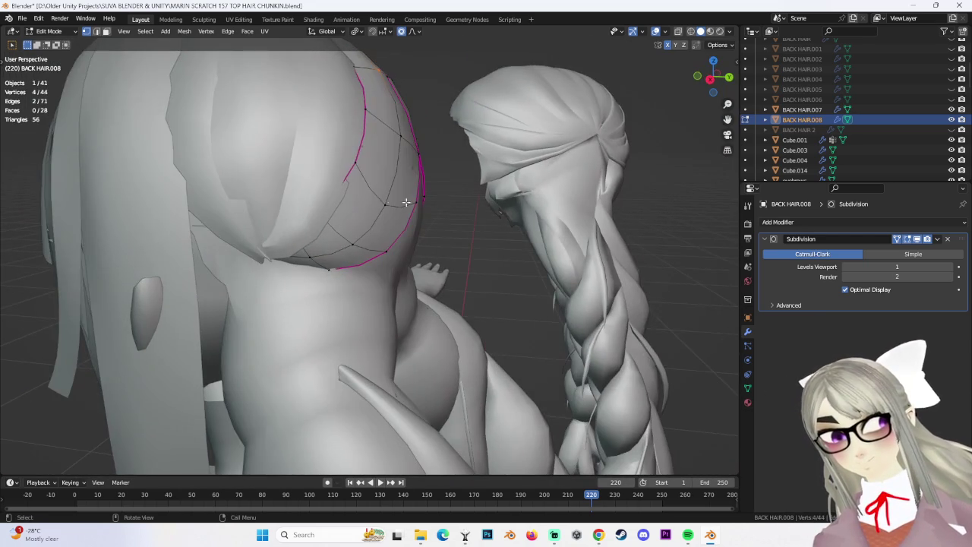
pyautogui.moveTo(391, 203); pyautogui.dragTo(430, 212, button='middle')
pyautogui.click(54, 44)
pyautogui.moveTo(554, 233)
pyautogui.mouseDown(button='middle')
pyautogui.moveTo(569, 228)
pyautogui.moveTo(518, 266)
pyautogui.moveTo(503, 234)
pyautogui.moveTo(425, 288)
pyautogui.moveTo(360, 312)
pyautogui.moveTo(376, 254)
pyautogui.moveTo(350, 190)
pyautogui.moveTo(360, 185)
pyautogui.moveTo(357, 209)
pyautogui.moveTo(332, 211)
pyautogui.moveTo(378, 207)
pyautogui.mouseUp(button='middle')
# Give BACK HAIR.008's border edges a full 1.0 crease, then return to Object Mode.
pyautogui.click(360, 185)
pyautogui.click(65, 57)
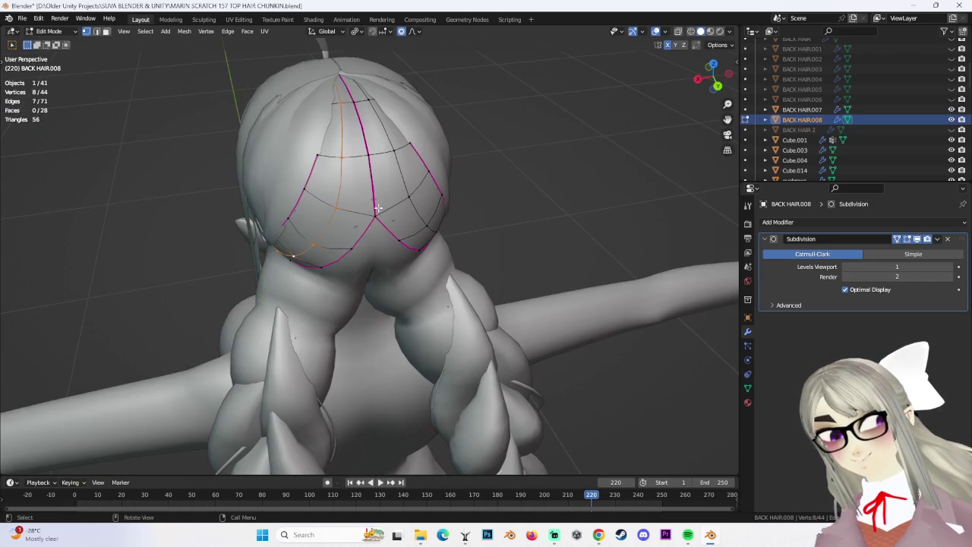
pyautogui.click(535, 199)
pyautogui.moveTo(590, 195); pyautogui.dragTo(404, 219, button='middle')
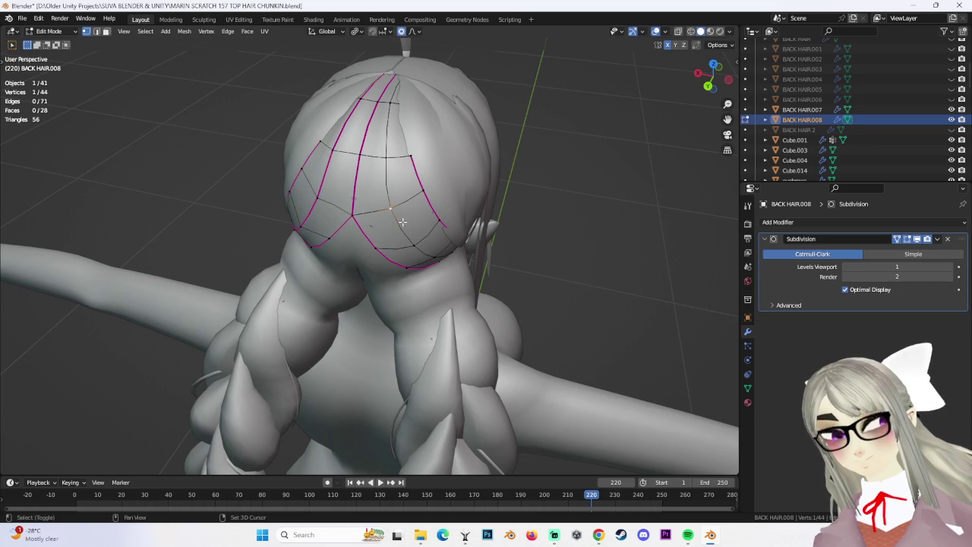
pyautogui.click(494, 228)
pyautogui.moveTo(614, 250)
pyautogui.mouseDown(button='middle')
pyautogui.moveTo(487, 251)
pyautogui.moveTo(586, 204)
pyautogui.moveTo(469, 212)
pyautogui.moveTo(480, 228)
pyautogui.moveTo(541, 209)
pyautogui.moveTo(373, 161)
pyautogui.moveTo(416, 191)
pyautogui.mouseUp(button='middle')
pyautogui.click(85, 18)
pyautogui.click(55, 43)
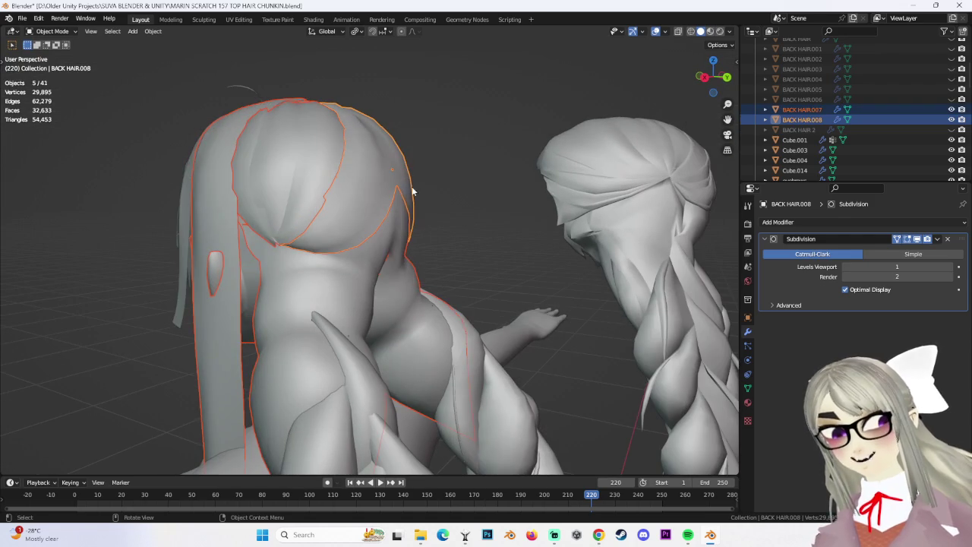
# Select BACK HAIR.007 and enter Edit Mode on its mesh.
pyautogui.click(51, 54)
pyautogui.moveTo(456, 165)
pyautogui.mouseDown(button='middle')
pyautogui.moveTo(514, 221)
pyautogui.moveTo(487, 228)
pyautogui.moveTo(456, 212)
pyautogui.mouseUp(button='middle')
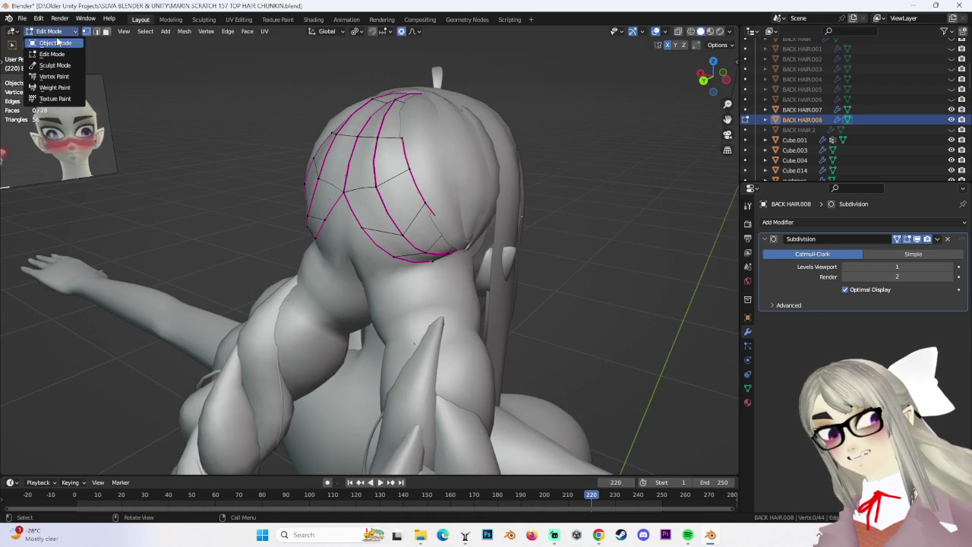
pyautogui.click(55, 43)
pyautogui.click(459, 173)
pyautogui.click(51, 54)
pyautogui.moveTo(410, 183)
pyautogui.mouseDown(button='middle')
pyautogui.moveTo(442, 157)
pyautogui.moveTo(430, 193)
pyautogui.mouseUp(button='middle')
# Crease BACK HAIR.007's border edges to a full 1.0 with Shift+E.
pyautogui.click(617, 204)
pyautogui.moveTo(604, 215); pyautogui.dragTo(376, 184, button='middle')
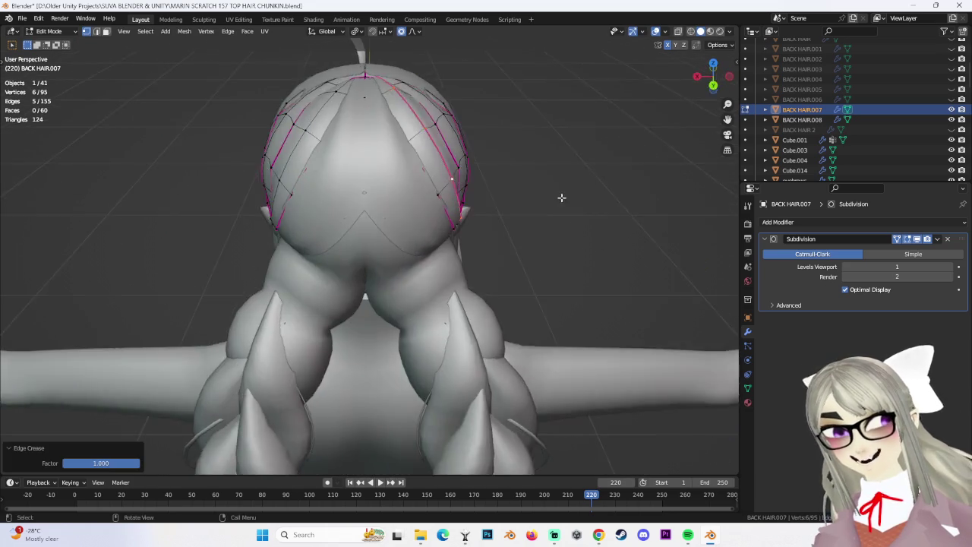
pyautogui.moveTo(302, 174)
pyautogui.mouseDown(button='middle')
pyautogui.moveTo(462, 191)
pyautogui.moveTo(505, 178)
pyautogui.moveTo(525, 184)
pyautogui.moveTo(252, 140)
pyautogui.mouseUp(button='middle')
pyautogui.moveTo(420, 124); pyautogui.dragTo(525, 163, button='middle')
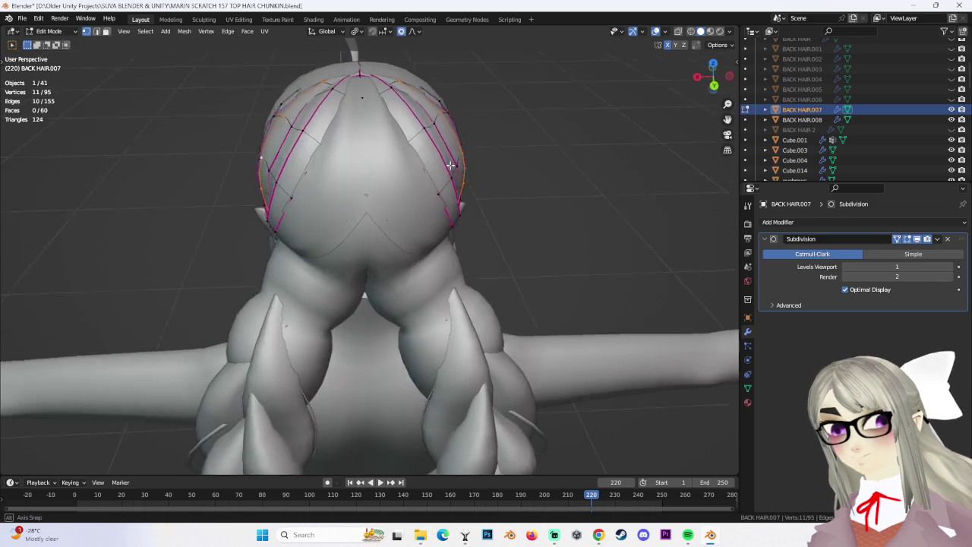
pyautogui.hotkey('shift', 'e')
pyautogui.click(617, 161)
pyautogui.moveTo(617, 161)
pyautogui.mouseDown(button='middle')
pyautogui.moveTo(430, 131)
pyautogui.moveTo(485, 175)
pyautogui.mouseUp(button='middle')
# Lower the chunk's tip vertices slightly along Z with proportional editing, then deselect.
pyautogui.keyDown('alt'); pyautogui.click(455, 145); pyautogui.keyUp('alt')
pyautogui.press('g')
pyautogui.press('z')
pyautogui.click(452, 149)
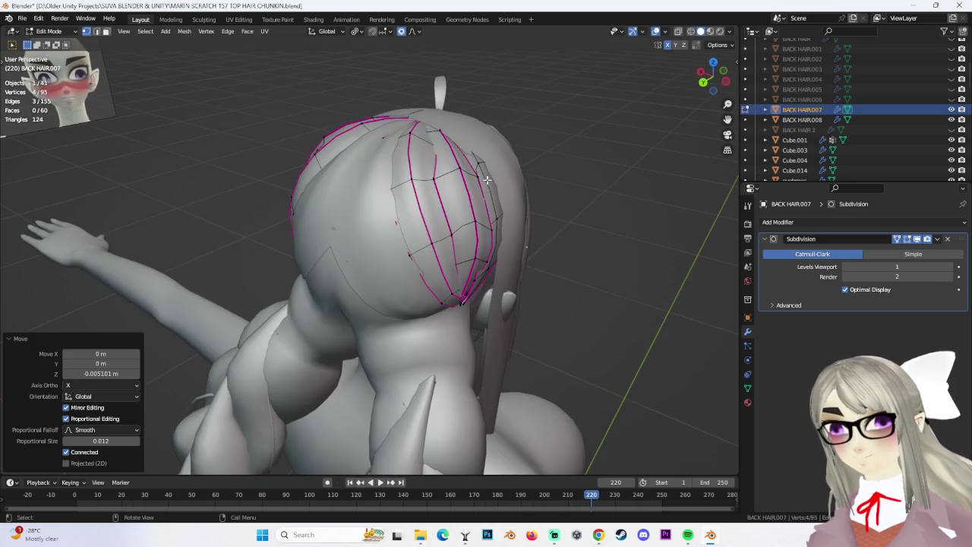
pyautogui.click(442, 129)
pyautogui.click(454, 137)
pyautogui.moveTo(455, 136); pyautogui.dragTo(500, 166, button='middle')
pyautogui.click(494, 156)
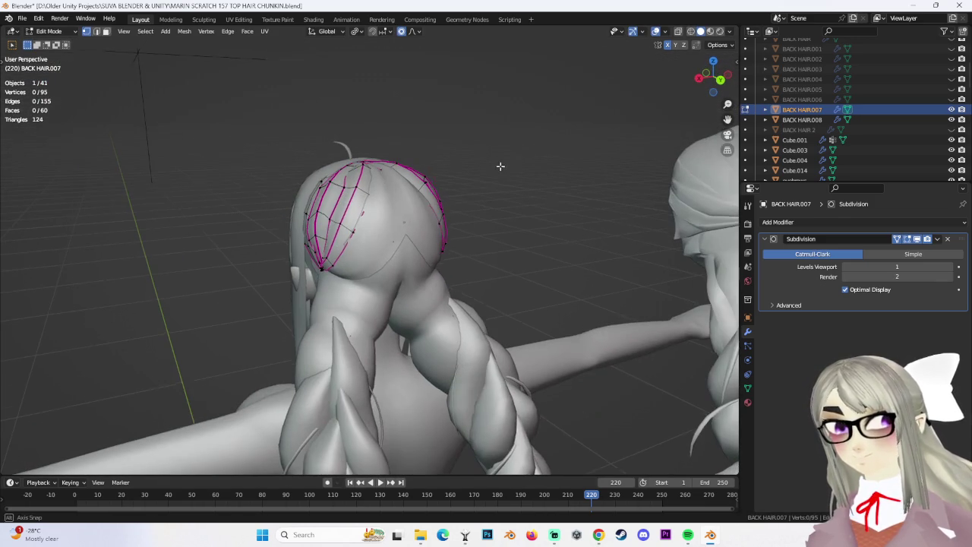
# Return to Object Mode and select BACK HAIR.008.
pyautogui.click(54, 44)
pyautogui.moveTo(509, 215)
pyautogui.mouseDown(button='middle')
pyautogui.moveTo(437, 250)
pyautogui.moveTo(456, 229)
pyautogui.moveTo(484, 261)
pyautogui.moveTo(494, 213)
pyautogui.mouseUp(button='middle')
pyautogui.click(388, 199)
pyautogui.moveTo(387, 199); pyautogui.dragTo(65, 59, button='middle')
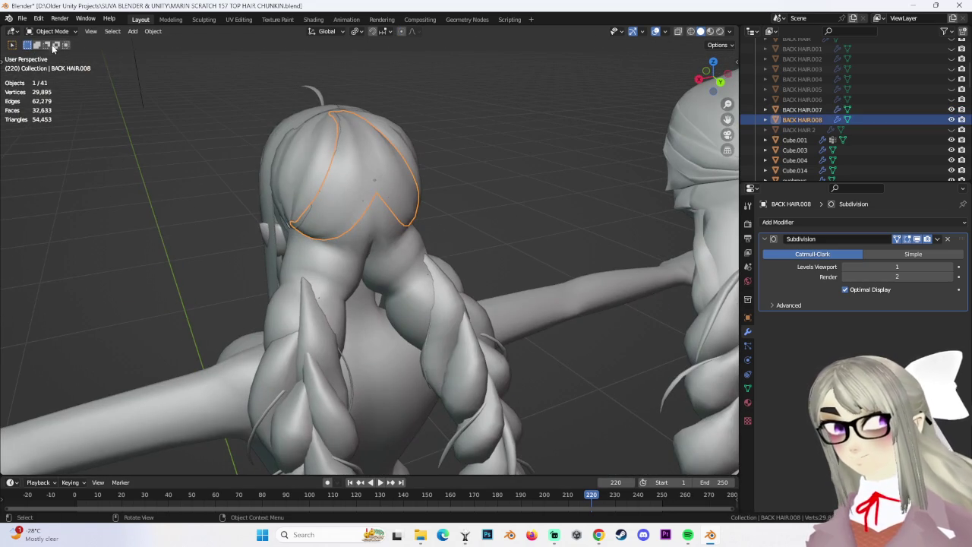
# Enter Edit Mode on BACK HAIR.008 and try loop cuts, undoing them.
pyautogui.click(51, 54)
pyautogui.moveTo(380, 228)
pyautogui.mouseDown(button='middle')
pyautogui.moveTo(426, 213)
pyautogui.moveTo(378, 206)
pyautogui.mouseUp(button='middle')
pyautogui.moveTo(388, 214)
pyautogui.mouseDown(button='middle')
pyautogui.moveTo(520, 174)
pyautogui.moveTo(391, 177)
pyautogui.moveTo(373, 200)
pyautogui.moveTo(382, 184)
pyautogui.mouseUp(button='middle')
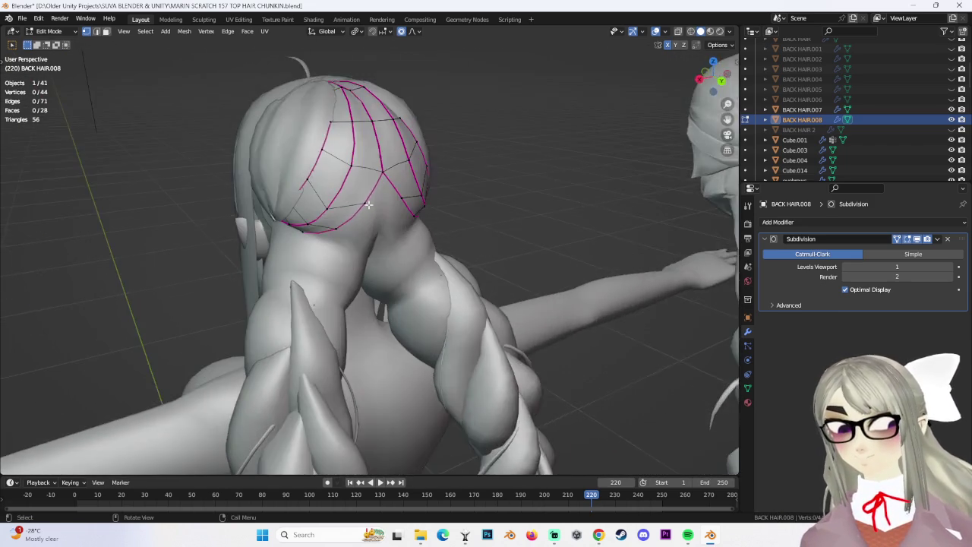
pyautogui.hotkey('ctrl', 'r')
pyautogui.click(328, 150)
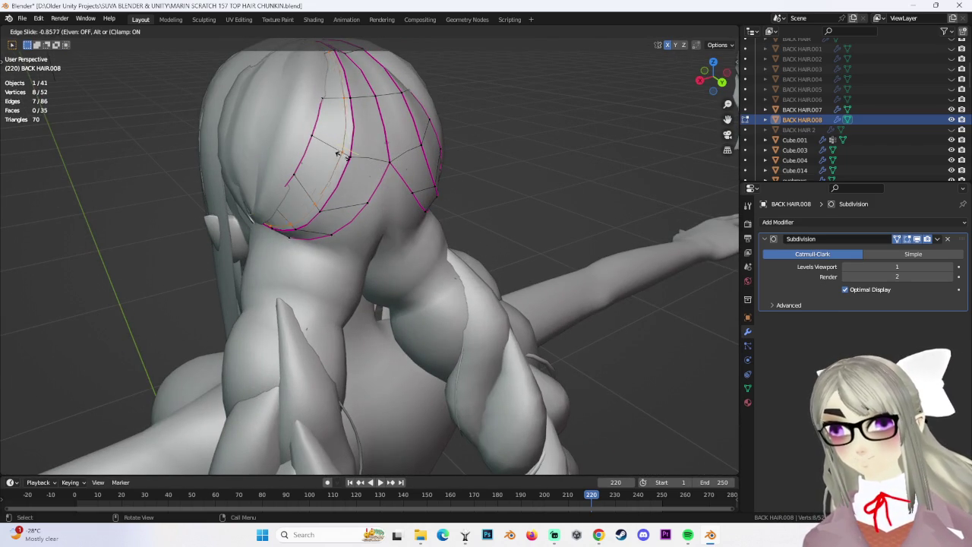
pyautogui.click(329, 150)
pyautogui.click(371, 158)
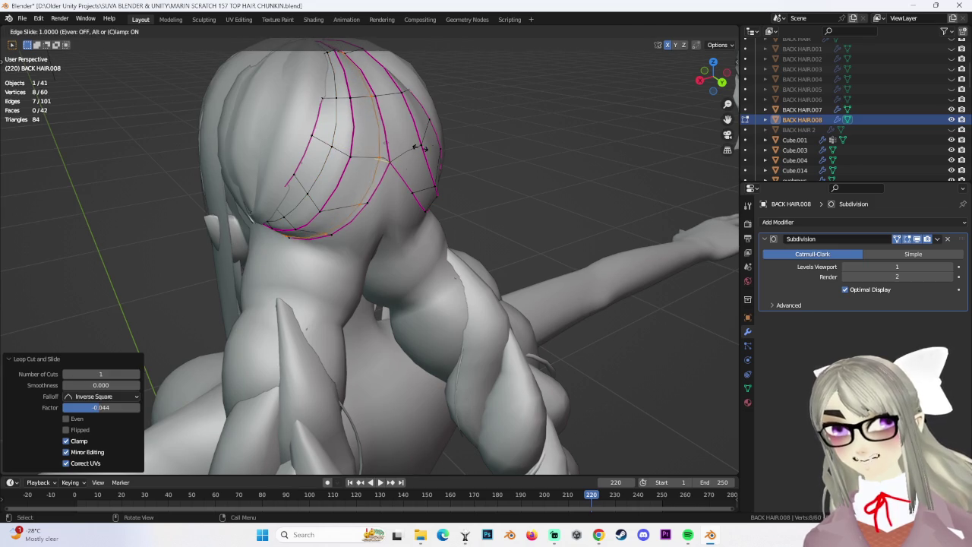
pyautogui.press('Escape')
pyautogui.hotkey('ctrl', 'z')
pyautogui.hotkey('ctrl', 'z')
# Add several centred Ctrl+R edge loops across the BACK HAIR.008 chunk.
pyautogui.moveTo(505, 165)
pyautogui.mouseDown(button='middle')
pyautogui.moveTo(547, 129)
pyautogui.moveTo(442, 186)
pyautogui.moveTo(371, 176)
pyautogui.mouseUp(button='middle')
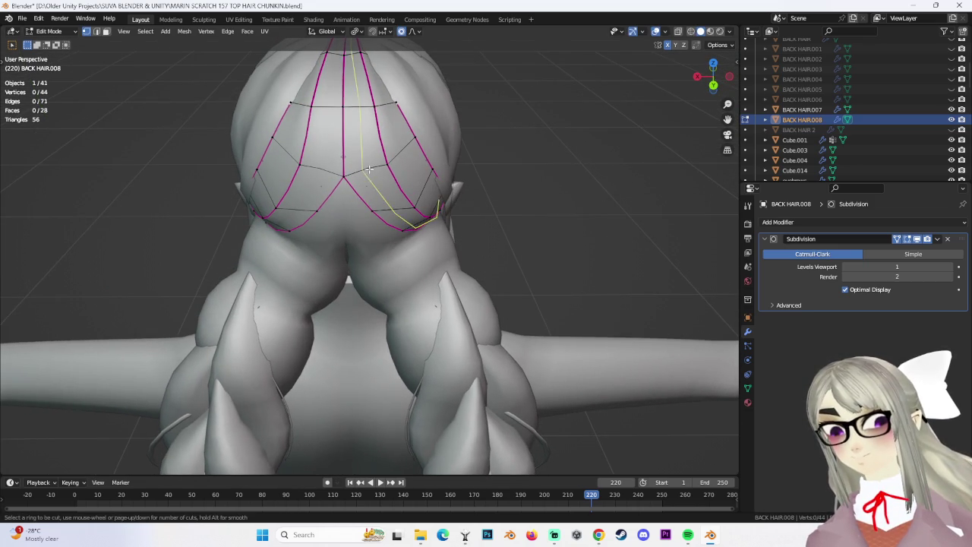
pyautogui.hotkey('ctrl', 'shift', 'z')
pyautogui.click(397, 149)
pyautogui.rightClick(402, 152)
pyautogui.hotkey('ctrl', 'r')
pyautogui.click(296, 163)
pyautogui.rightClick(295, 161)
pyautogui.hotkey('ctrl', 'r')
pyautogui.click(283, 149)
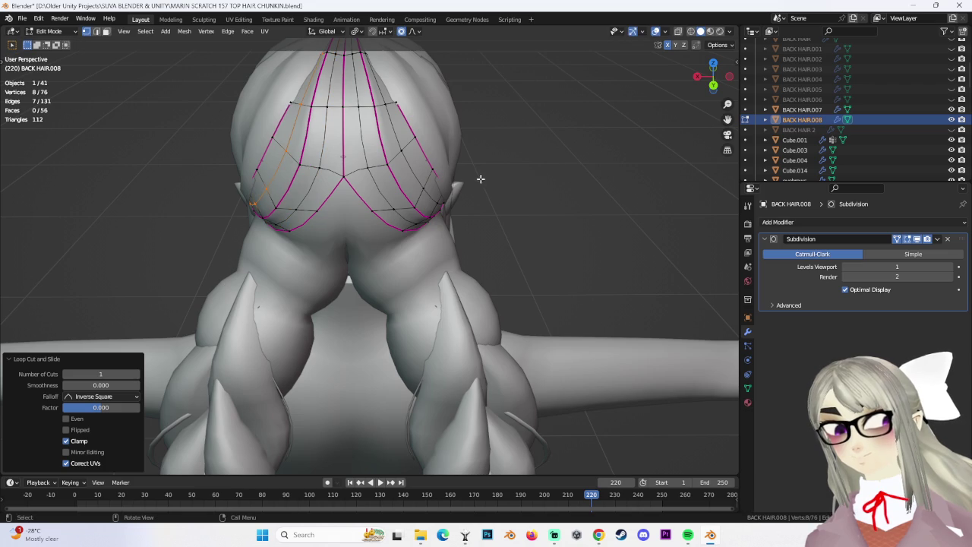
# Fully crease the chosen edge loop and mark its edges sharp.
pyautogui.keyDown('alt'); pyautogui.click(316, 157); pyautogui.keyUp('alt')
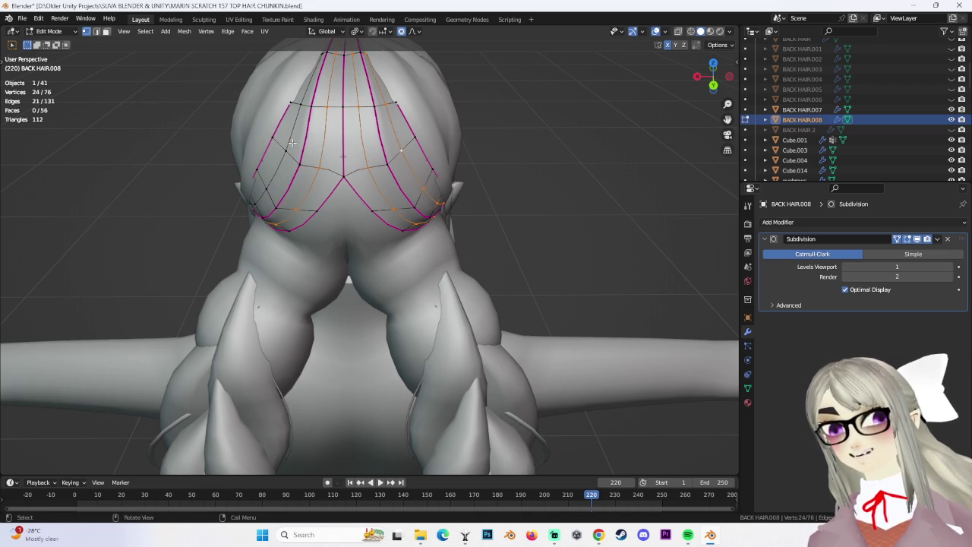
pyautogui.hotkey('ctrl', 'e')
pyautogui.press('Escape')
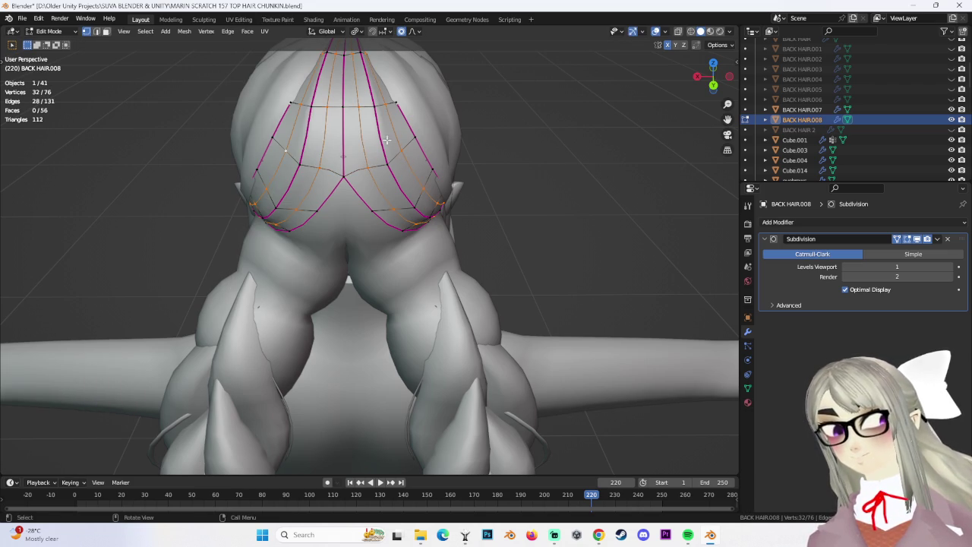
pyautogui.hotkey('shift', 'e')
pyautogui.click(690, 169)
pyautogui.moveTo(690, 169)
pyautogui.mouseDown(button='middle')
pyautogui.moveTo(422, 158)
pyautogui.moveTo(409, 177)
pyautogui.mouseUp(button='middle')
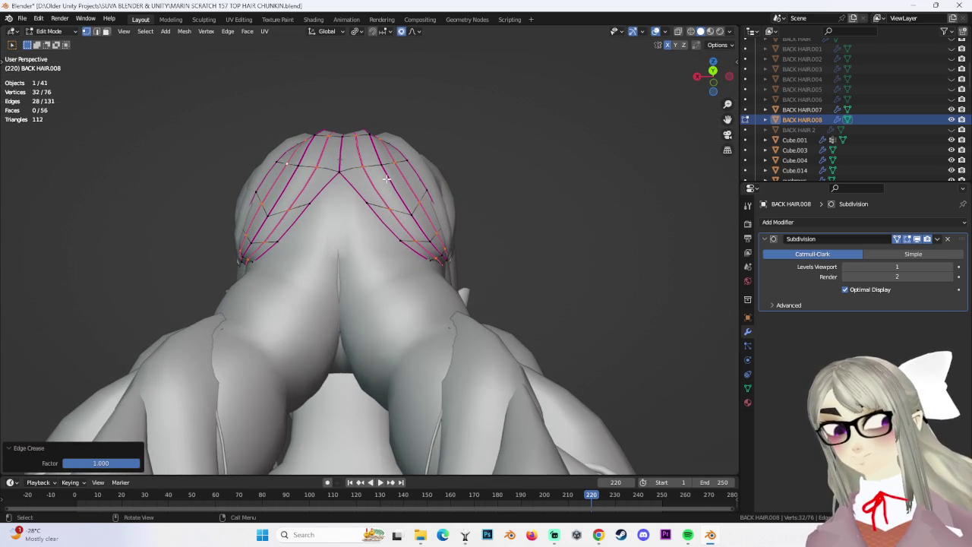
pyautogui.hotkey('ctrl', 'e')
pyautogui.click(380, 228)
pyautogui.moveTo(381, 228); pyautogui.dragTo(389, 156, button='middle')
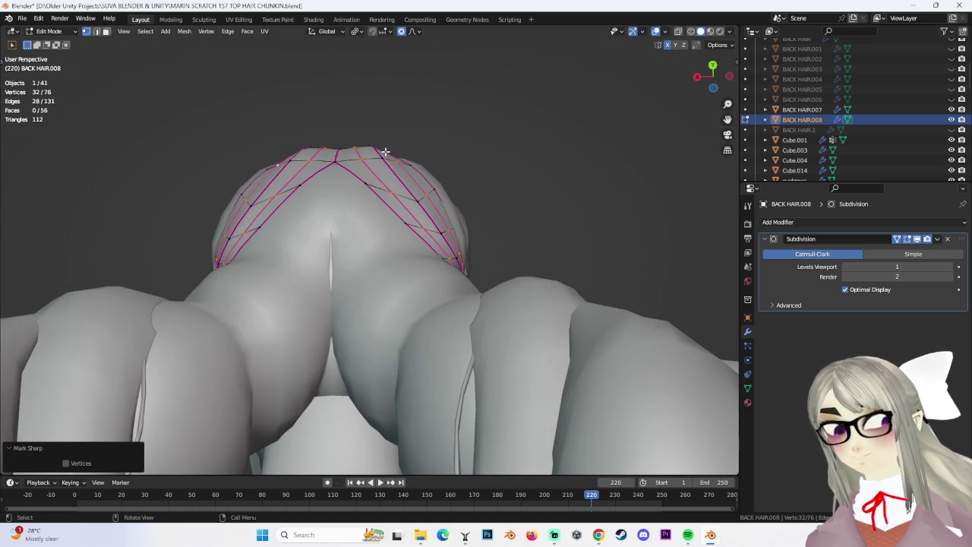
# Reshape the hair chunk over the skull with proportional-editing moves.
pyautogui.press('g')
pyautogui.click(388, 156)
pyautogui.press('g')
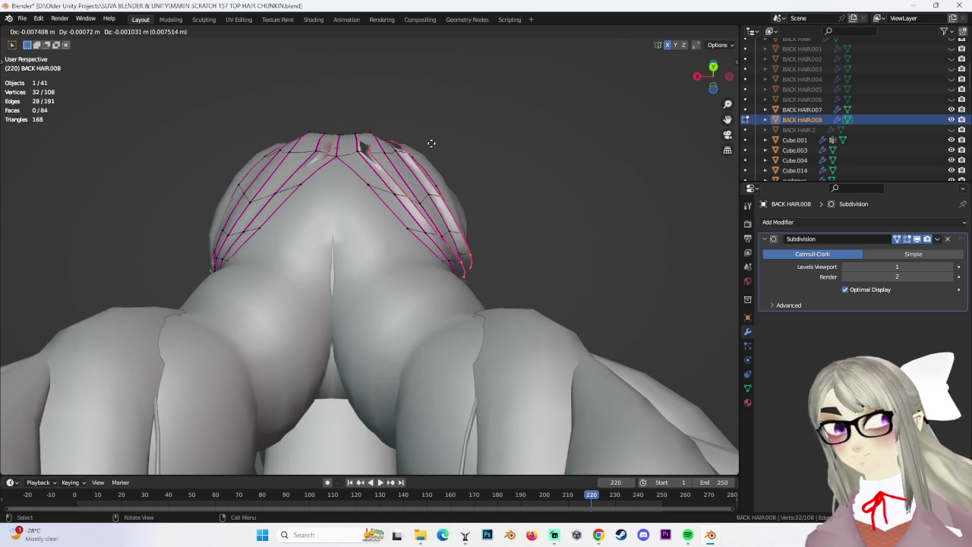
pyautogui.press('Escape')
pyautogui.moveTo(454, 135)
pyautogui.mouseDown(button='middle')
pyautogui.moveTo(515, 191)
pyautogui.moveTo(437, 177)
pyautogui.moveTo(456, 152)
pyautogui.mouseUp(button='middle')
pyautogui.press('g')
pyautogui.click(516, 187)
# Refine the chunk from the side, including a small Y-constrained move.
pyautogui.press('g')
pyautogui.click(456, 152)
pyautogui.hotkey('ctrl', 'z')
pyautogui.click(707, 79)
pyautogui.press('g')
pyautogui.click(669, 79)
pyautogui.press('g')
pyautogui.press('y')
pyautogui.click(669, 79)
pyautogui.moveTo(669, 79)
pyautogui.mouseDown(button='middle')
pyautogui.moveTo(522, 162)
pyautogui.moveTo(448, 171)
pyautogui.moveTo(599, 176)
pyautogui.moveTo(441, 169)
pyautogui.moveTo(461, 215)
pyautogui.moveTo(455, 255)
pyautogui.moveTo(484, 231)
pyautogui.moveTo(476, 249)
pyautogui.moveTo(474, 211)
pyautogui.mouseUp(button='middle')
# Return to Object Mode and select both BACK HAIR.007 and BACK HAIR.008.
pyautogui.click(49, 31)
pyautogui.click(46, 37)
pyautogui.click(600, 175)
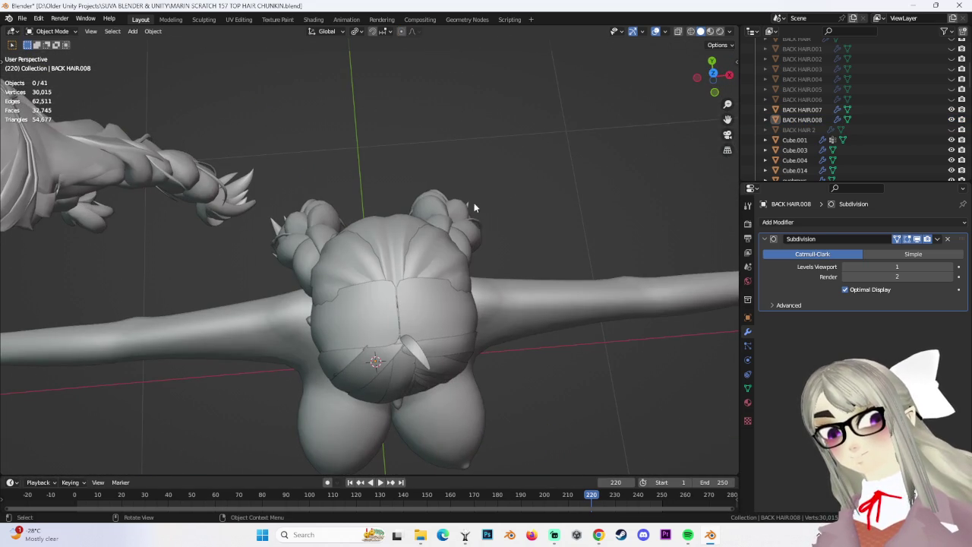
pyautogui.click(312, 244)
pyautogui.moveTo(367, 256)
pyautogui.mouseDown(button='middle')
pyautogui.moveTo(386, 237)
pyautogui.moveTo(218, 150)
pyautogui.moveTo(406, 196)
pyautogui.moveTo(412, 246)
pyautogui.mouseUp(button='middle')
pyautogui.click(386, 237)
pyautogui.click(460, 199)
pyautogui.keyDown('shift'); pyautogui.click(366, 241); pyautogui.keyUp('shift')
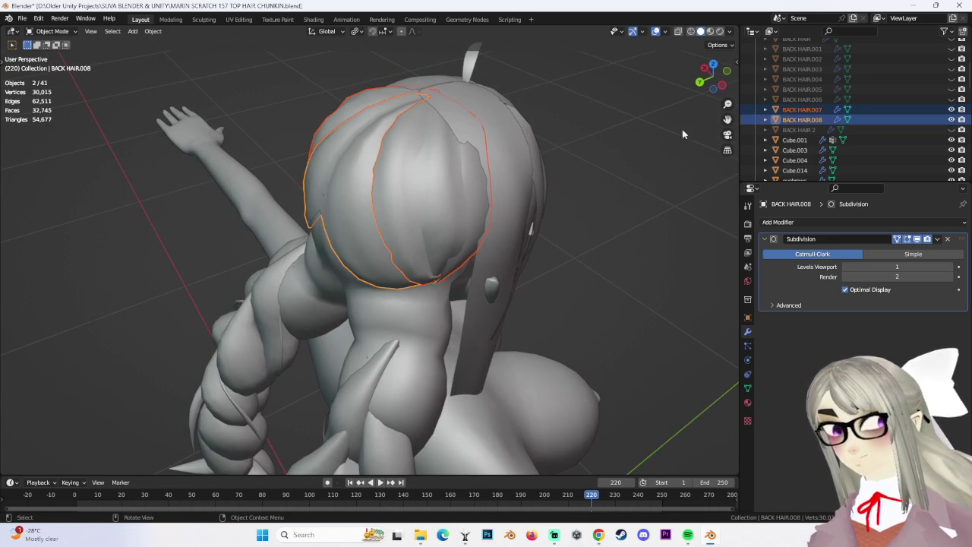
pyautogui.moveTo(623, 131)
pyautogui.mouseDown(button='middle')
pyautogui.moveTo(602, 181)
pyautogui.moveTo(477, 226)
pyautogui.mouseUp(button='middle')
# Join BACK HAIR.007 into BACK HAIR.008 with Ctrl+J, then undo the merge.
pyautogui.hotkey('ctrl', 'j')
pyautogui.moveTo(582, 251)
pyautogui.mouseDown(button='middle')
pyautogui.moveTo(370, 216)
pyautogui.moveTo(412, 248)
pyautogui.mouseUp(button='middle')
pyautogui.scroll(-5, 412, 248)
pyautogui.click(586, 245)
pyautogui.moveTo(585, 245)
pyautogui.mouseDown(button='middle')
pyautogui.moveTo(465, 265)
pyautogui.moveTo(535, 232)
pyautogui.moveTo(455, 215)
pyautogui.moveTo(451, 239)
pyautogui.moveTo(502, 220)
pyautogui.moveTo(427, 253)
pyautogui.moveTo(456, 221)
pyautogui.moveTo(403, 221)
pyautogui.mouseUp(button='middle')
pyautogui.click(501, 220)
pyautogui.click(52, 31)
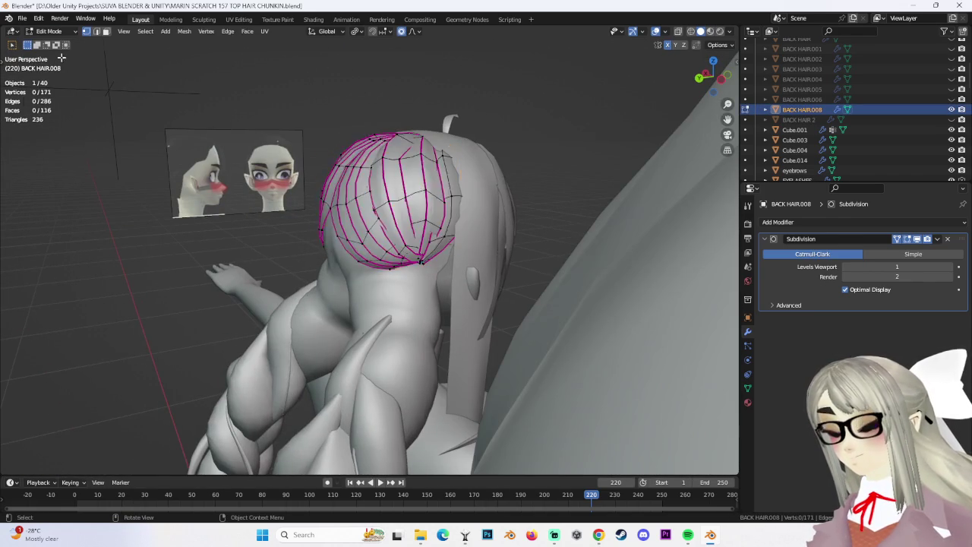
pyautogui.click(46, 57)
pyautogui.press('Tab')
pyautogui.hotkey('ctrl', 'z')
pyautogui.hotkey('ctrl', 'z')
pyautogui.hotkey('ctrl', 'z')
pyautogui.hotkey('ctrl', 'z')
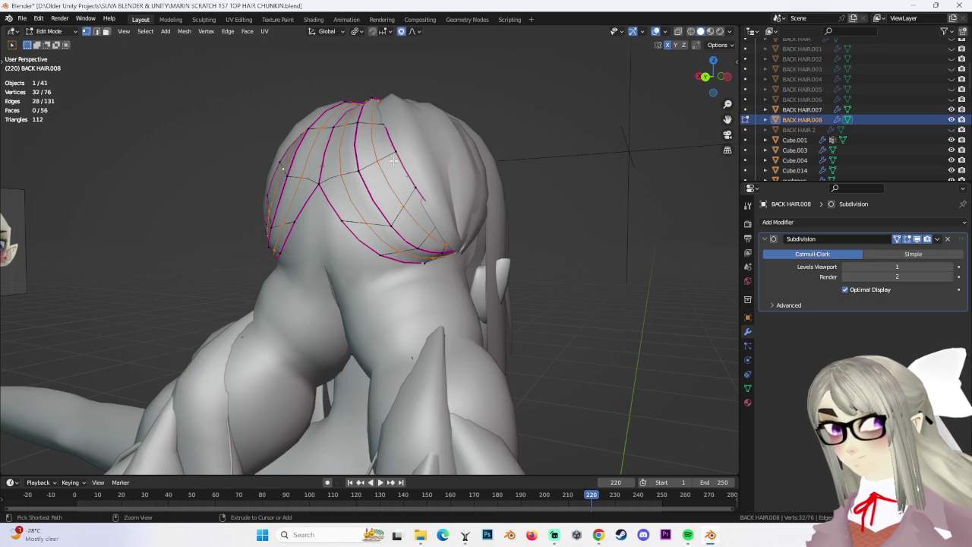
# Deselect all vertices and snap to a straight back view of the hair.
pyautogui.moveTo(394, 159)
pyautogui.mouseDown(button='middle')
pyautogui.moveTo(582, 189)
pyautogui.moveTo(421, 229)
pyautogui.moveTo(434, 195)
pyautogui.moveTo(410, 191)
pyautogui.moveTo(456, 190)
pyautogui.moveTo(350, 185)
pyautogui.mouseUp(button='middle')
pyautogui.hotkey('alt', 'a')
pyautogui.moveTo(362, 141)
pyautogui.mouseDown(button='middle')
pyautogui.moveTo(423, 163)
pyautogui.moveTo(699, 76)
pyautogui.mouseUp(button='middle')
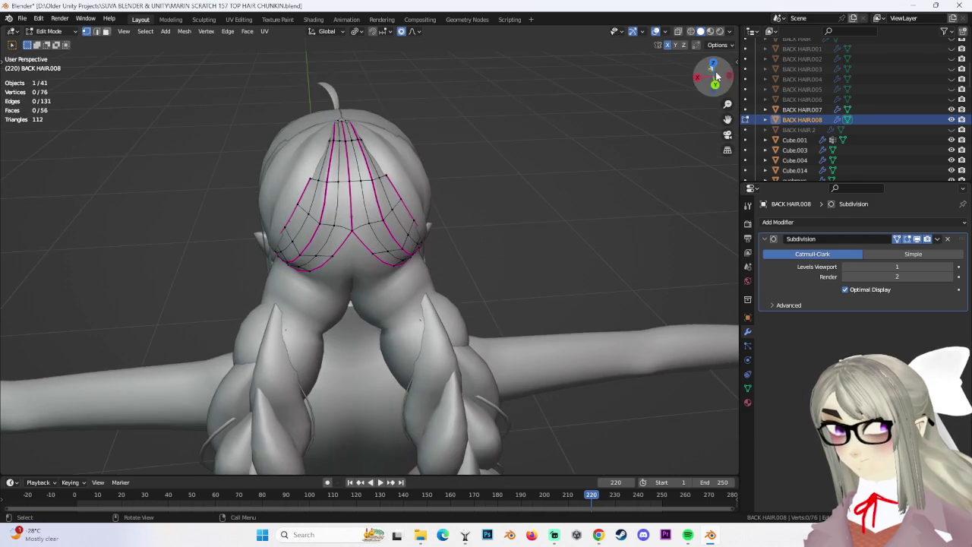
pyautogui.click(715, 85)
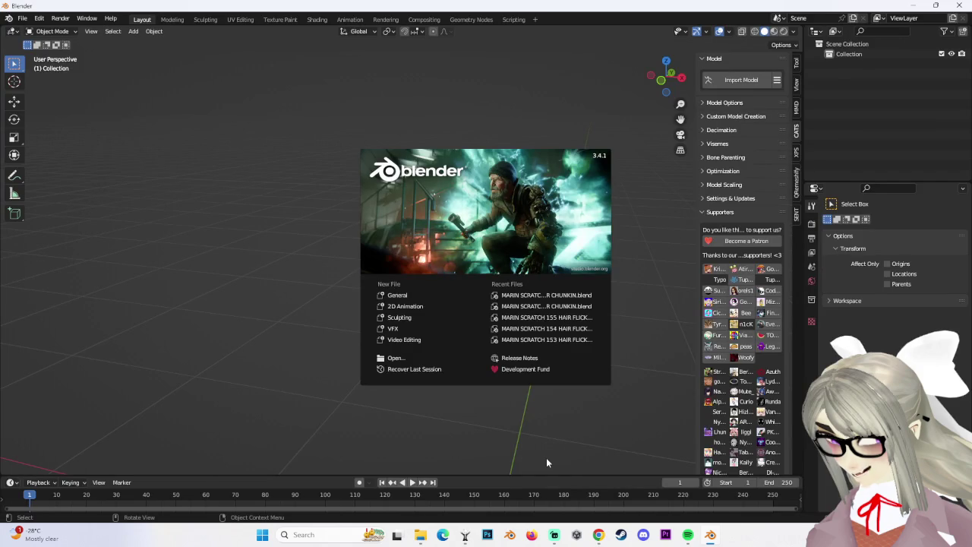
# Recover the newest MARIN SCRATCH 157 autosave through File > Recover > Auto Save.
pyautogui.click(23, 19)
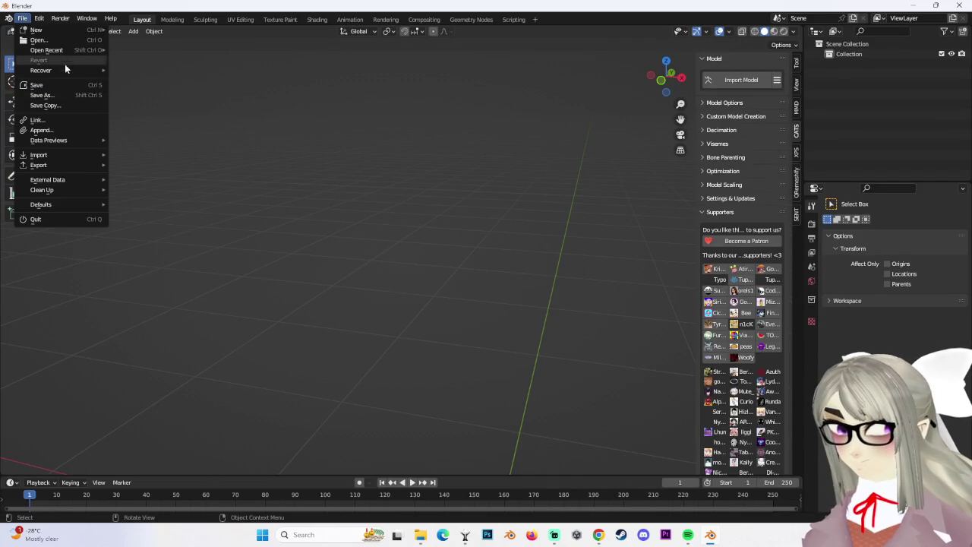
pyautogui.moveTo(41, 70)
pyautogui.click(170, 80)
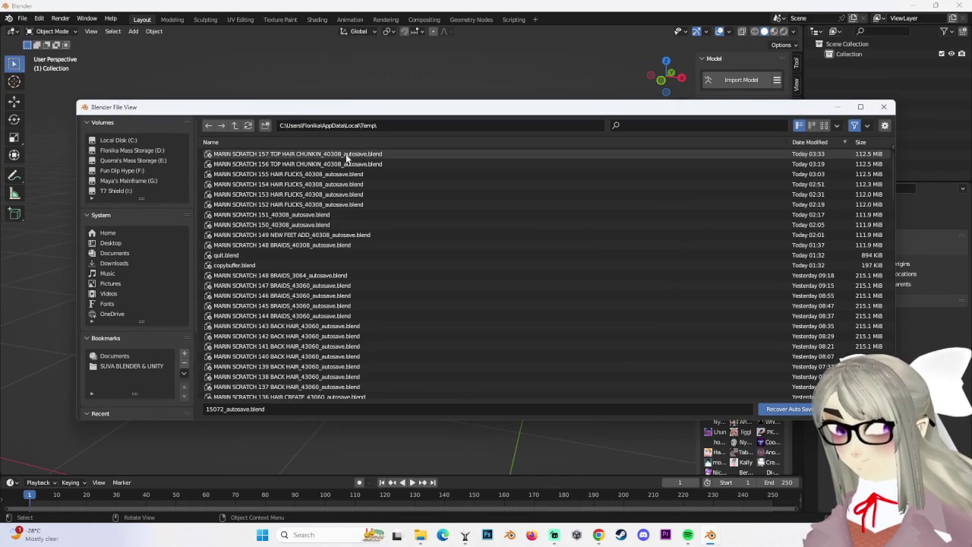
pyautogui.doubleClick(365, 155)
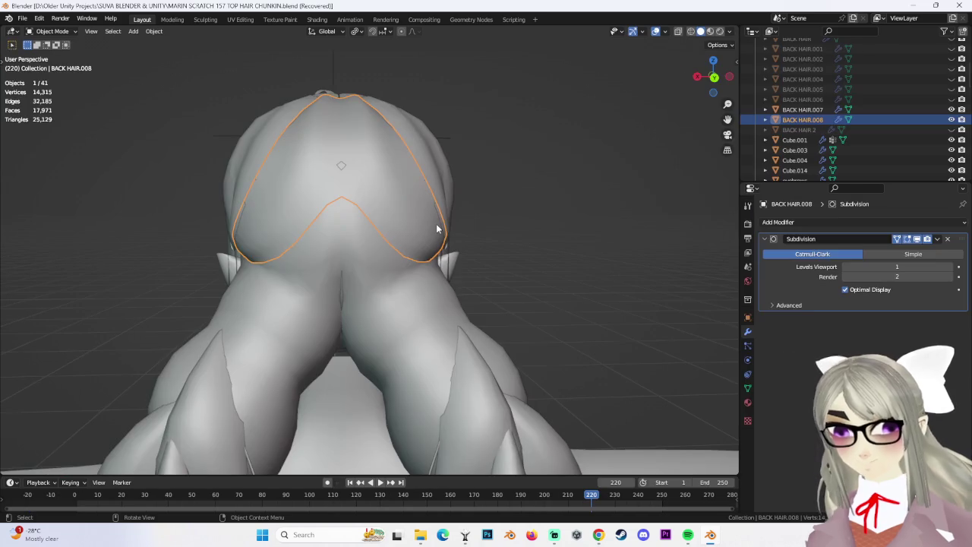
pyautogui.moveTo(440, 230); pyautogui.dragTo(344, 133, button='middle')
# Switch between Edit and Object Mode to inspect the recovered hair chunks.
pyautogui.click(52, 31)
pyautogui.click(47, 54)
pyautogui.moveTo(342, 190); pyautogui.dragTo(506, 217, button='middle')
pyautogui.click(51, 31)
pyautogui.click(47, 42)
pyautogui.moveTo(372, 169); pyautogui.dragTo(319, 174, button='middle')
pyautogui.click(52, 31)
pyautogui.click(66, 55)
pyautogui.moveTo(426, 190)
pyautogui.mouseDown(button='middle')
pyautogui.moveTo(569, 258)
pyautogui.moveTo(420, 160)
pyautogui.moveTo(351, 173)
pyautogui.mouseUp(button='middle')
pyautogui.click(47, 31)
# Select BACK HAIR.007 and start editing its mesh.
pyautogui.click(47, 42)
pyautogui.click(243, 146)
pyautogui.moveTo(243, 146); pyautogui.dragTo(218, 75, button='middle')
pyautogui.click(51, 31)
pyautogui.click(47, 55)
pyautogui.moveTo(486, 165)
pyautogui.mouseDown(button='middle')
pyautogui.moveTo(454, 182)
pyautogui.moveTo(479, 190)
pyautogui.moveTo(430, 220)
pyautogui.moveTo(497, 178)
pyautogui.moveTo(545, 198)
pyautogui.moveTo(458, 241)
pyautogui.moveTo(438, 134)
pyautogui.moveTo(416, 176)
pyautogui.moveTo(380, 175)
pyautogui.moveTo(464, 215)
pyautogui.moveTo(282, 89)
pyautogui.mouseUp(button='middle')
pyautogui.click(52, 31)
# Re-enter Edit Mode on BACK HAIR.007 and soft-move a vertex on its edge.
pyautogui.click(56, 44)
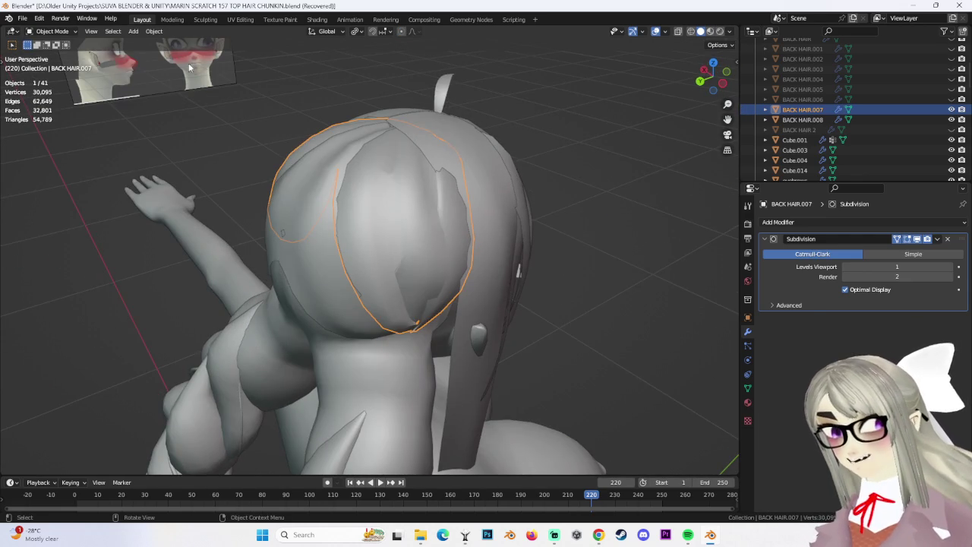
pyautogui.click(52, 31)
pyautogui.click(45, 43)
pyautogui.moveTo(357, 175)
pyautogui.mouseDown(button='middle')
pyautogui.moveTo(380, 182)
pyautogui.moveTo(366, 159)
pyautogui.moveTo(346, 186)
pyautogui.moveTo(371, 199)
pyautogui.mouseUp(button='middle')
pyautogui.scroll(3, 357, 167)
pyautogui.click(362, 165)
pyautogui.press('g')
pyautogui.click(325, 177)
# Zoom and orbit to review BACK HAIR.007, then leave Edit Mode.
pyautogui.scroll(4, 372, 199)
pyautogui.scroll(3, 372, 199)
pyautogui.scroll(-3, 376, 243)
pyautogui.scroll(-4, 380, 285)
pyautogui.scroll(-3, 395, 304)
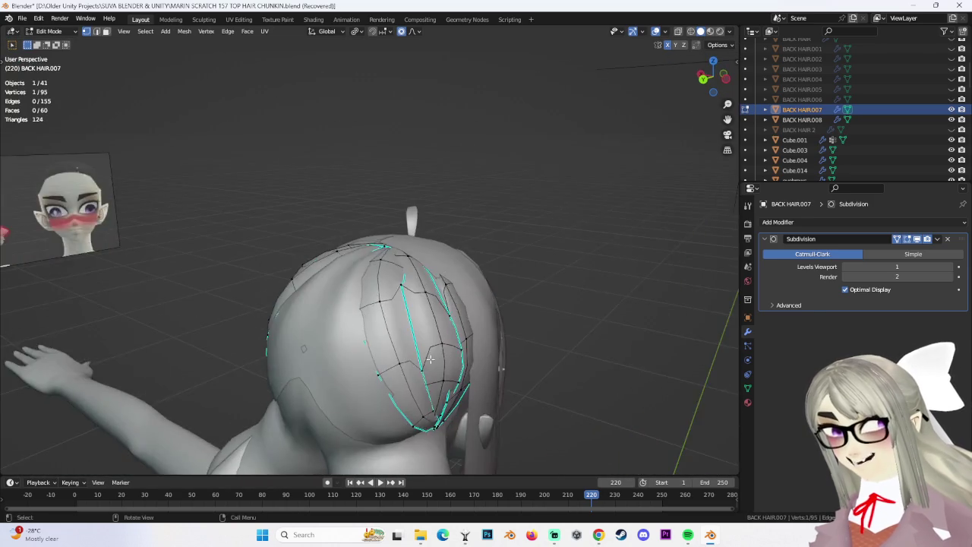
pyautogui.scroll(-1, 410, 328)
pyautogui.moveTo(411, 328)
pyautogui.mouseDown(button='middle')
pyautogui.moveTo(322, 273)
pyautogui.moveTo(430, 278)
pyautogui.mouseUp(button='middle')
pyautogui.press('Tab')
# Select BACK HAIR.008 on the back of the skull, toggle its visibility, and enter Edit Mode.
pyautogui.moveTo(143, 81)
pyautogui.mouseDown(button='middle')
pyautogui.moveTo(565, 208)
pyautogui.moveTo(649, 181)
pyautogui.moveTo(492, 211)
pyautogui.mouseUp(button='middle')
pyautogui.click(354, 201)
pyautogui.moveTo(381, 216)
pyautogui.mouseDown(button='middle')
pyautogui.moveTo(383, 243)
pyautogui.moveTo(334, 225)
pyautogui.moveTo(376, 230)
pyautogui.moveTo(425, 213)
pyautogui.moveTo(416, 212)
pyautogui.moveTo(429, 244)
pyautogui.moveTo(506, 259)
pyautogui.moveTo(427, 248)
pyautogui.moveTo(465, 257)
pyautogui.moveTo(414, 262)
pyautogui.mouseUp(button='middle')
pyautogui.click(952, 119)
pyautogui.moveTo(285, 252)
pyautogui.mouseDown(button='middle')
pyautogui.moveTo(354, 219)
pyautogui.moveTo(385, 258)
pyautogui.moveTo(336, 275)
pyautogui.moveTo(310, 244)
pyautogui.moveTo(400, 226)
pyautogui.moveTo(424, 265)
pyautogui.moveTo(431, 232)
pyautogui.moveTo(334, 198)
pyautogui.moveTo(451, 211)
pyautogui.moveTo(373, 234)
pyautogui.mouseUp(button='middle')
pyautogui.click(354, 220)
pyautogui.click(53, 31)
pyautogui.click(47, 55)
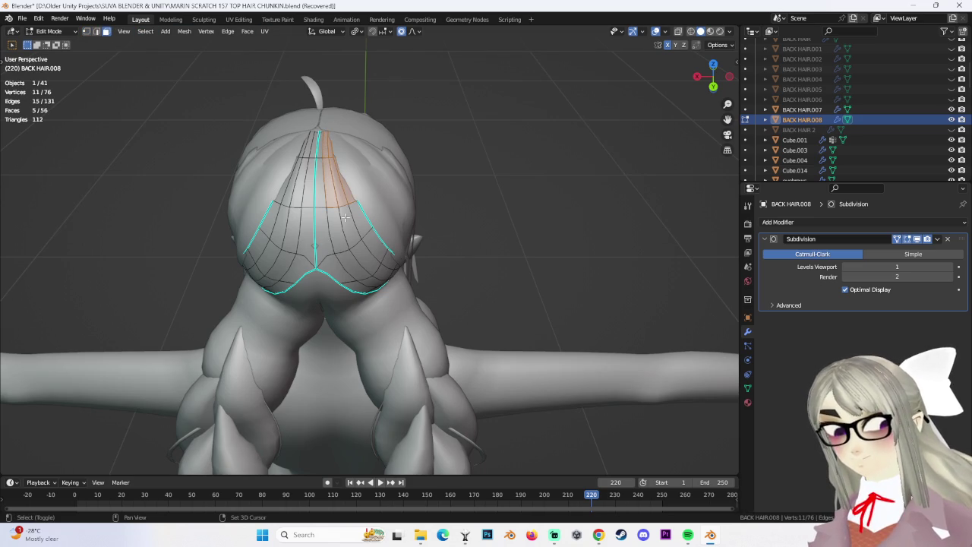
# Select a strip of faces across one strand of BACK HAIR.008.
pyautogui.keyDown('shift'); pyautogui.moveTo(362, 162); pyautogui.dragTo(364, 163); pyautogui.keyUp('shift')
pyautogui.moveTo(363, 163); pyautogui.dragTo(402, 184, button='middle')
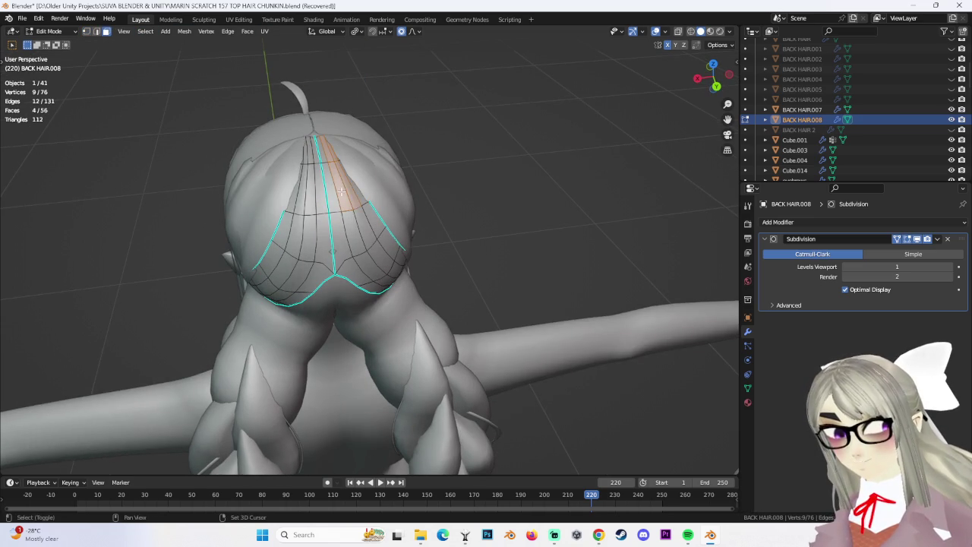
pyautogui.keyDown('shift'); pyautogui.moveTo(363, 230); pyautogui.dragTo(364, 230); pyautogui.keyUp('shift')
pyautogui.moveTo(363, 230)
pyautogui.mouseDown(button='middle')
pyautogui.moveTo(367, 239)
pyautogui.moveTo(340, 180)
pyautogui.mouseUp(button='middle')
pyautogui.keyDown('shift'); pyautogui.click(331, 215); pyautogui.keyUp('shift')
pyautogui.keyDown('shift'); pyautogui.click(331, 225); pyautogui.keyUp('shift')
pyautogui.moveTo(331, 225); pyautogui.dragTo(330, 208, button='middle')
pyautogui.scroll(2, 355, 243)
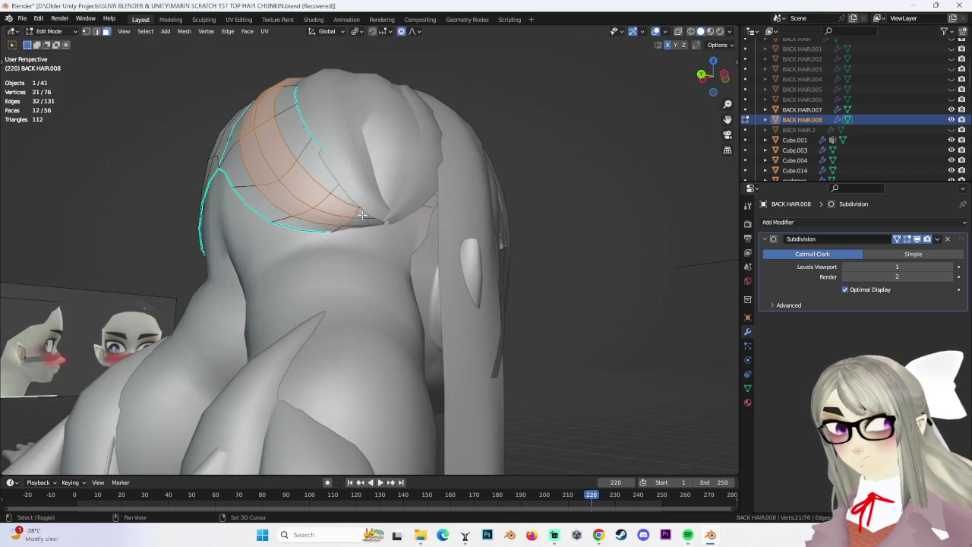
pyautogui.moveTo(427, 221)
pyautogui.mouseDown(button='middle')
pyautogui.moveTo(468, 239)
pyautogui.moveTo(406, 229)
pyautogui.mouseUp(button='middle')
# Push the selected faces along Y with proportional editing.
pyautogui.press('g')
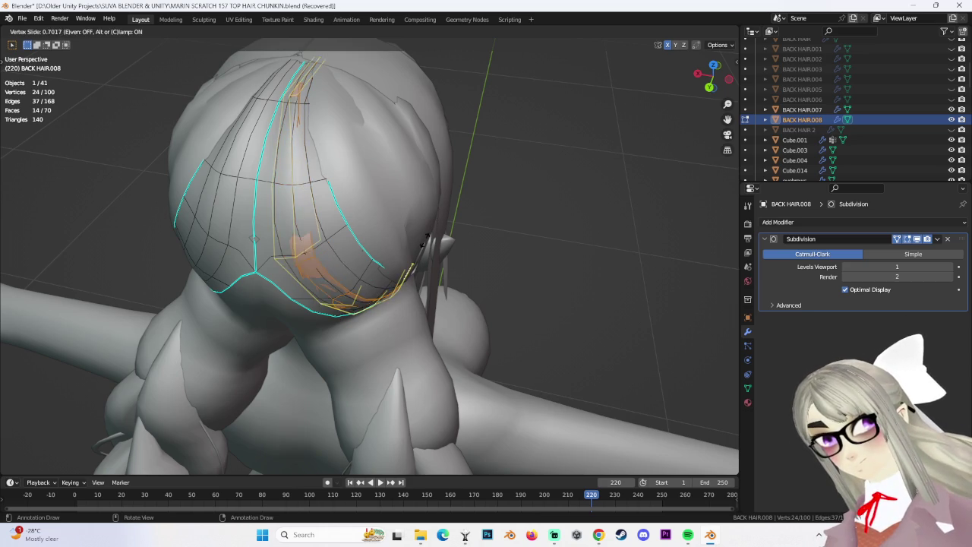
pyautogui.press('Escape')
pyautogui.hotkey('ctrl', 'z')
pyautogui.moveTo(436, 222)
pyautogui.mouseDown(button='middle')
pyautogui.moveTo(374, 258)
pyautogui.moveTo(356, 248)
pyautogui.mouseUp(button='middle')
pyautogui.press('g')
pyautogui.press('y')
pyautogui.click(374, 258)
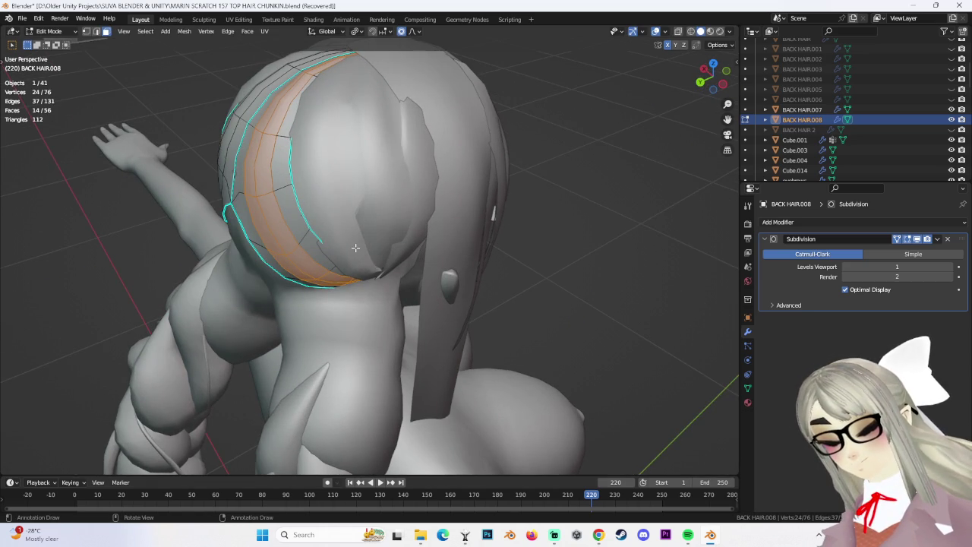
pyautogui.hotkey('ctrl', 'z')
pyautogui.hotkey('ctrl', 'shift', 'z')
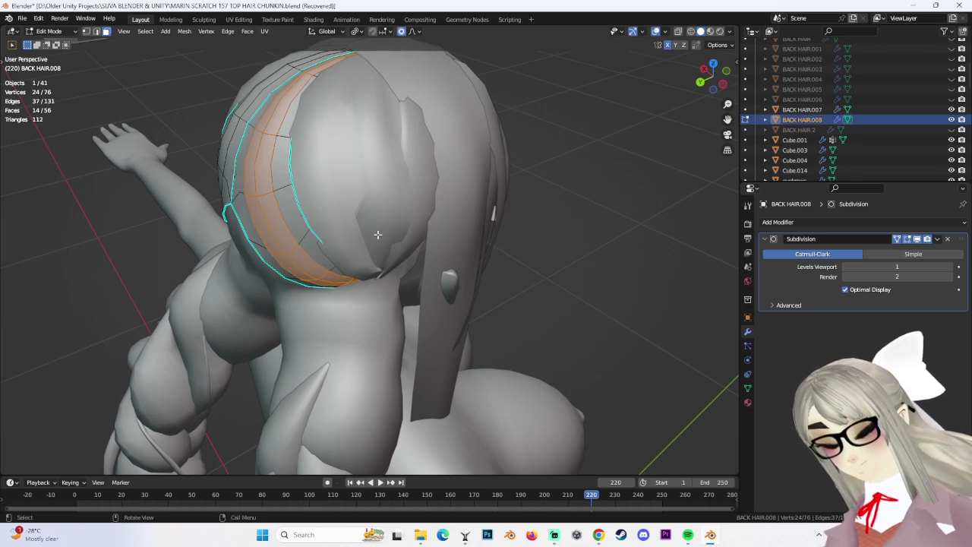
# Separate the copied strip into its own object, BACK HAIR.009, and select it in Object Mode.
pyautogui.press('p')
pyautogui.click(377, 235)
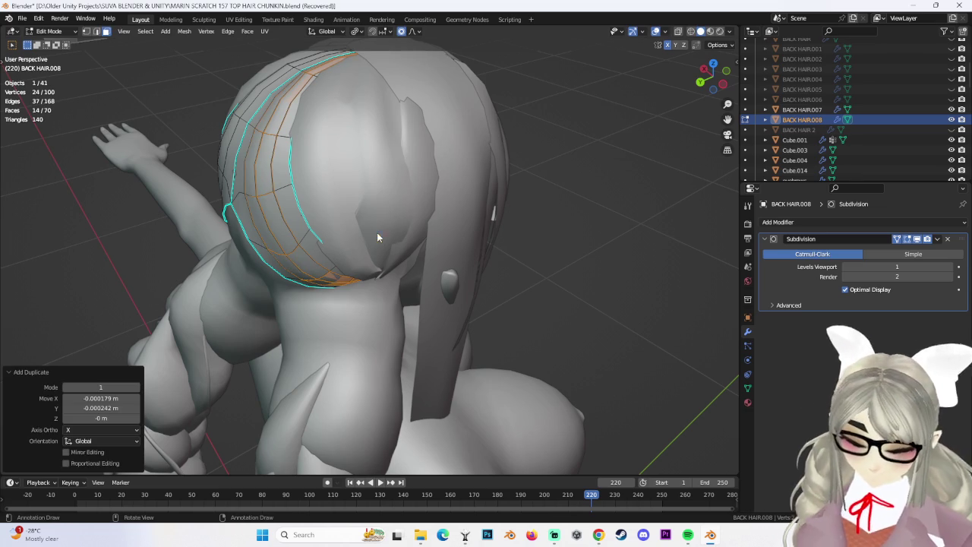
pyautogui.click(62, 30)
pyautogui.click(53, 33)
pyautogui.click(801, 129)
pyautogui.moveTo(243, 163)
pyautogui.mouseDown(button='middle')
pyautogui.moveTo(313, 199)
pyautogui.moveTo(334, 182)
pyautogui.moveTo(419, 160)
pyautogui.moveTo(394, 197)
pyautogui.moveTo(343, 206)
pyautogui.moveTo(352, 188)
pyautogui.moveTo(381, 177)
pyautogui.moveTo(403, 193)
pyautogui.moveTo(326, 221)
pyautogui.mouseUp(button='middle')
# Nudge BACK HAIR.009 along Y to -0.003752 m.
pyautogui.press('g')
pyautogui.press('y')
pyautogui.click(364, 171)
pyautogui.press('g')
pyautogui.press('y')
pyautogui.click(383, 174)
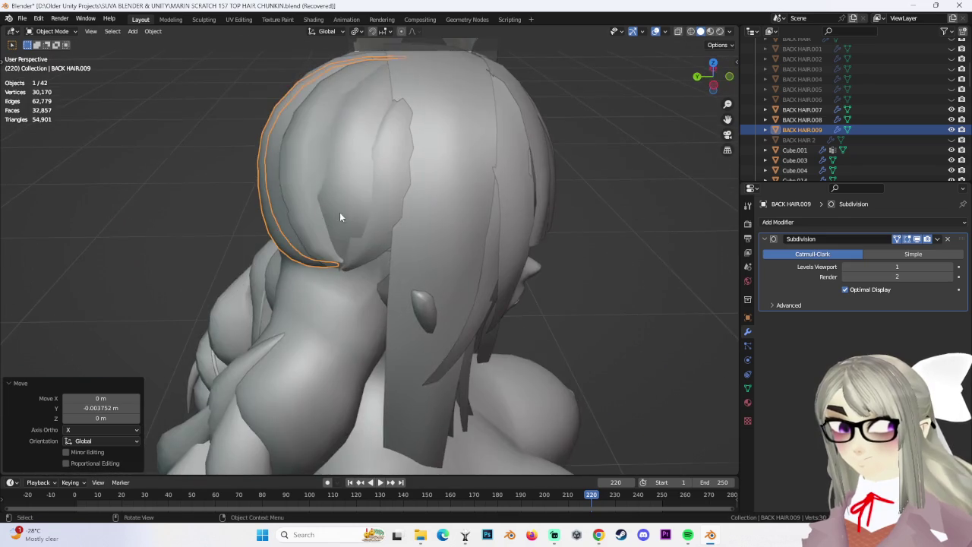
# Select BACK HAIR.008 in Edit Mode and pick one linked hair strand.
pyautogui.moveTo(603, 231)
pyautogui.mouseDown(button='middle')
pyautogui.moveTo(623, 228)
pyautogui.moveTo(540, 206)
pyautogui.moveTo(438, 160)
pyautogui.moveTo(423, 189)
pyautogui.moveTo(548, 216)
pyautogui.moveTo(302, 225)
pyautogui.moveTo(590, 206)
pyautogui.moveTo(608, 176)
pyautogui.moveTo(593, 208)
pyautogui.moveTo(337, 207)
pyautogui.moveTo(452, 189)
pyautogui.moveTo(422, 131)
pyautogui.mouseUp(button='middle')
pyautogui.click(530, 207)
pyautogui.click(338, 207)
pyautogui.click(66, 35)
pyautogui.click(53, 57)
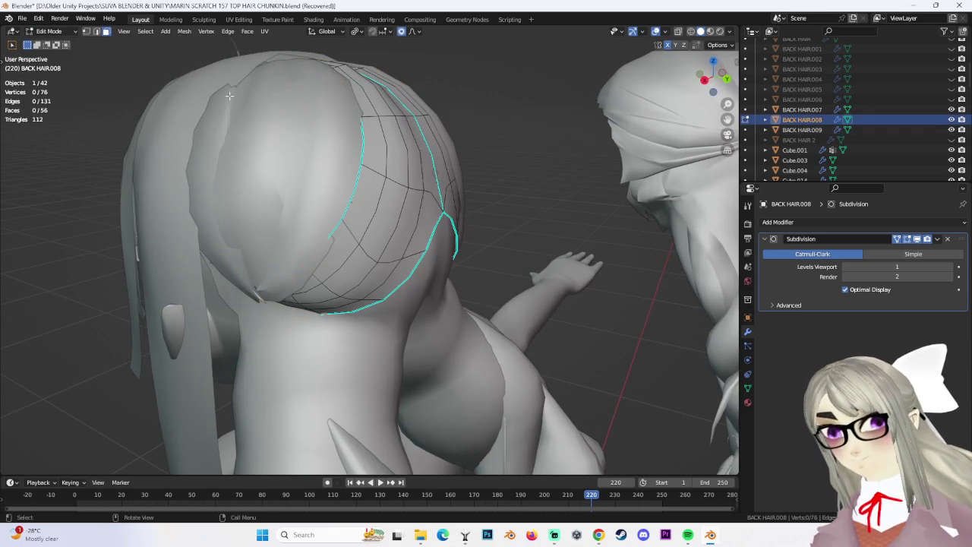
pyautogui.press('l')
pyautogui.press('g')
pyautogui.click(451, 218)
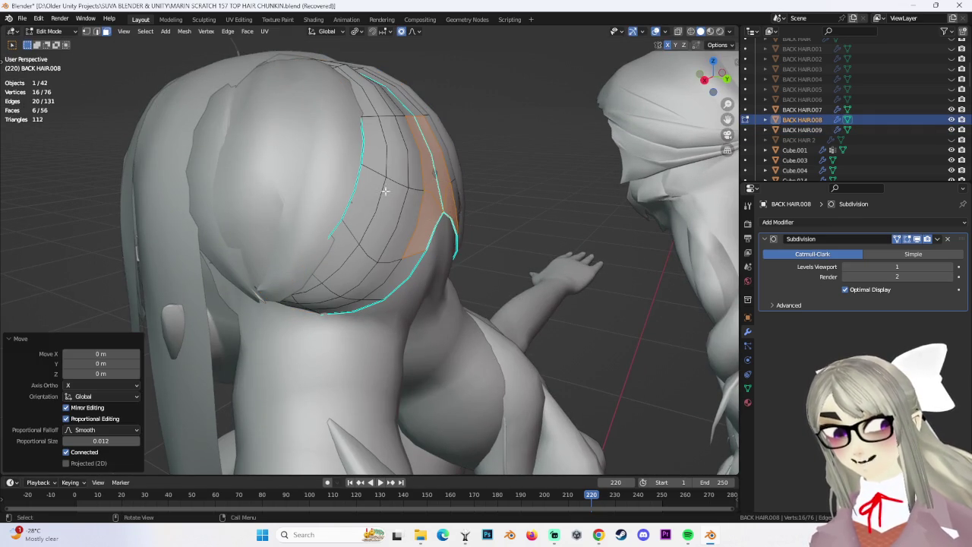
# In vertex select, pull an edge vertex along Y with proportional editing.
pyautogui.moveTo(378, 188); pyautogui.dragTo(477, 198, button='middle')
pyautogui.click(86, 32)
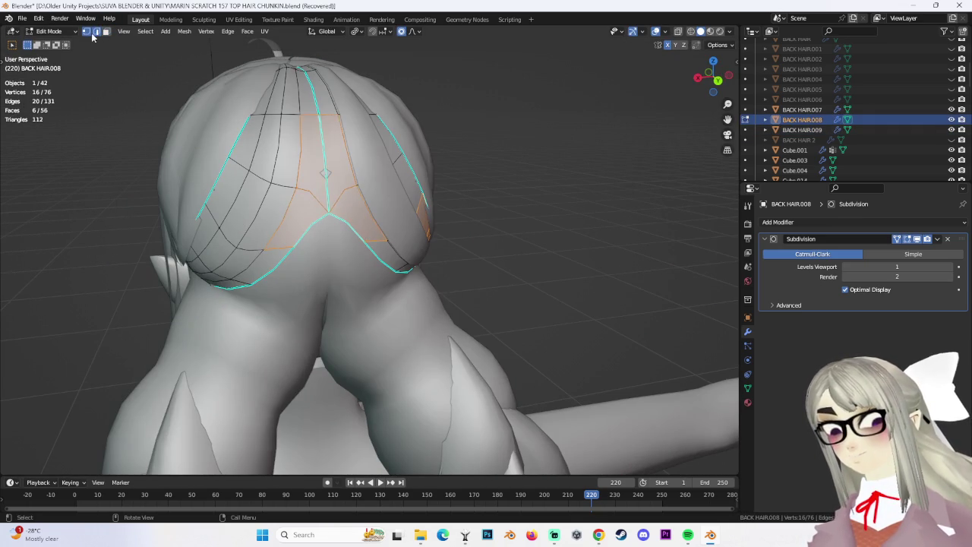
pyautogui.click(340, 191)
pyautogui.moveTo(340, 191)
pyautogui.mouseDown(button='middle')
pyautogui.moveTo(422, 221)
pyautogui.moveTo(395, 190)
pyautogui.mouseUp(button='middle')
pyautogui.scroll(3, 384, 207)
pyautogui.press('g')
pyautogui.press('y')
pyautogui.click(384, 207)
# Move the edge vertex along Z and then Y so it hugs the skull.
pyautogui.press('g')
pyautogui.press('z')
pyautogui.click(422, 221)
pyautogui.press('g')
pyautogui.press('y')
pyautogui.click(412, 141)
pyautogui.moveTo(413, 142)
pyautogui.mouseDown(button='middle')
pyautogui.moveTo(405, 205)
pyautogui.moveTo(244, 109)
pyautogui.mouseUp(button='middle')
pyautogui.click(245, 108)
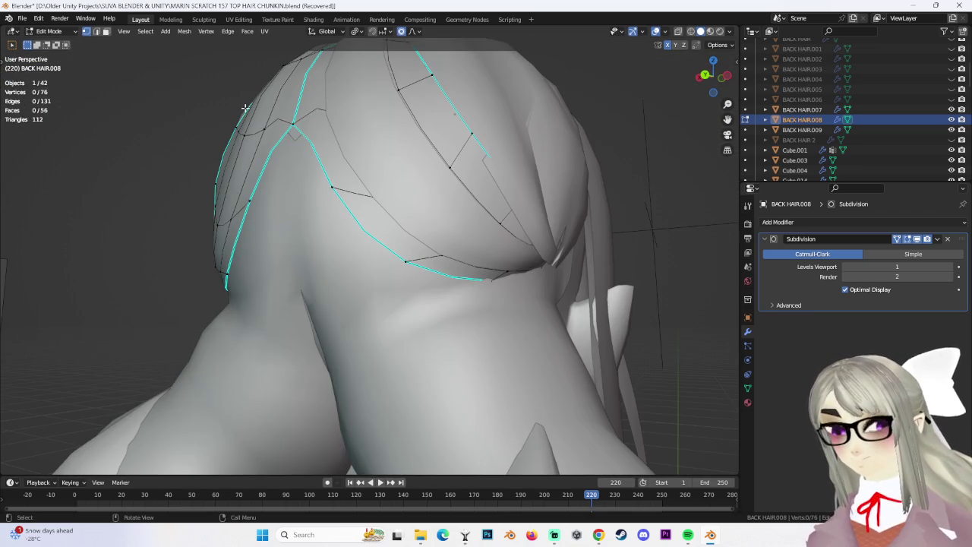
# Select HEAD.003 in Edit Mode and pick a vertex on the head.
pyautogui.click(52, 31)
pyautogui.click(55, 42)
pyautogui.click(321, 192)
pyautogui.click(51, 31)
pyautogui.click(53, 54)
pyautogui.click(293, 146)
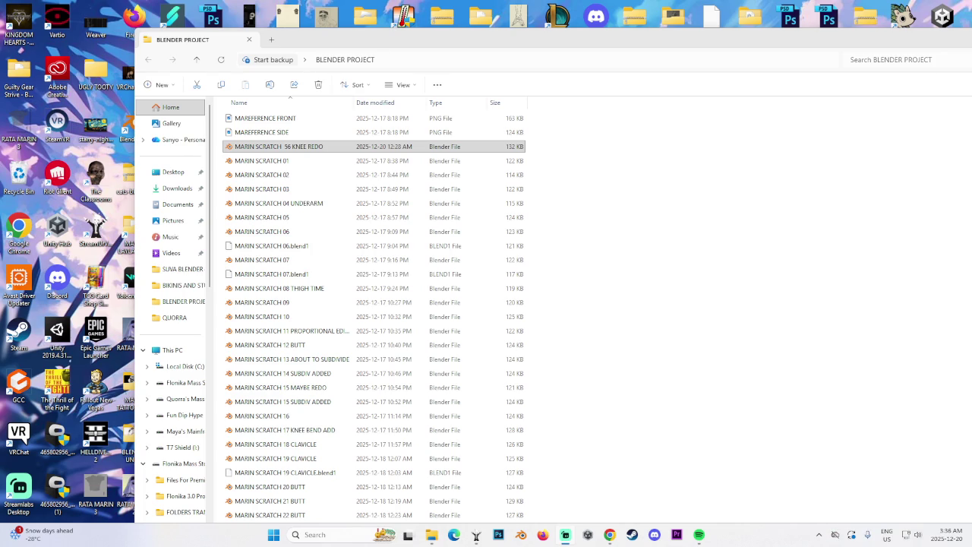
# Relaunch Blender and load the newest MARIN SCRATCH 157 TOP HAIR CHUNKIN autosave.
pyautogui.click(517, 538)
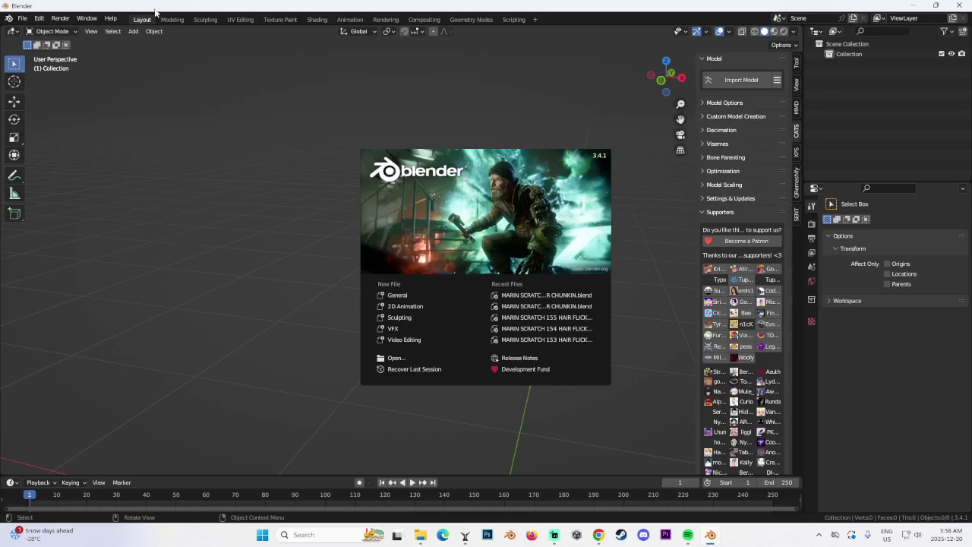
pyautogui.click(38, 19)
pyautogui.click(38, 18)
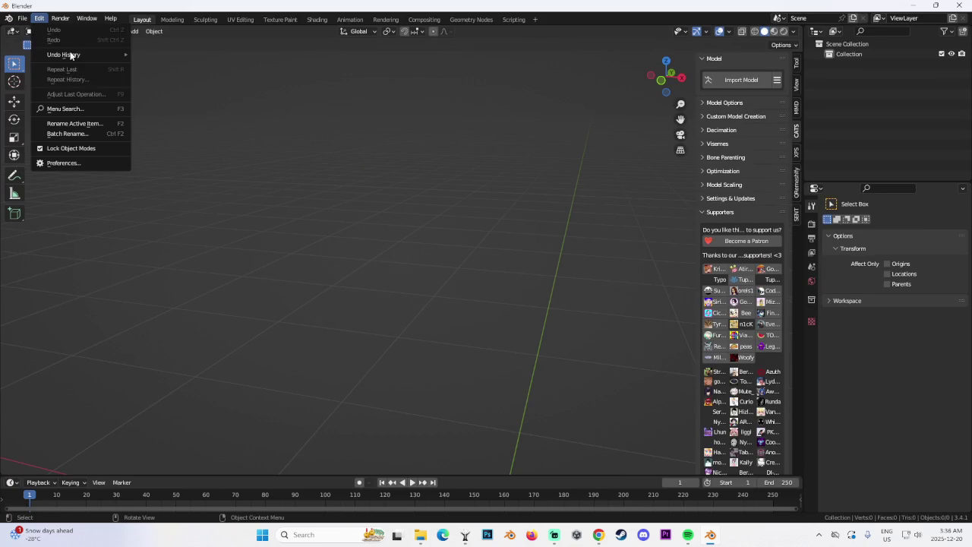
pyautogui.moveTo(41, 70)
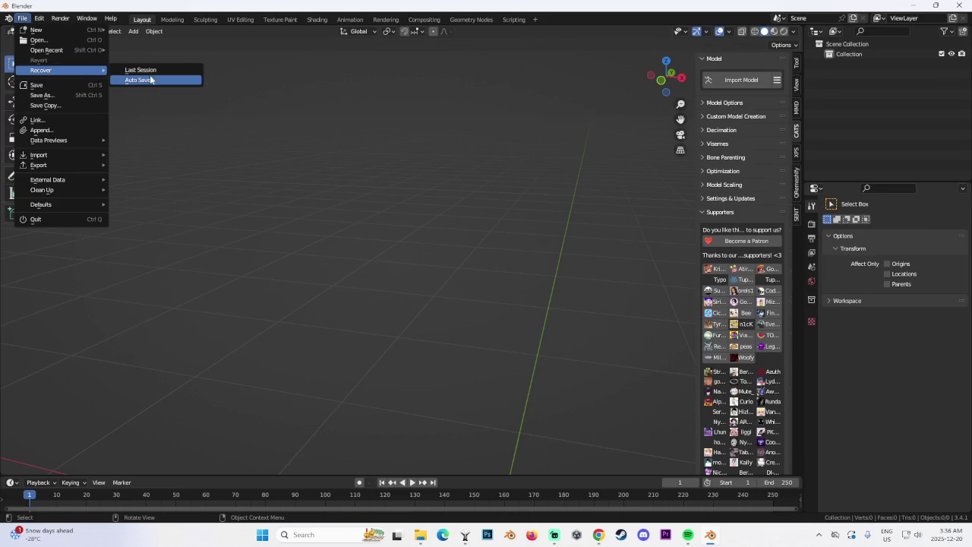
pyautogui.click(150, 79)
pyautogui.click(372, 155)
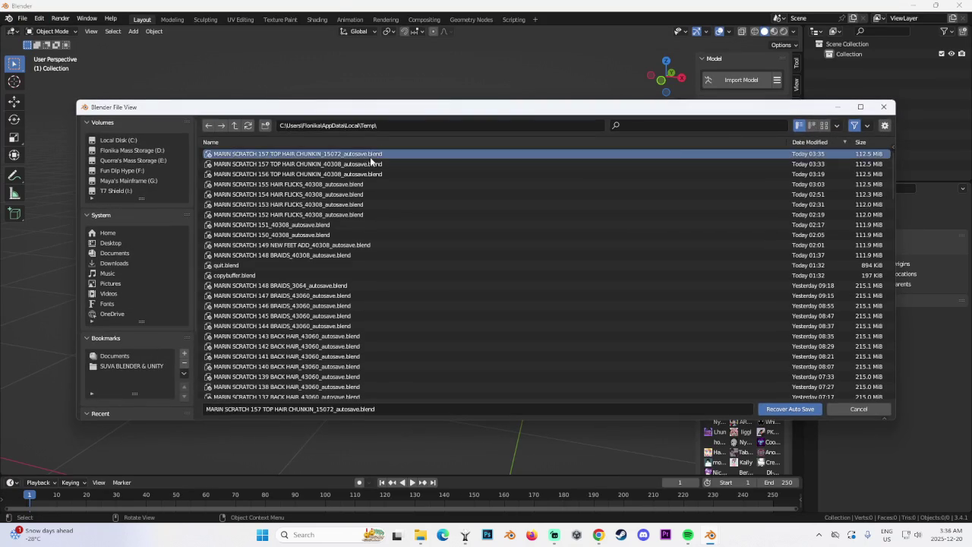
pyautogui.doubleClick(371, 157)
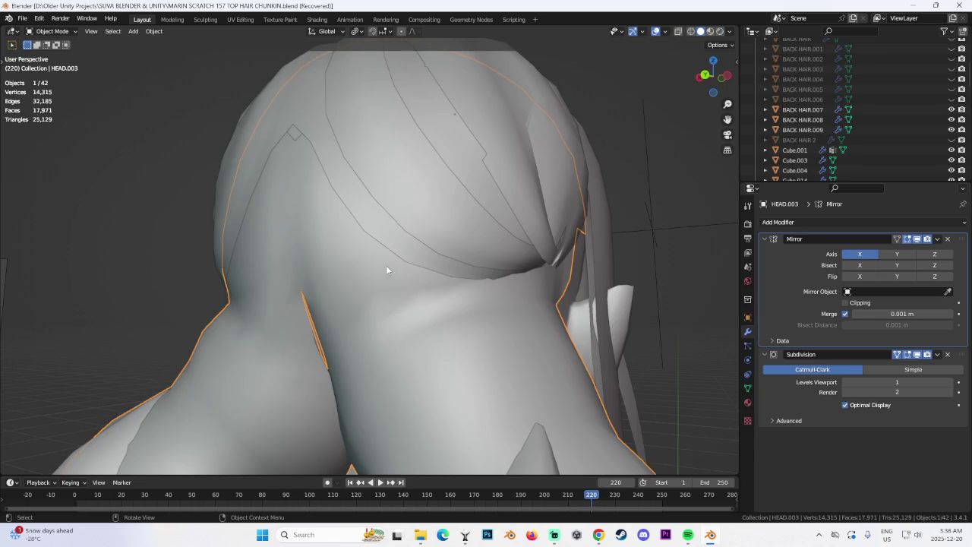
pyautogui.scroll(-4, 392, 280)
pyautogui.scroll(-3, 421, 289)
pyautogui.moveTo(446, 289)
pyautogui.mouseDown(button='middle')
pyautogui.moveTo(534, 299)
pyautogui.moveTo(484, 289)
pyautogui.moveTo(440, 294)
pyautogui.mouseUp(button='middle')
pyautogui.scroll(-2, 440, 294)
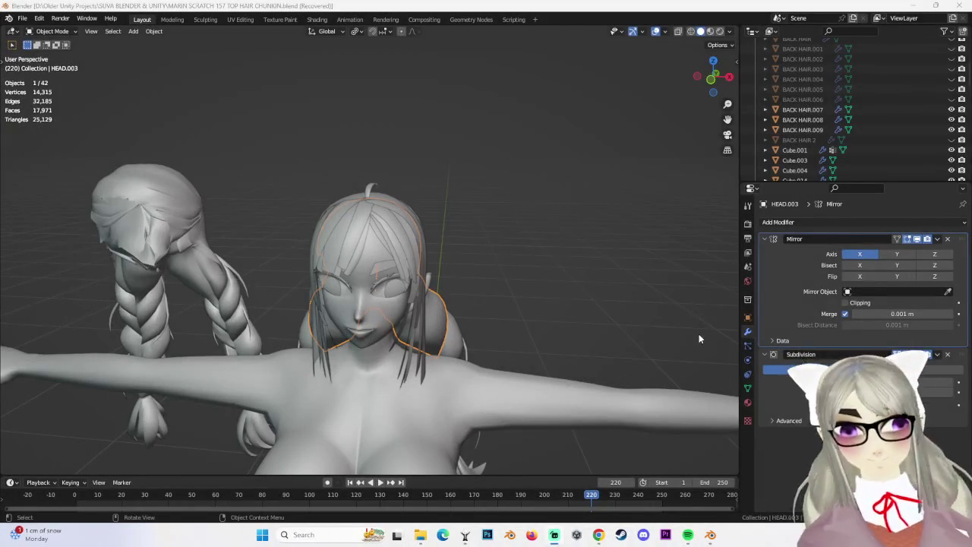
pyautogui.moveTo(699, 339)
pyautogui.mouseDown(button='middle')
pyautogui.moveTo(521, 286)
pyautogui.moveTo(480, 298)
pyautogui.moveTo(348, 253)
pyautogui.moveTo(434, 232)
pyautogui.moveTo(368, 226)
pyautogui.moveTo(395, 211)
pyautogui.moveTo(409, 170)
pyautogui.moveTo(432, 231)
pyautogui.moveTo(486, 235)
pyautogui.moveTo(522, 263)
pyautogui.moveTo(537, 219)
pyautogui.moveTo(551, 235)
pyautogui.moveTo(510, 265)
pyautogui.moveTo(588, 285)
pyautogui.moveTo(508, 275)
pyautogui.moveTo(543, 282)
pyautogui.moveTo(570, 248)
pyautogui.moveTo(611, 283)
pyautogui.moveTo(470, 268)
pyautogui.moveTo(445, 278)
pyautogui.moveTo(493, 294)
pyautogui.moveTo(350, 305)
pyautogui.moveTo(468, 252)
pyautogui.moveTo(448, 282)
pyautogui.moveTo(456, 238)
pyautogui.mouseUp(button='middle')
pyautogui.click(378, 246)
pyautogui.click(542, 283)
pyautogui.click(51, 31)
pyautogui.click(46, 43)
pyautogui.scroll(4, 456, 277)
pyautogui.scroll(-4, 458, 281)
pyautogui.scroll(-4, 457, 281)
pyautogui.scroll(-3, 456, 298)
pyautogui.scroll(2, 448, 281)
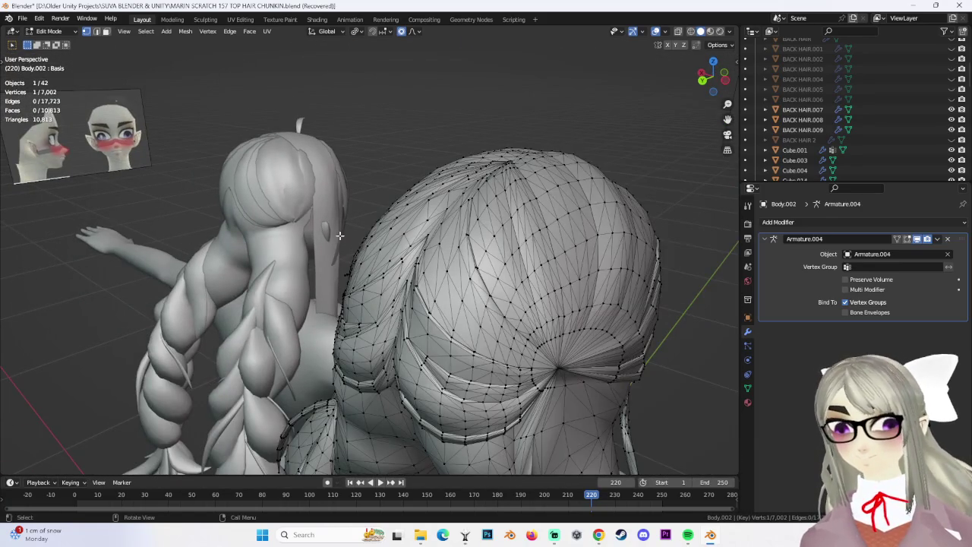
pyautogui.moveTo(341, 235); pyautogui.dragTo(408, 262, button='middle')
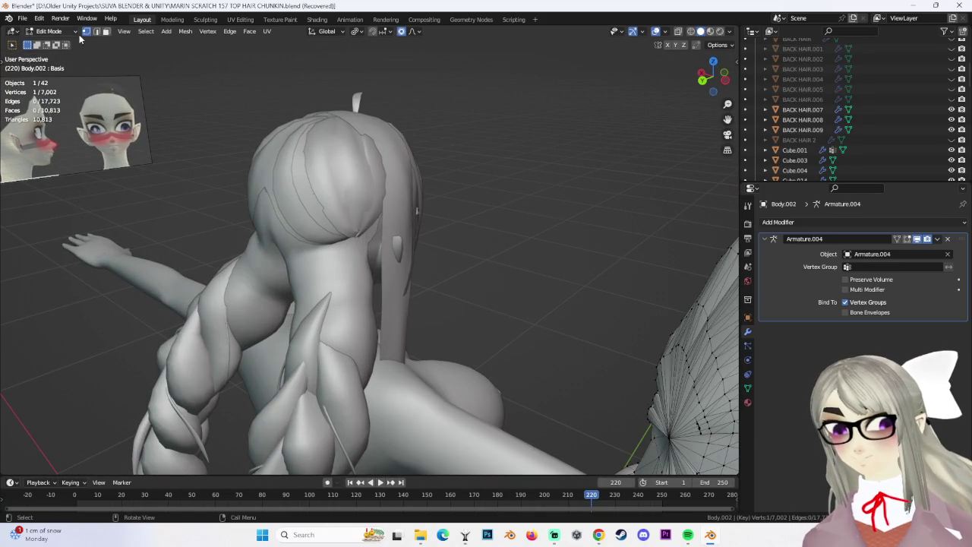
pyautogui.click(76, 32)
pyautogui.click(47, 34)
pyautogui.click(364, 216)
pyautogui.moveTo(365, 217)
pyautogui.mouseDown(button='middle')
pyautogui.moveTo(410, 257)
pyautogui.moveTo(307, 221)
pyautogui.moveTo(348, 226)
pyautogui.moveTo(422, 310)
pyautogui.moveTo(401, 159)
pyautogui.moveTo(297, 275)
pyautogui.moveTo(392, 281)
pyautogui.moveTo(411, 351)
pyautogui.moveTo(448, 373)
pyautogui.moveTo(478, 272)
pyautogui.mouseUp(button='middle')
pyautogui.click(340, 224)
# Browse the Outliner and select HAIR BANGS.002.
pyautogui.scroll(3, 478, 272)
pyautogui.scroll(2, 478, 272)
pyautogui.scroll(-5, 807, 141)
pyautogui.scroll(-5, 807, 142)
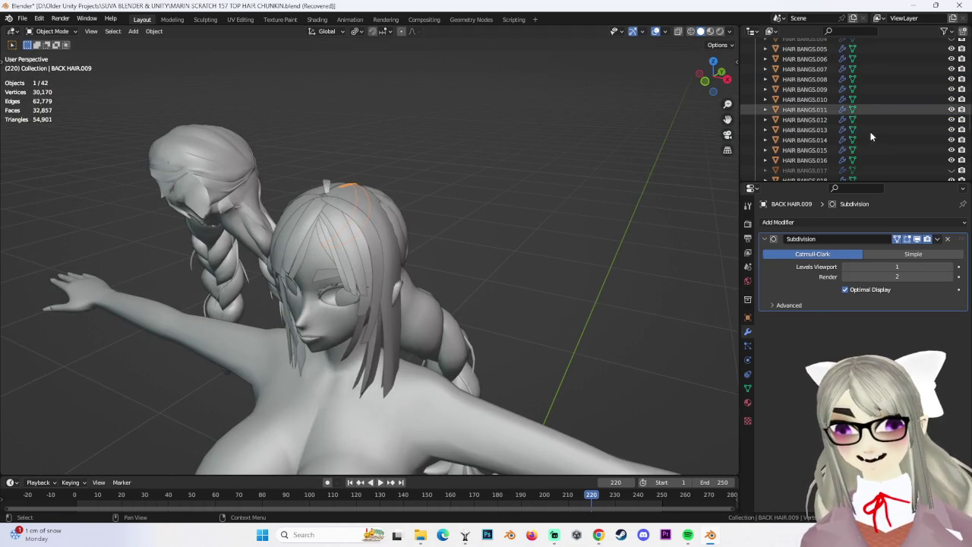
pyautogui.click(807, 141)
pyautogui.click(811, 129)
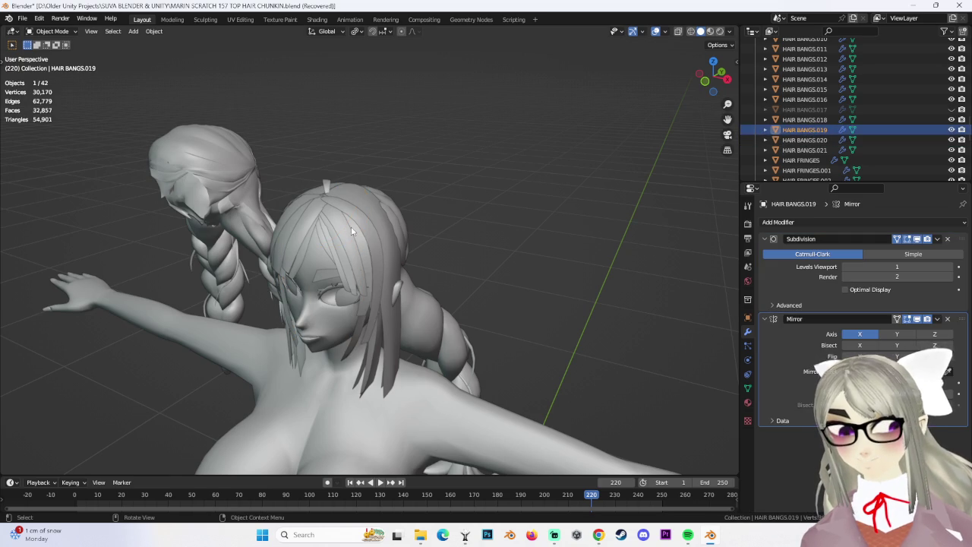
pyautogui.scroll(3, 824, 119)
pyautogui.scroll(5, 826, 119)
pyautogui.scroll(3, 828, 119)
pyautogui.scroll(5, 830, 119)
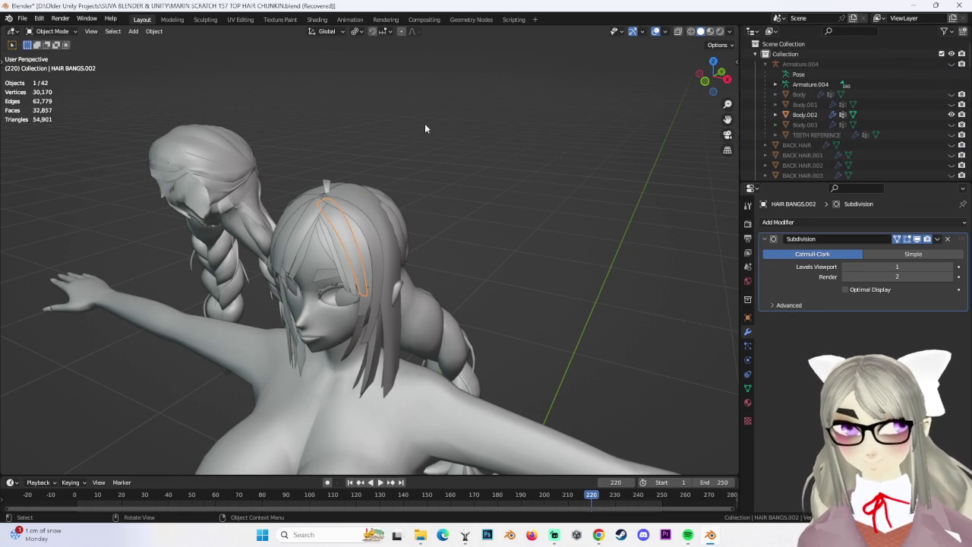
pyautogui.scroll(-10, 866, 123)
pyautogui.moveTo(532, 190)
pyautogui.mouseDown(button='middle')
pyautogui.moveTo(346, 194)
pyautogui.moveTo(388, 232)
pyautogui.mouseUp(button='middle')
# Select BACK HAIR.009 from a rear view, then orbit to a side view of the head.
pyautogui.click(387, 234)
pyautogui.press('ctrl+KP_1')
pyautogui.scroll(4, 407, 231)
pyautogui.click(508, 242)
pyautogui.moveTo(512, 238)
pyautogui.mouseDown(button='middle')
pyautogui.moveTo(477, 229)
pyautogui.moveTo(468, 240)
pyautogui.moveTo(443, 217)
pyautogui.moveTo(420, 278)
pyautogui.mouseUp(button='middle')
pyautogui.scroll(5, 424, 231)
pyautogui.scroll(-5, 423, 245)
pyautogui.scroll(-2, 419, 249)
pyautogui.scroll(3, 480, 291)
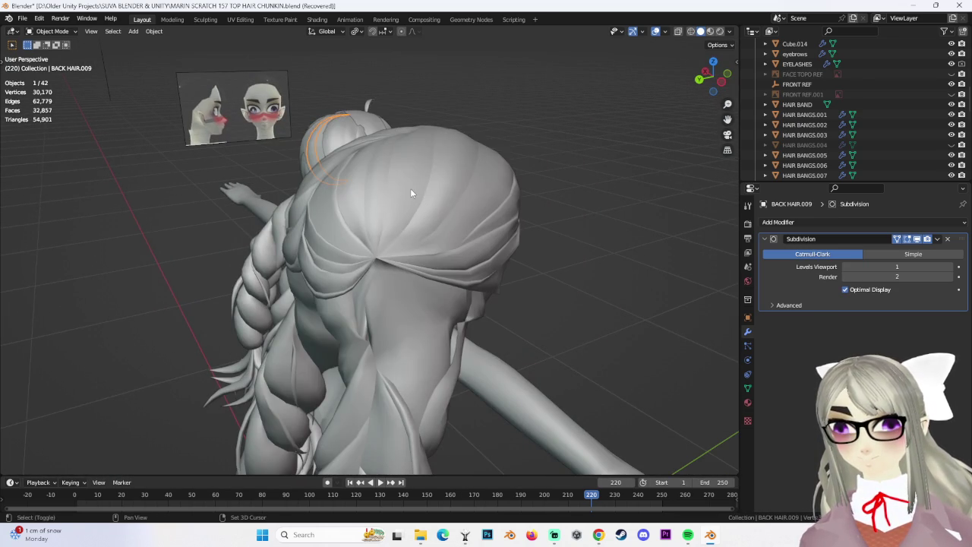
pyautogui.moveTo(411, 192); pyautogui.dragTo(380, 226, button='middle')
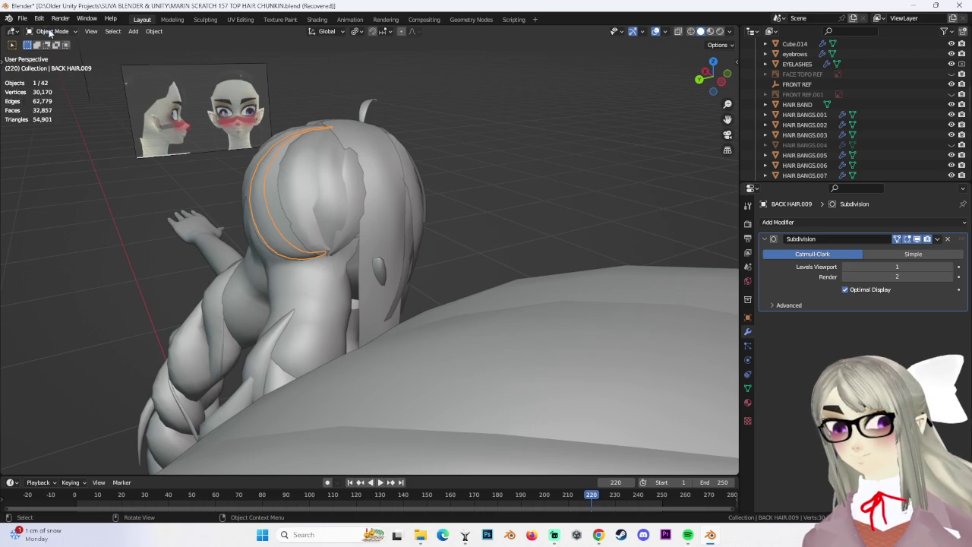
# Enter Edit Mode on BACK HAIR.009 and switch to see-through wireframe view.
pyautogui.click(48, 32)
pyautogui.click(47, 58)
pyautogui.moveTo(349, 220); pyautogui.dragTo(371, 206, button='middle')
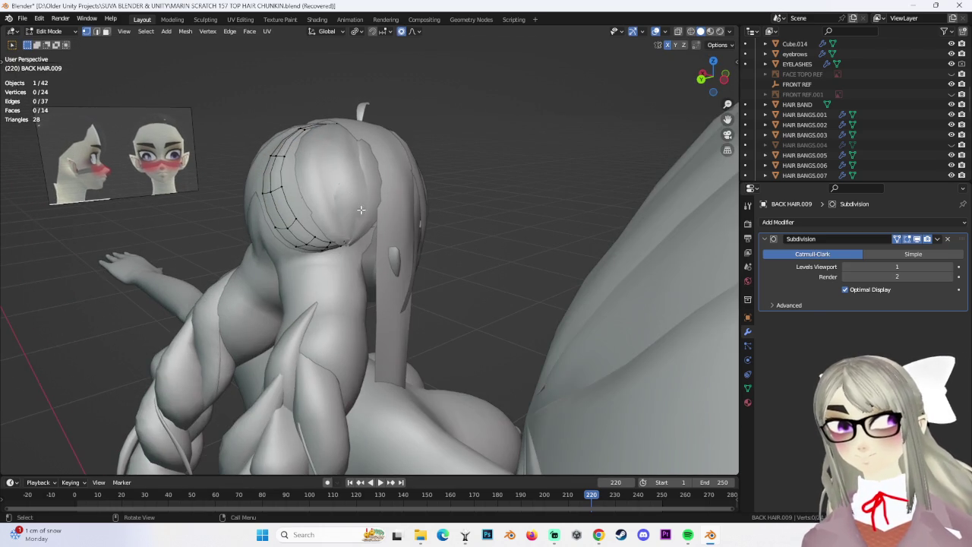
pyautogui.click(690, 31)
pyautogui.moveTo(542, 239); pyautogui.dragTo(371, 248, button='middle')
pyautogui.moveTo(389, 285); pyautogui.dragTo(398, 289, button='middle')
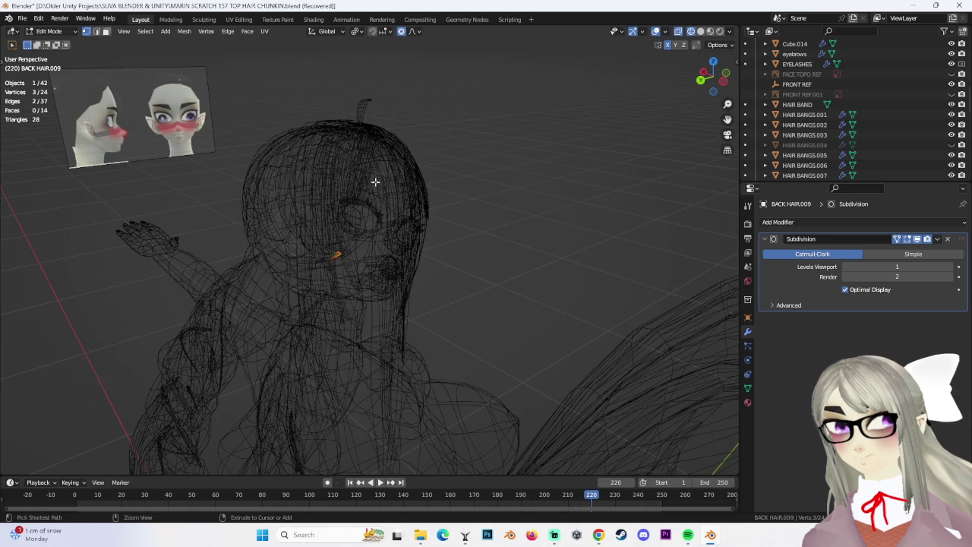
pyautogui.moveTo(389, 172); pyautogui.dragTo(390, 231, button='middle')
# Make a first proportional move of the selected hair vertices, trying Z-locked and edge-slide moves.
pyautogui.press('g')
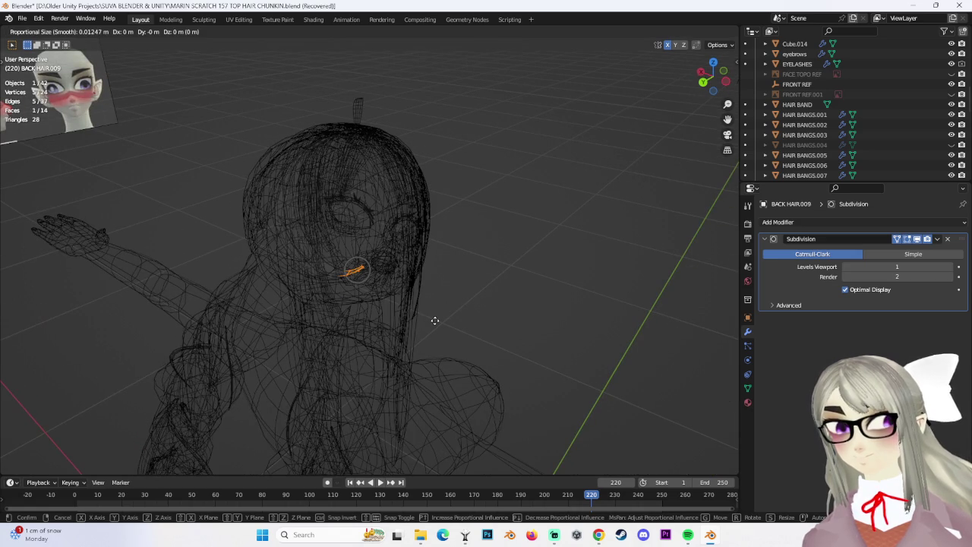
pyautogui.click(434, 273)
pyautogui.moveTo(433, 274); pyautogui.dragTo(413, 238, button='middle')
pyautogui.press('g')
pyautogui.press('z')
pyautogui.press('Escape')
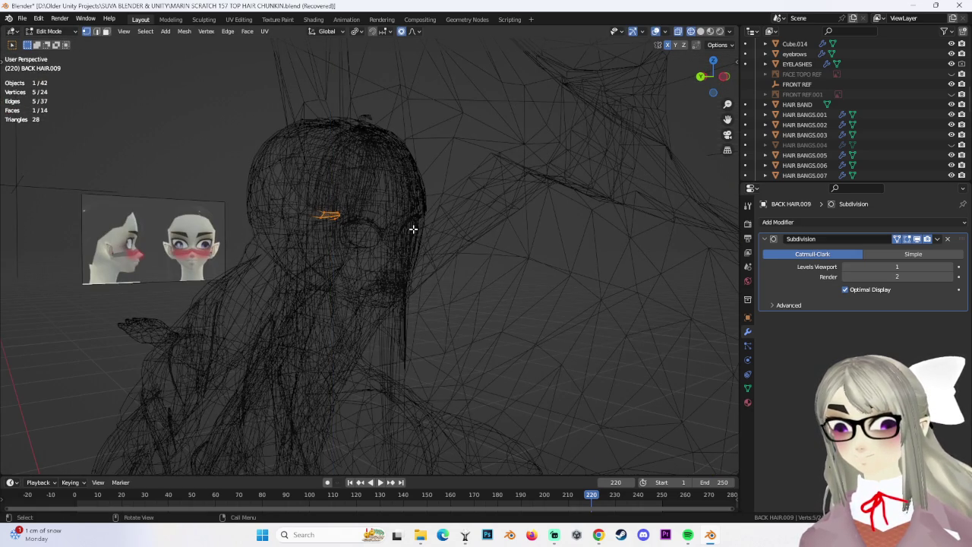
pyautogui.moveTo(412, 294); pyautogui.dragTo(362, 235, button='middle')
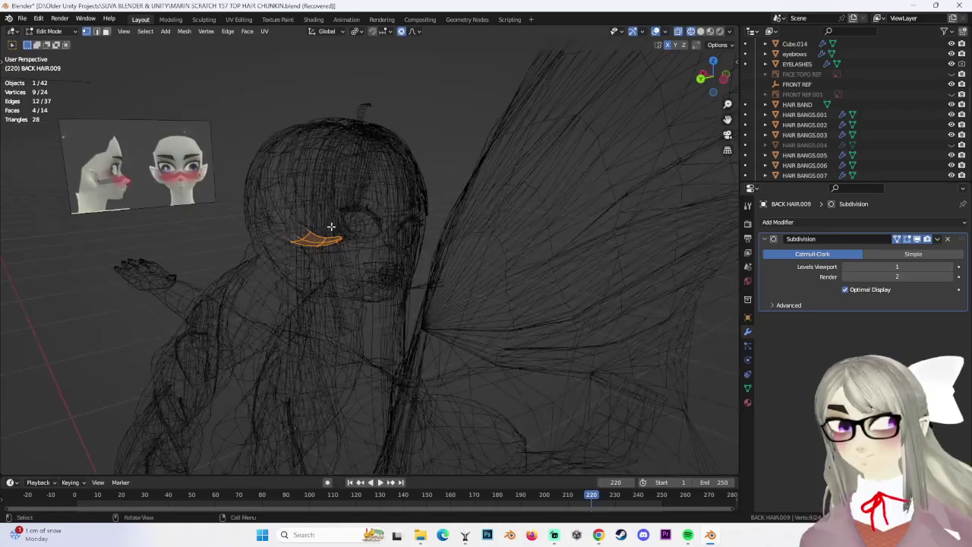
pyautogui.press('g')
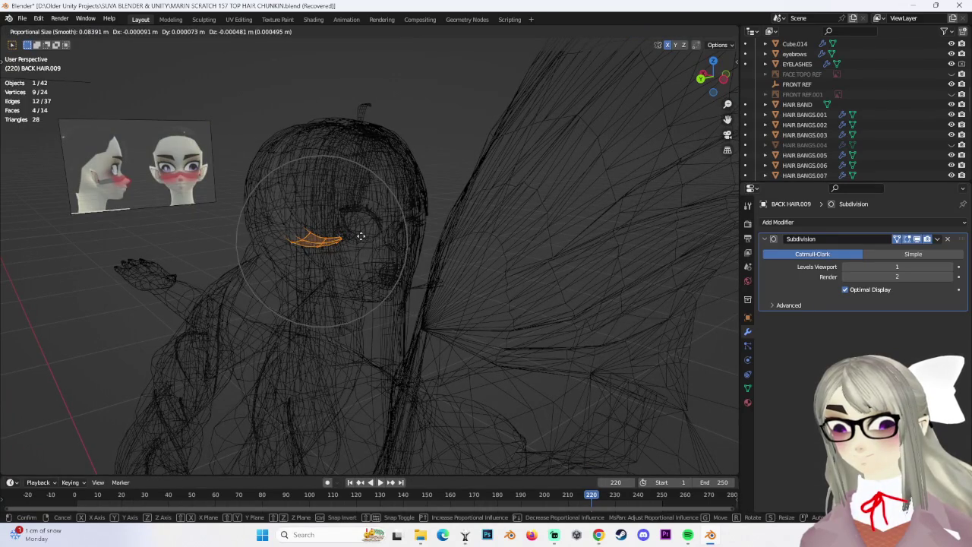
pyautogui.press('g')
pyautogui.press('Escape')
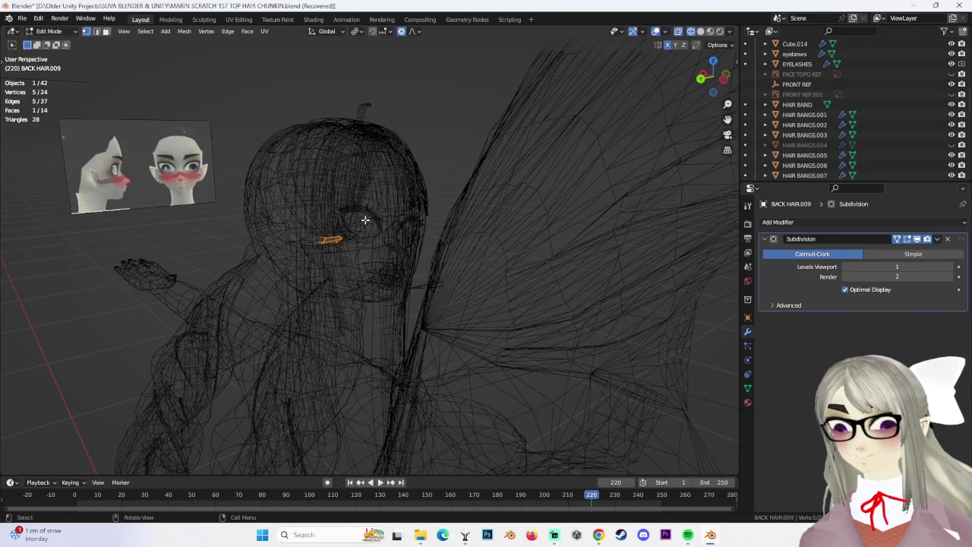
# Grow the vertex selection and move it along Y, then Z, with falloff.
pyautogui.press('ctrl+KP_Add')
pyautogui.press('g')
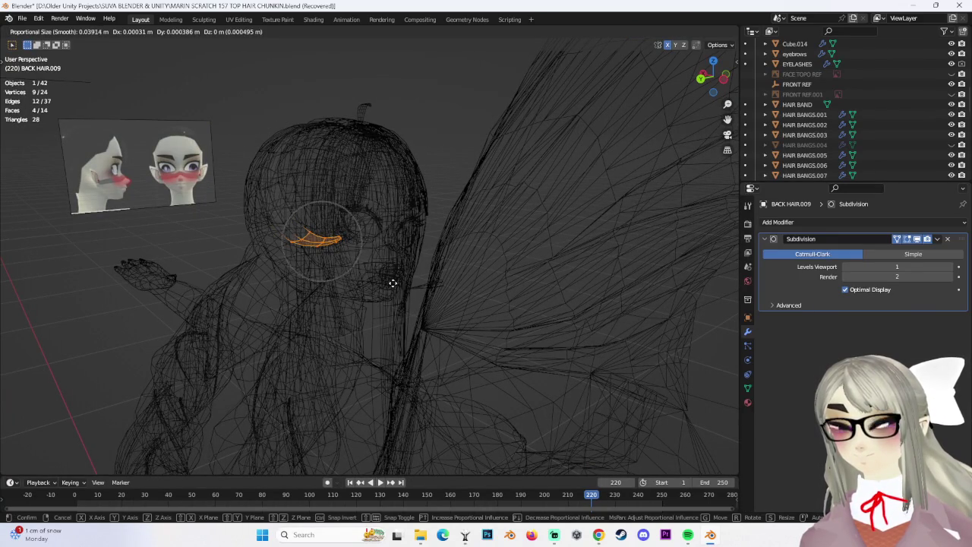
pyautogui.press('y')
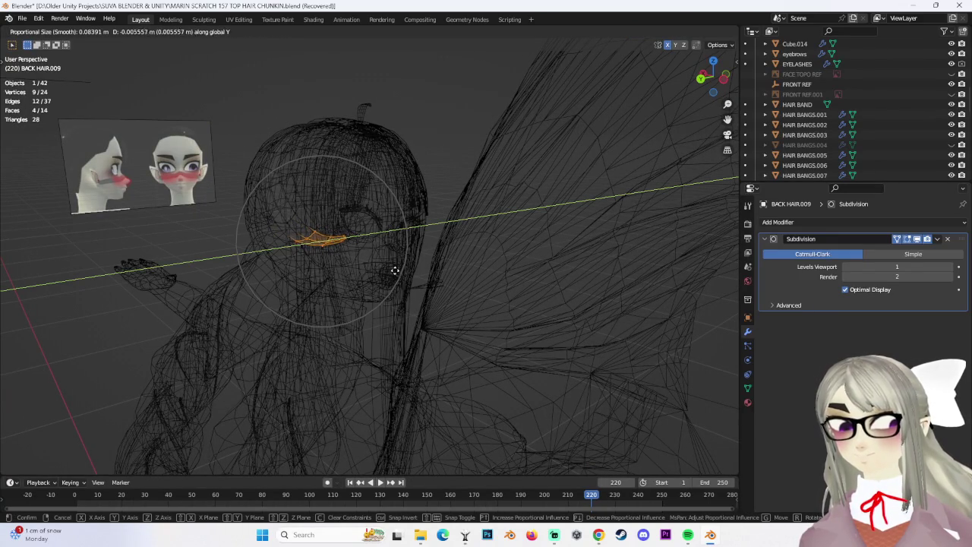
pyautogui.click(400, 232)
pyautogui.press('g')
pyautogui.press('z')
pyautogui.click(427, 231)
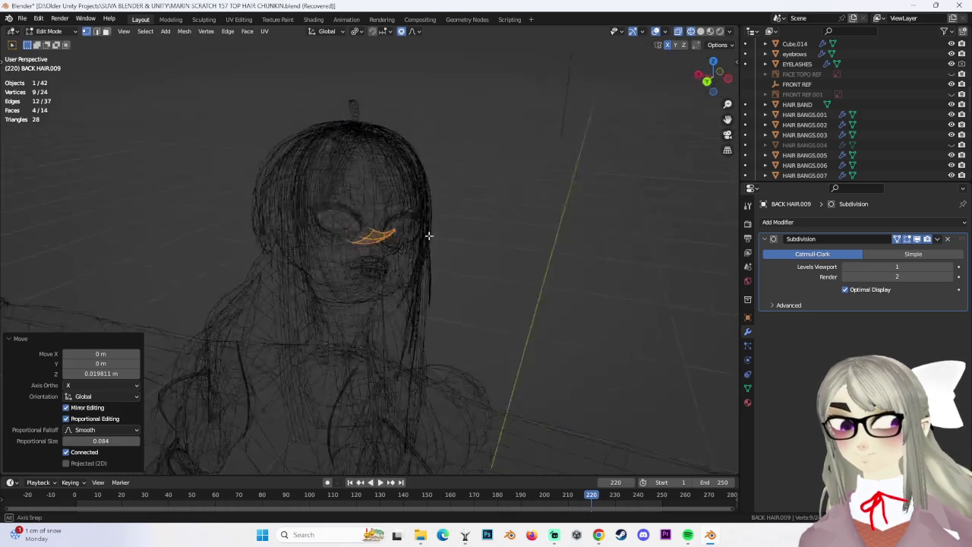
# Return to solid shading and nudge the vertices along Y and X from behind.
pyautogui.moveTo(427, 231); pyautogui.dragTo(354, 252, button='middle')
pyautogui.click(702, 31)
pyautogui.moveTo(456, 228)
pyautogui.mouseDown(button='middle')
pyautogui.moveTo(471, 213)
pyautogui.moveTo(454, 206)
pyautogui.moveTo(445, 249)
pyautogui.moveTo(454, 243)
pyautogui.moveTo(414, 231)
pyautogui.mouseUp(button='middle')
pyautogui.press('g')
pyautogui.press('y')
pyautogui.click(451, 233)
pyautogui.press('g')
pyautogui.press('x')
pyautogui.click(466, 238)
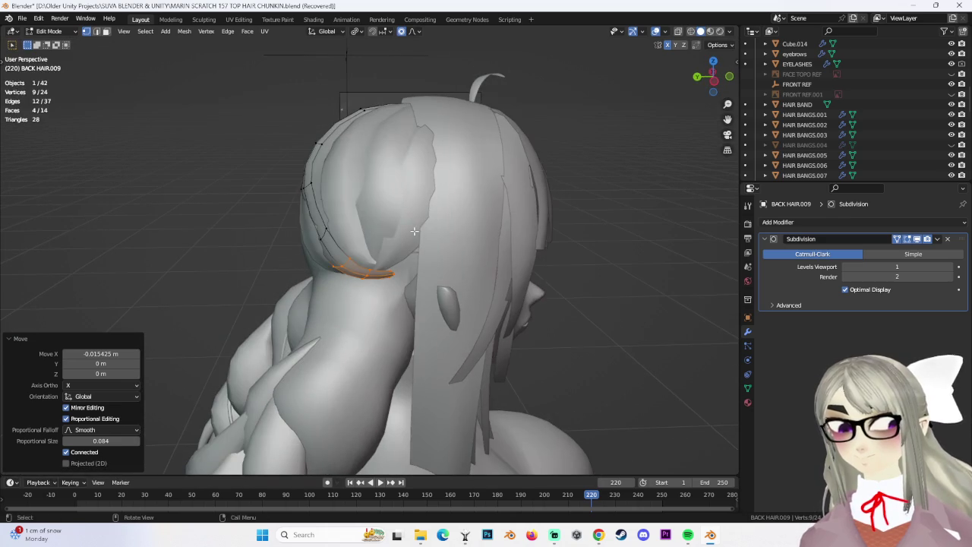
# Select three side vertices of the strip and pull them in with proportional moves.
pyautogui.moveTo(303, 220); pyautogui.dragTo(323, 243)
pyautogui.press('g')
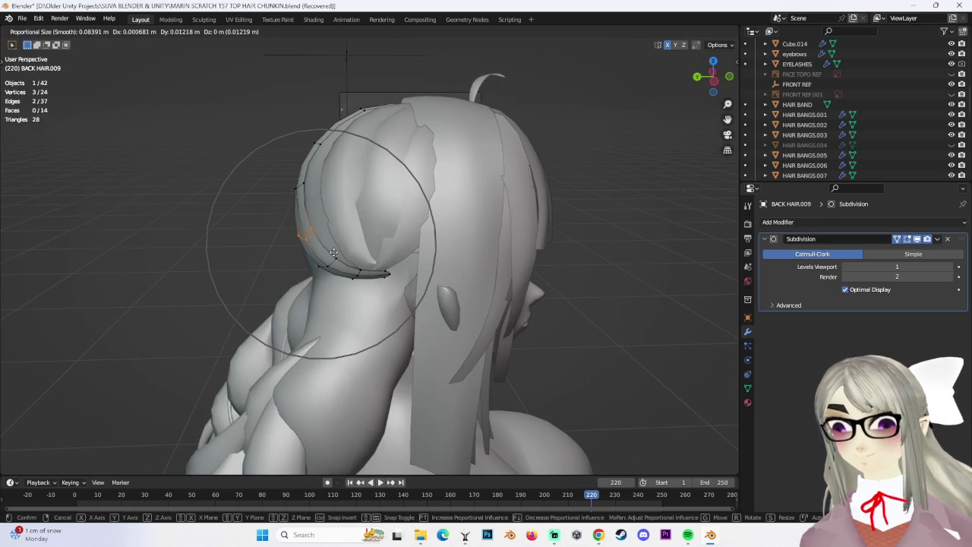
pyautogui.click(334, 251)
pyautogui.moveTo(334, 252)
pyautogui.mouseDown(button='middle')
pyautogui.moveTo(445, 296)
pyautogui.moveTo(517, 282)
pyautogui.moveTo(383, 287)
pyautogui.moveTo(392, 303)
pyautogui.moveTo(419, 288)
pyautogui.mouseUp(button='middle')
pyautogui.press('g')
pyautogui.click(437, 295)
pyautogui.press('g')
pyautogui.click(392, 302)
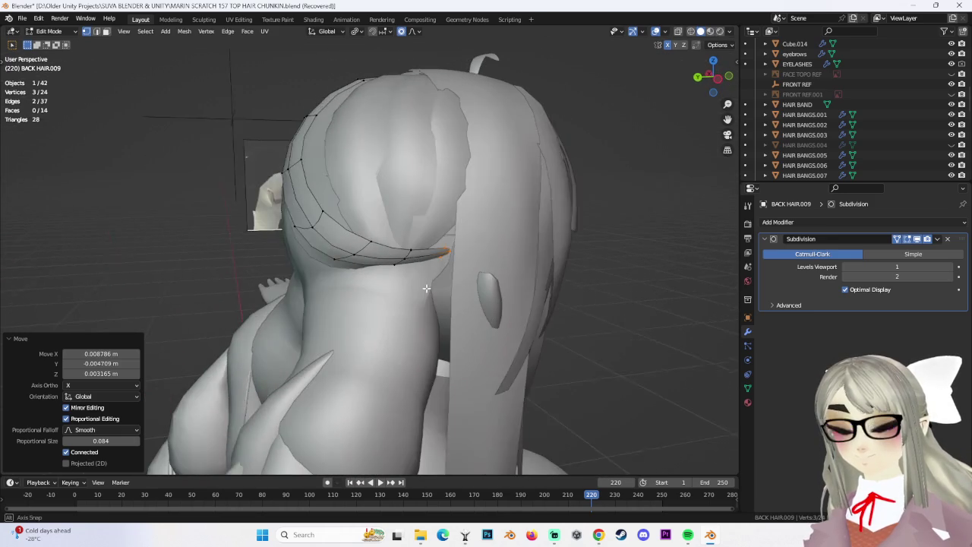
# Move the side vertices along Y, then reposition the strip's tip vertex.
pyautogui.press('g')
pyautogui.press('y')
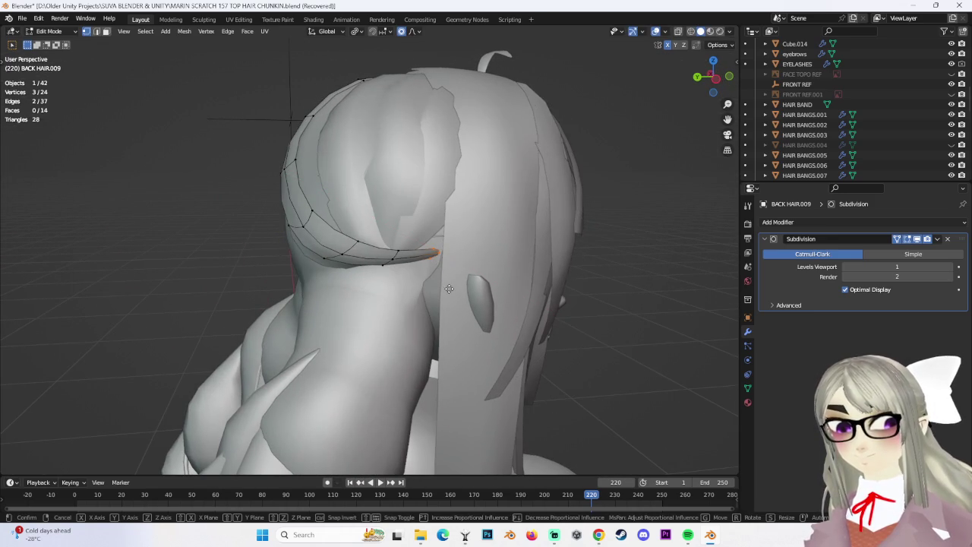
pyautogui.click(459, 290)
pyautogui.moveTo(426, 233)
pyautogui.mouseDown(button='middle')
pyautogui.moveTo(456, 250)
pyautogui.moveTo(346, 274)
pyautogui.mouseUp(button='middle')
pyautogui.click(414, 265)
pyautogui.press('g')
pyautogui.click(474, 267)
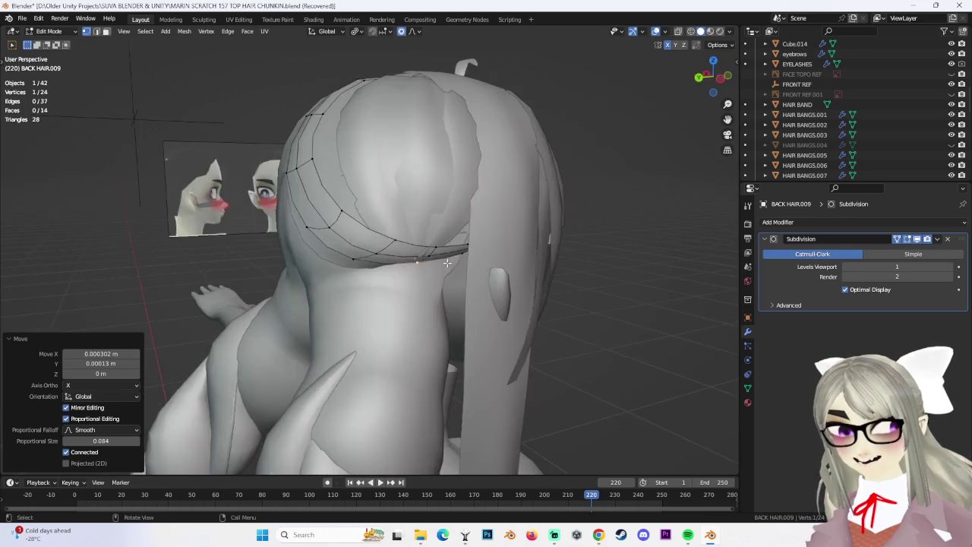
# Adjust the tip vertex once more from a higher angle behind the head.
pyautogui.click(346, 273)
pyautogui.moveTo(346, 211)
pyautogui.mouseDown(button='middle')
pyautogui.moveTo(328, 236)
pyautogui.moveTo(283, 243)
pyautogui.moveTo(346, 190)
pyautogui.moveTo(367, 138)
pyautogui.mouseUp(button='middle')
pyautogui.press('g')
pyautogui.click(324, 245)
pyautogui.click(22, 18)
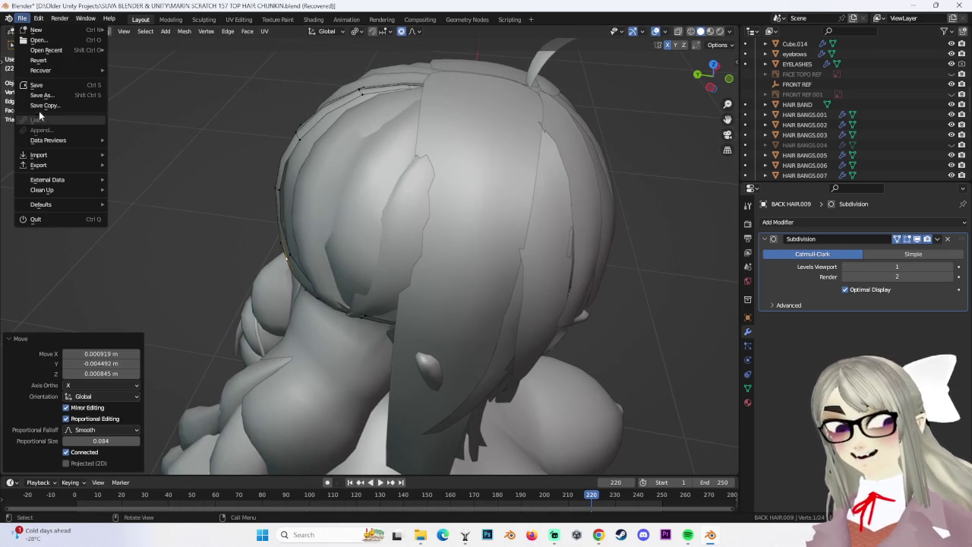
# Save a new copy of the project named 'MARIN SCRATCH 158 HAIR REDO.blend'.
pyautogui.click(44, 96)
pyautogui.click(260, 409)
pyautogui.write('MARIN SCRATCH 158 HA')
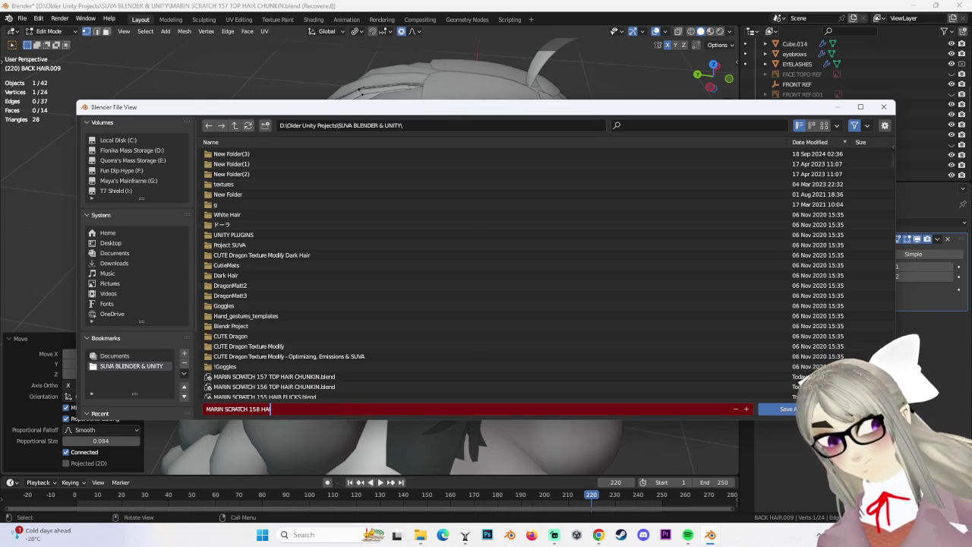
pyautogui.write('IR REDO')
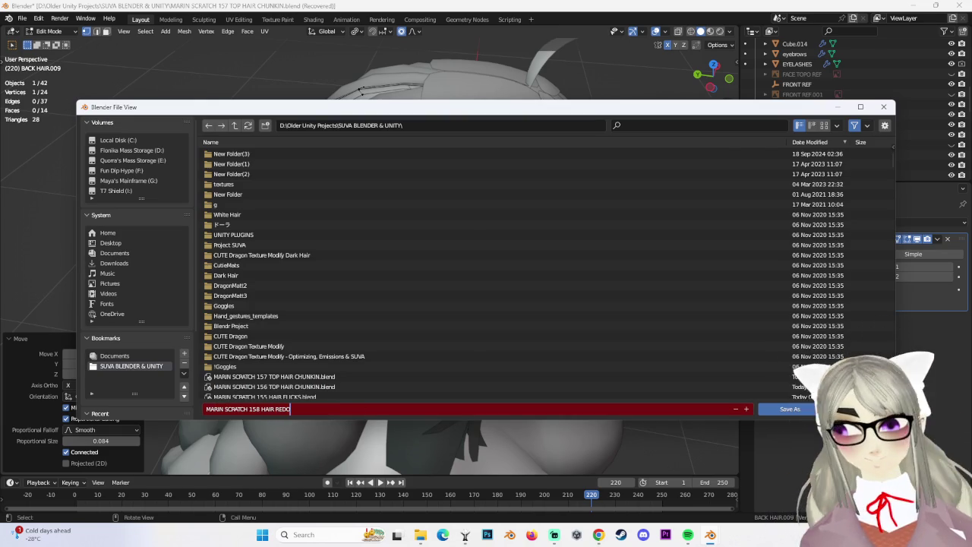
pyautogui.press('Return')
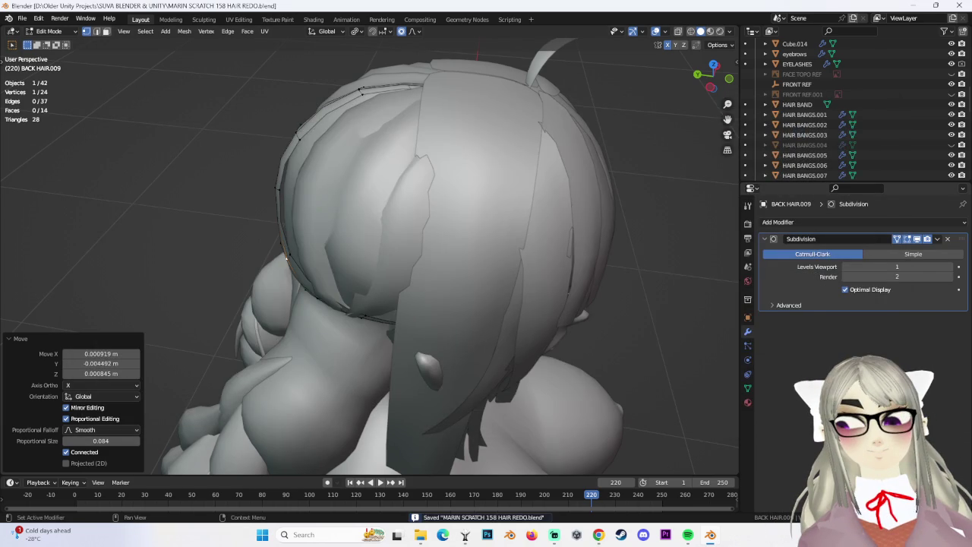
# From a rear view, move the selected hair vertex several times with proportional falloff.
pyautogui.moveTo(346, 383)
pyautogui.mouseDown(button='middle')
pyautogui.moveTo(390, 193)
pyautogui.moveTo(461, 223)
pyautogui.moveTo(407, 169)
pyautogui.moveTo(350, 212)
pyautogui.moveTo(453, 218)
pyautogui.mouseUp(button='middle')
pyautogui.press('g')
pyautogui.rightClick(460, 224)
pyautogui.press('g')
pyautogui.click(402, 170)
pyautogui.press('g')
pyautogui.click(351, 212)
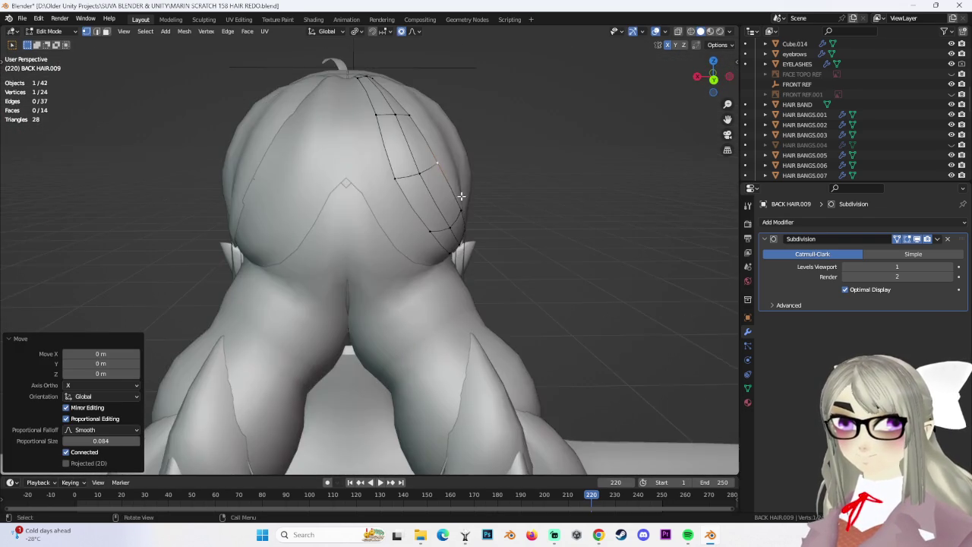
pyautogui.press('g')
pyautogui.click(448, 211)
# Nudge the vertex further from side-rear and low angles.
pyautogui.moveTo(448, 211)
pyautogui.mouseDown(button='middle')
pyautogui.moveTo(446, 202)
pyautogui.moveTo(408, 267)
pyautogui.mouseUp(button='middle')
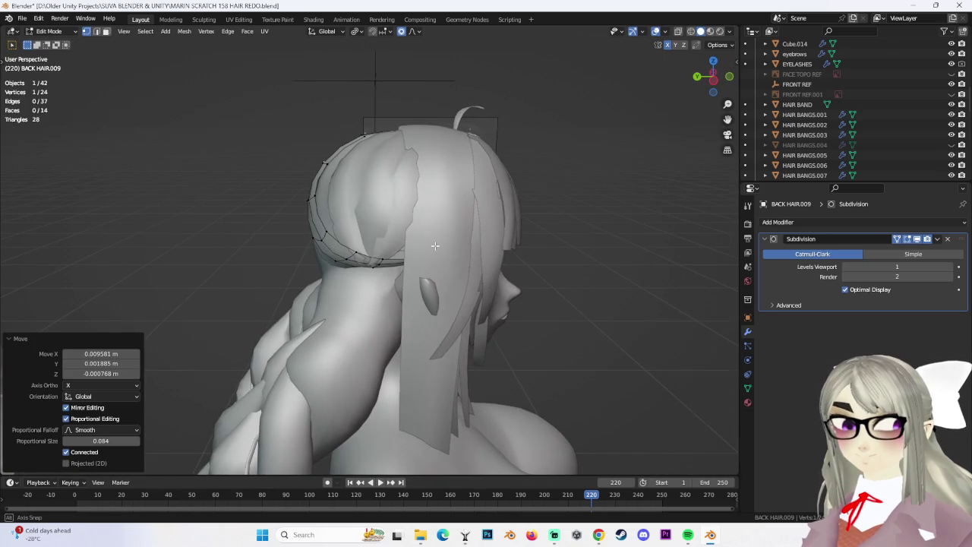
pyautogui.press('g')
pyautogui.click(385, 263)
pyautogui.moveTo(386, 264)
pyautogui.mouseDown(button='middle')
pyautogui.moveTo(467, 257)
pyautogui.moveTo(471, 289)
pyautogui.moveTo(456, 269)
pyautogui.moveTo(495, 263)
pyautogui.moveTo(471, 304)
pyautogui.moveTo(491, 304)
pyautogui.moveTo(486, 293)
pyautogui.moveTo(466, 314)
pyautogui.moveTo(488, 282)
pyautogui.moveTo(514, 278)
pyautogui.moveTo(434, 278)
pyautogui.moveTo(386, 262)
pyautogui.mouseUp(button='middle')
pyautogui.press('g')
pyautogui.click(447, 251)
# Move the vertices along X and rotate them to follow the skull.
pyautogui.press('g')
pyautogui.click(456, 270)
pyautogui.press('g')
pyautogui.click(495, 264)
pyautogui.press('r')
pyautogui.click(496, 282)
# Box-select the whole BACK HAIR.009 chunk in wireframe and duplicate the strip.
pyautogui.moveTo(302, 240)
pyautogui.mouseDown(button='middle')
pyautogui.moveTo(352, 256)
pyautogui.moveTo(228, 246)
pyautogui.mouseUp(button='middle')
pyautogui.moveTo(299, 230); pyautogui.dragTo(320, 259, button='middle')
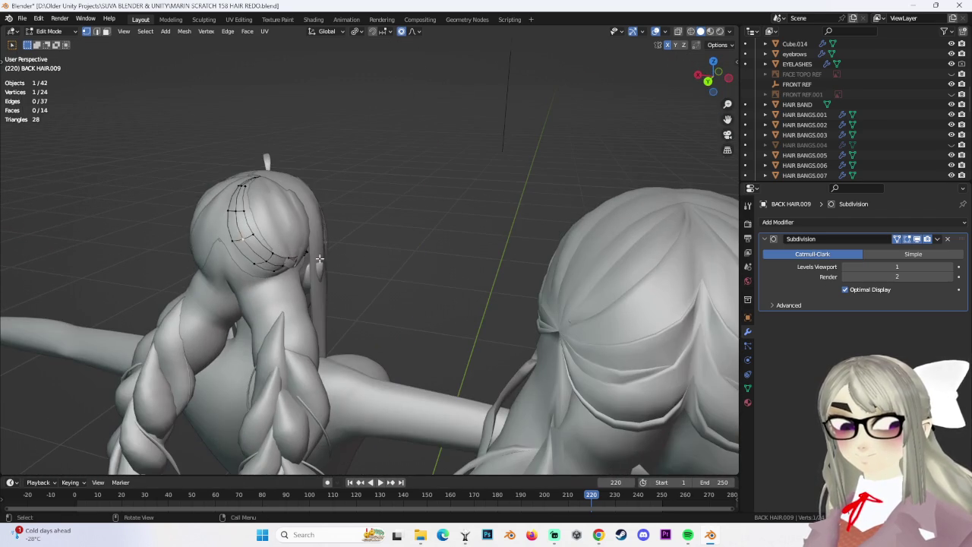
pyautogui.click(691, 33)
pyautogui.moveTo(158, 130); pyautogui.dragTo(405, 350)
pyautogui.click(700, 32)
pyautogui.moveTo(440, 228)
pyautogui.mouseDown(button='middle')
pyautogui.moveTo(397, 243)
pyautogui.moveTo(425, 246)
pyautogui.mouseUp(button='middle')
pyautogui.moveTo(283, 265); pyautogui.dragTo(346, 269, button='middle')
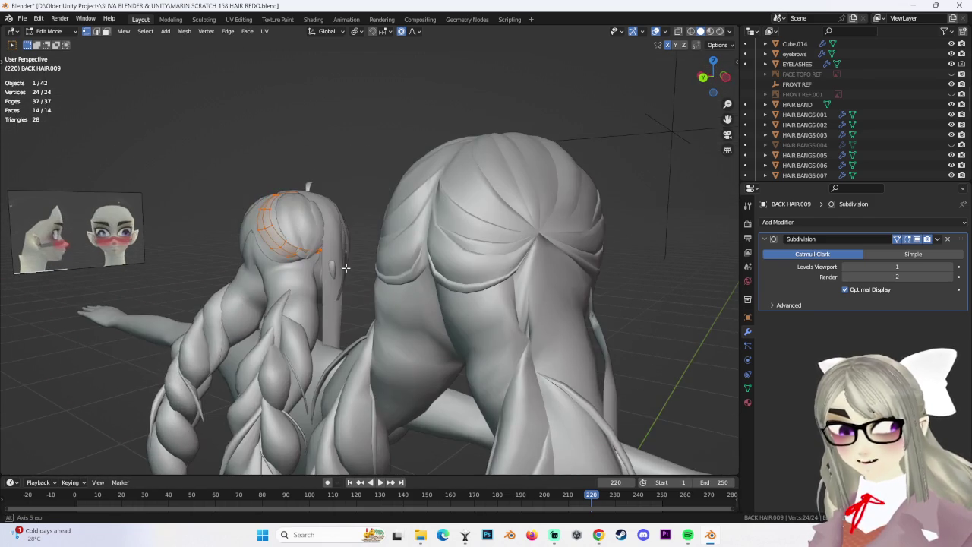
pyautogui.moveTo(320, 219)
pyautogui.mouseDown(button='middle')
pyautogui.moveTo(373, 243)
pyautogui.moveTo(341, 243)
pyautogui.moveTo(398, 254)
pyautogui.mouseUp(button='middle')
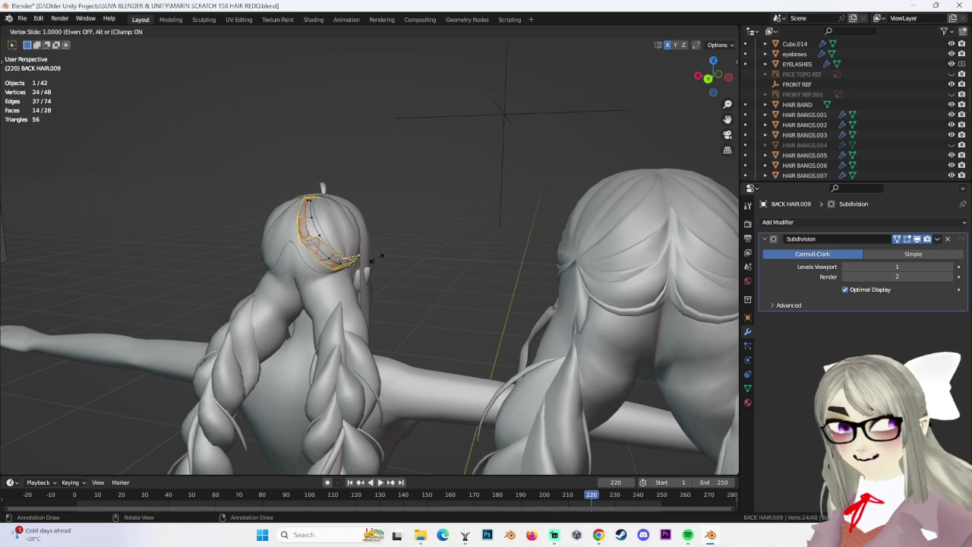
# Place the duplicated strip while viewing in wireframe.
pyautogui.click(374, 258)
pyautogui.moveTo(466, 235); pyautogui.dragTo(402, 271, button='middle')
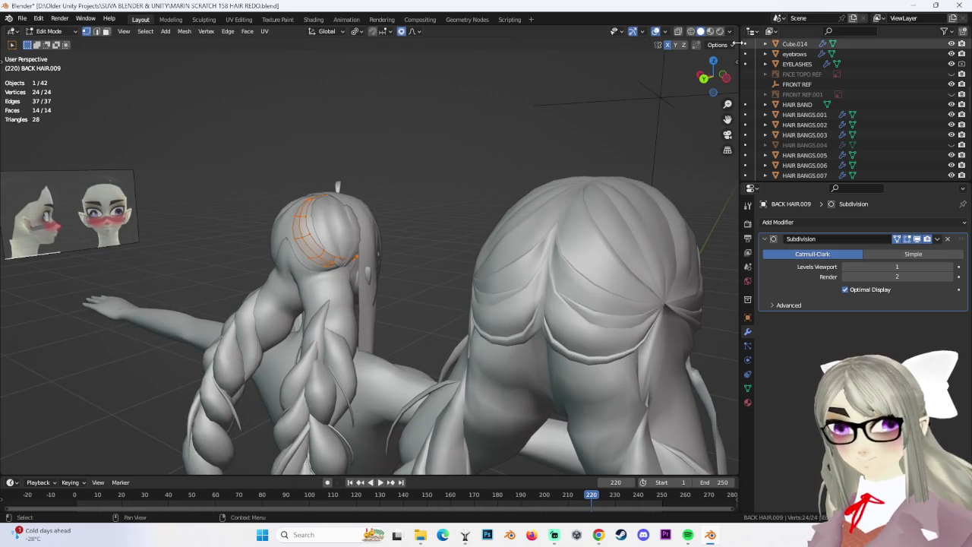
pyautogui.click(690, 31)
pyautogui.moveTo(521, 402)
pyautogui.mouseDown(button='middle')
pyautogui.moveTo(461, 278)
pyautogui.moveTo(433, 297)
pyautogui.moveTo(439, 255)
pyautogui.mouseUp(button='middle')
pyautogui.click(449, 303)
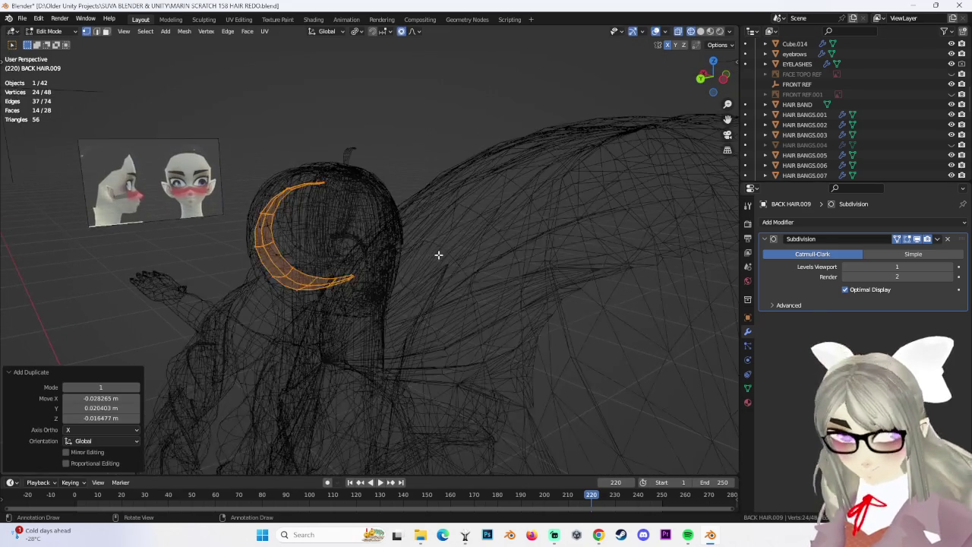
# In left side view, give the duplicated crescent a slight rotational tilt.
pyautogui.click(723, 88)
pyautogui.press('s')
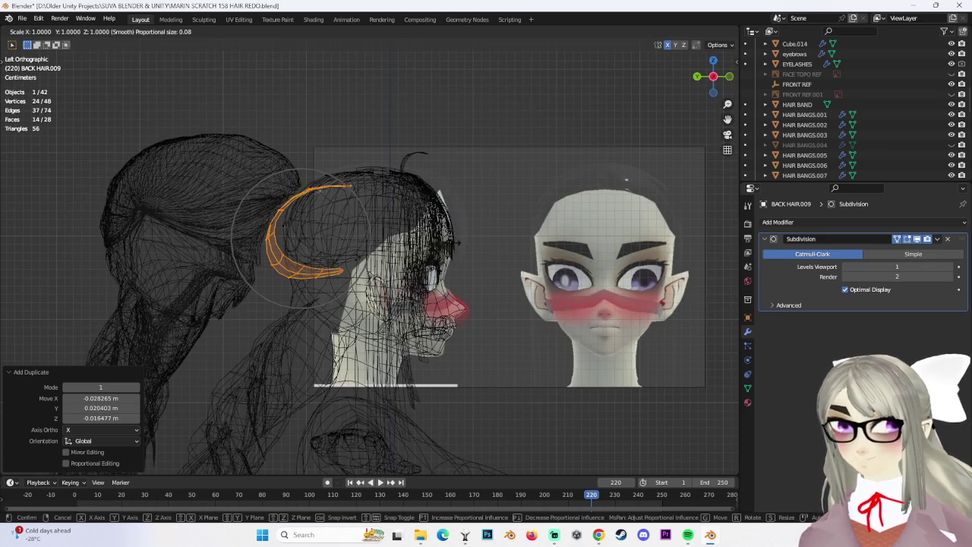
pyautogui.press('z')
pyautogui.click(375, 249)
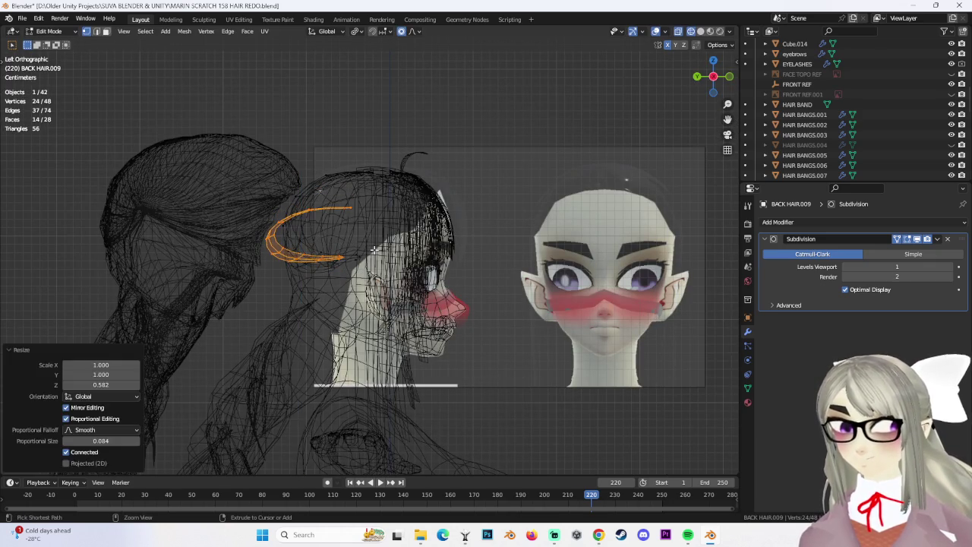
pyautogui.hotkey('ctrl', 'z')
pyautogui.press('s')
pyautogui.press('Escape')
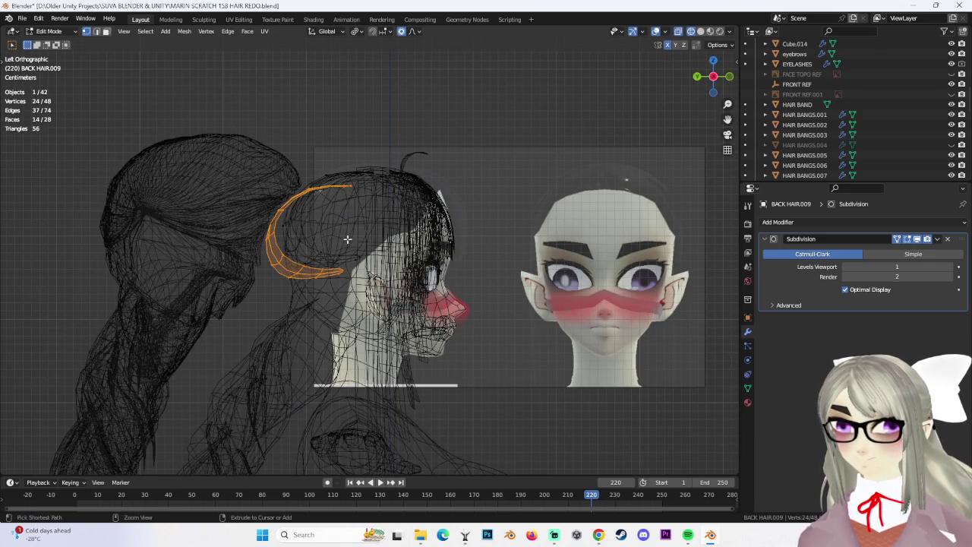
pyautogui.press('r')
pyautogui.click(404, 217)
pyautogui.press('g')
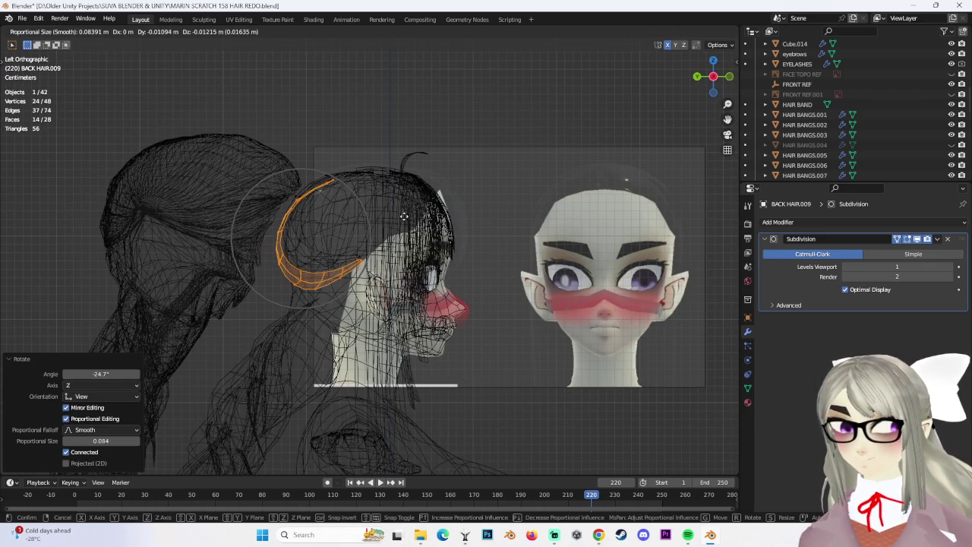
pyautogui.press('r')
pyautogui.click(404, 213)
# Shift the crescent along X in solid view, then zoom in from the left side.
pyautogui.click(703, 31)
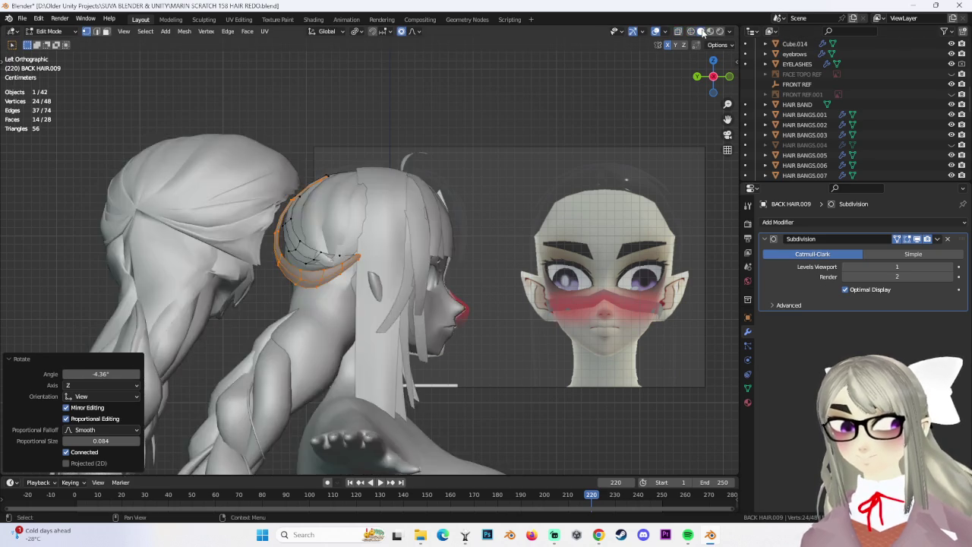
pyautogui.moveTo(382, 200); pyautogui.dragTo(398, 219, button='middle')
pyautogui.press('g')
pyautogui.press('x')
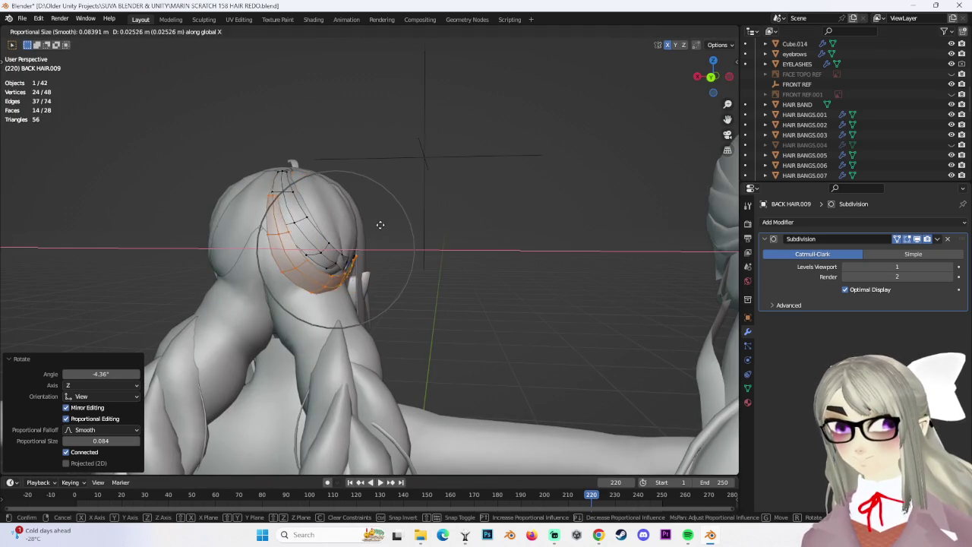
pyautogui.click(381, 225)
pyautogui.moveTo(381, 225); pyautogui.dragTo(357, 261, button='middle')
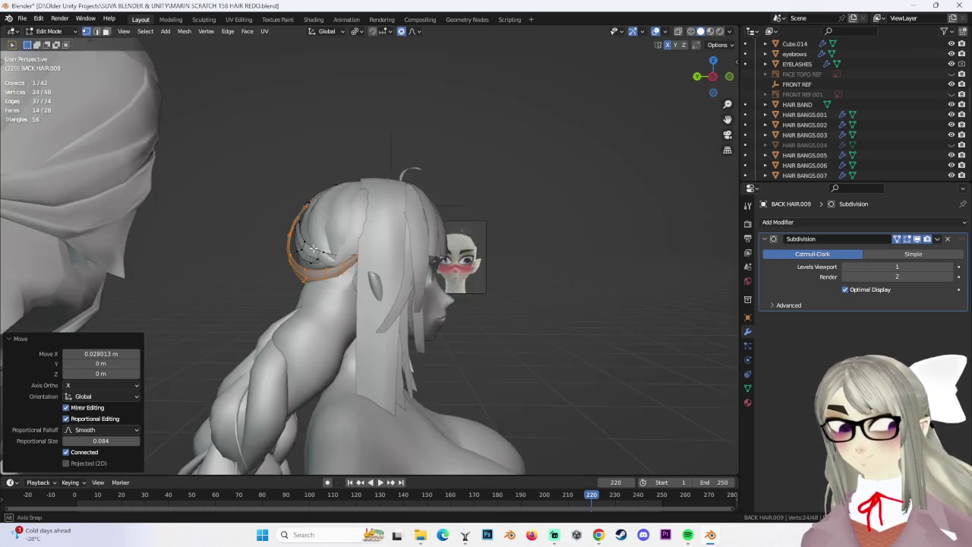
pyautogui.click(714, 76)
pyautogui.scroll(2, 414, 226)
pyautogui.scroll(2, 415, 227)
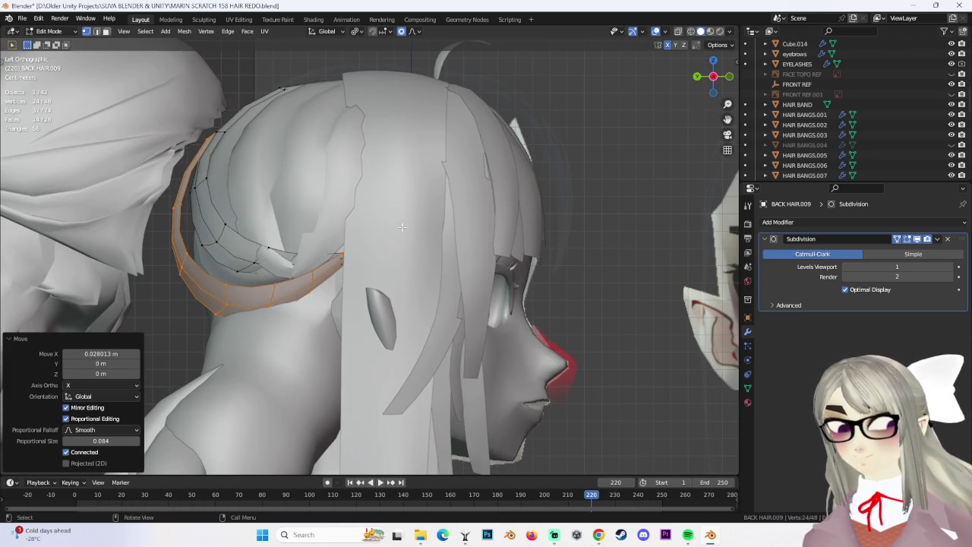
# Position the hair band along Y and Z below the chunk.
pyautogui.press('g')
pyautogui.press('y')
pyautogui.click(414, 226)
pyautogui.press('g')
pyautogui.press('z')
pyautogui.click(401, 241)
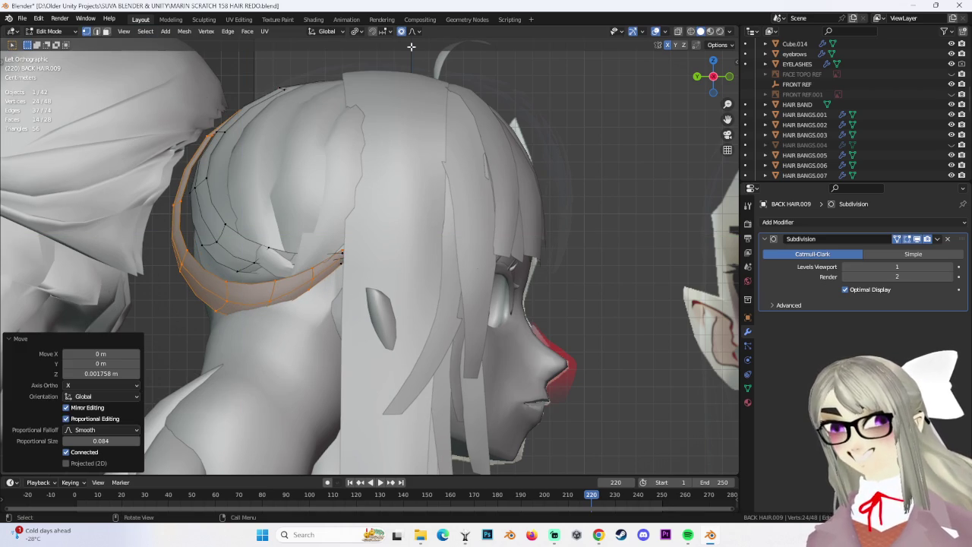
# Separate the selected band into BACK HAIR.010 and inspect it in Object Mode.
pyautogui.press('p')
pyautogui.click(342, 166)
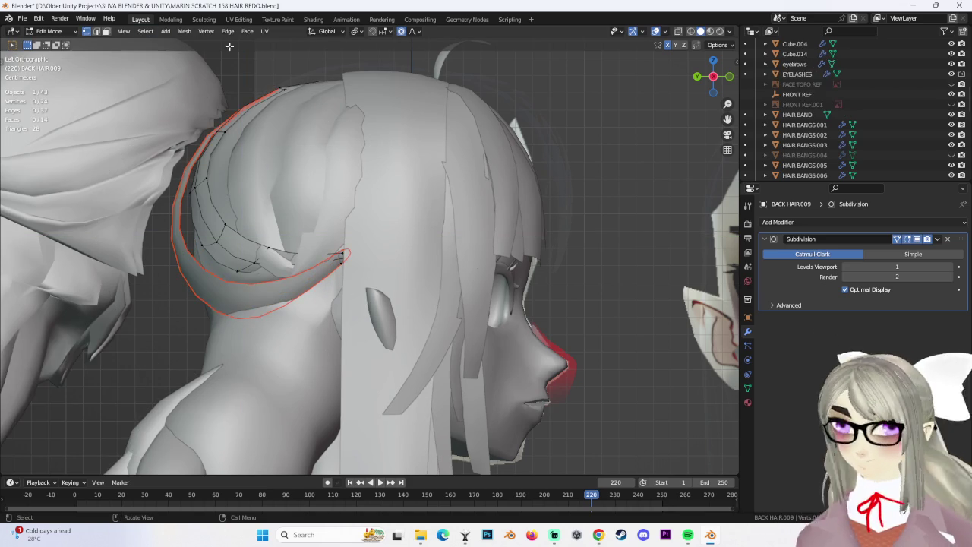
pyautogui.press('Tab')
pyautogui.press('Tab')
pyautogui.moveTo(242, 307)
pyautogui.mouseDown(button='middle')
pyautogui.moveTo(486, 276)
pyautogui.moveTo(440, 280)
pyautogui.moveTo(428, 308)
pyautogui.moveTo(353, 297)
pyautogui.moveTo(406, 281)
pyautogui.moveTo(398, 267)
pyautogui.mouseUp(button='middle')
pyautogui.scroll(5, 486, 276)
pyautogui.scroll(-5, 466, 289)
pyautogui.scroll(3, 352, 297)
pyautogui.scroll(-3, 355, 284)
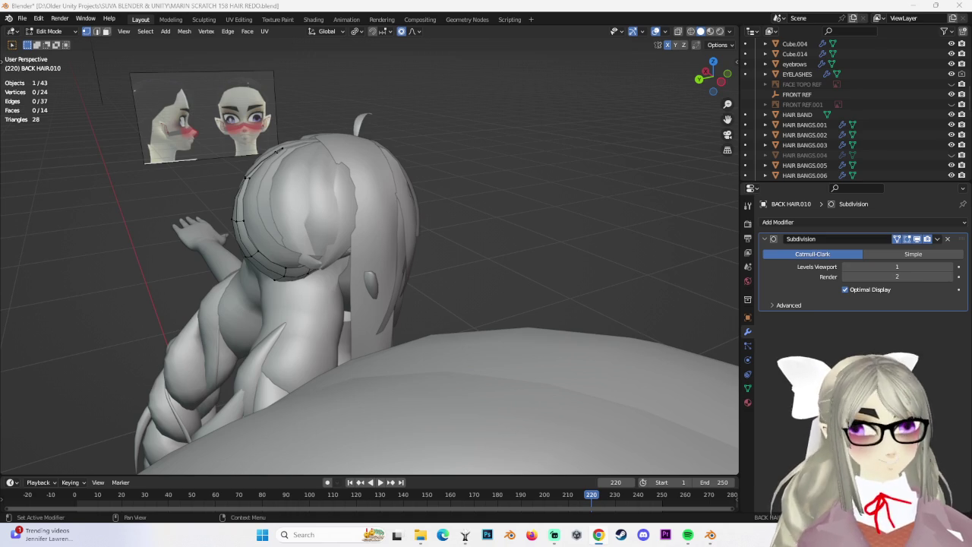
pyautogui.moveTo(480, 283); pyautogui.dragTo(566, 282, button='middle')
# From a low rear view, select the BACK HAIR.007 crown chunk and enter Edit Mode.
pyautogui.click(49, 31)
pyautogui.click(53, 39)
pyautogui.moveTo(395, 281); pyautogui.dragTo(455, 311, button='middle')
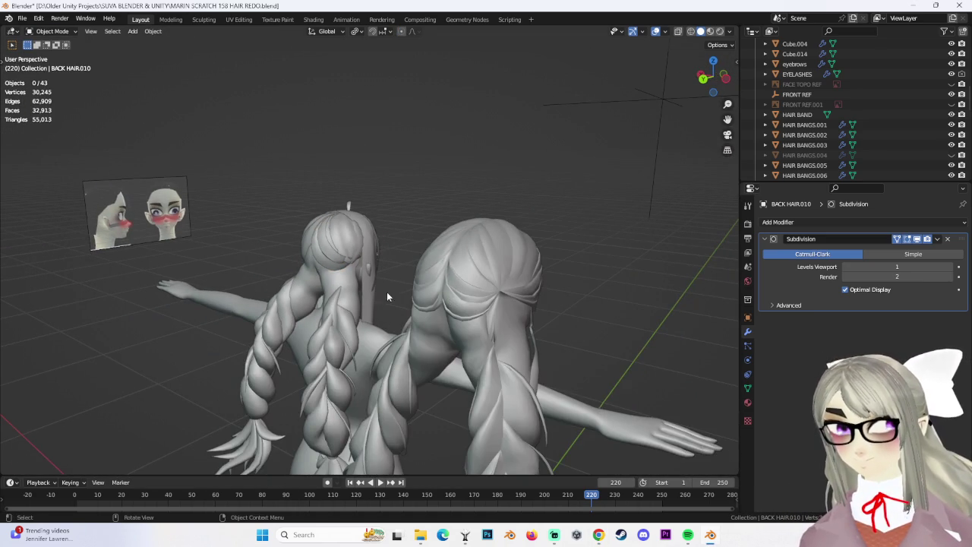
pyautogui.moveTo(350, 296)
pyautogui.mouseDown(button='middle')
pyautogui.moveTo(343, 274)
pyautogui.moveTo(393, 286)
pyautogui.moveTo(334, 251)
pyautogui.moveTo(356, 261)
pyautogui.moveTo(313, 216)
pyautogui.moveTo(368, 278)
pyautogui.moveTo(337, 263)
pyautogui.moveTo(376, 281)
pyautogui.moveTo(322, 275)
pyautogui.moveTo(382, 304)
pyautogui.moveTo(391, 267)
pyautogui.moveTo(375, 277)
pyautogui.moveTo(408, 261)
pyautogui.mouseUp(button='middle')
pyautogui.scroll(3, 321, 243)
pyautogui.click(349, 271)
pyautogui.click(351, 267)
pyautogui.click(51, 31)
pyautogui.click(53, 55)
# Shift the crown chunk's selected vertices along X toward the back of the skull.
pyautogui.press('g')
pyautogui.press('x')
pyautogui.click(385, 268)
pyautogui.press('g')
pyautogui.scroll(-10, 377, 279)
pyautogui.click(376, 279)
pyautogui.press('g')
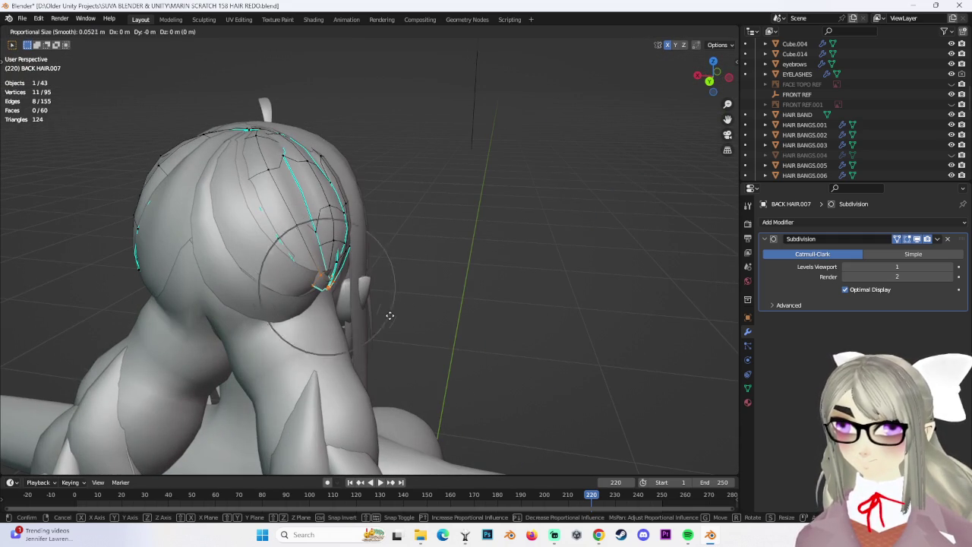
pyautogui.click(381, 311)
pyautogui.moveTo(381, 311)
pyautogui.mouseDown(button='middle')
pyautogui.moveTo(368, 210)
pyautogui.moveTo(312, 210)
pyautogui.mouseUp(button='middle')
pyautogui.press('g')
pyautogui.press('x')
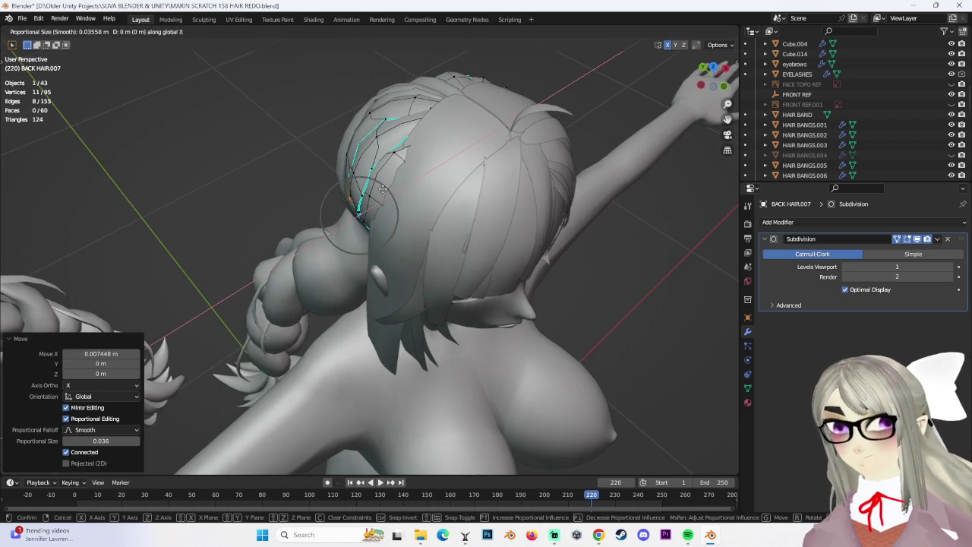
pyautogui.click(376, 188)
# Narrow the selection to a few lower vertices and move them along X.
pyautogui.moveTo(376, 187); pyautogui.dragTo(406, 282, button='middle')
pyautogui.press('g')
pyautogui.press('x')
pyautogui.rightClick(403, 281)
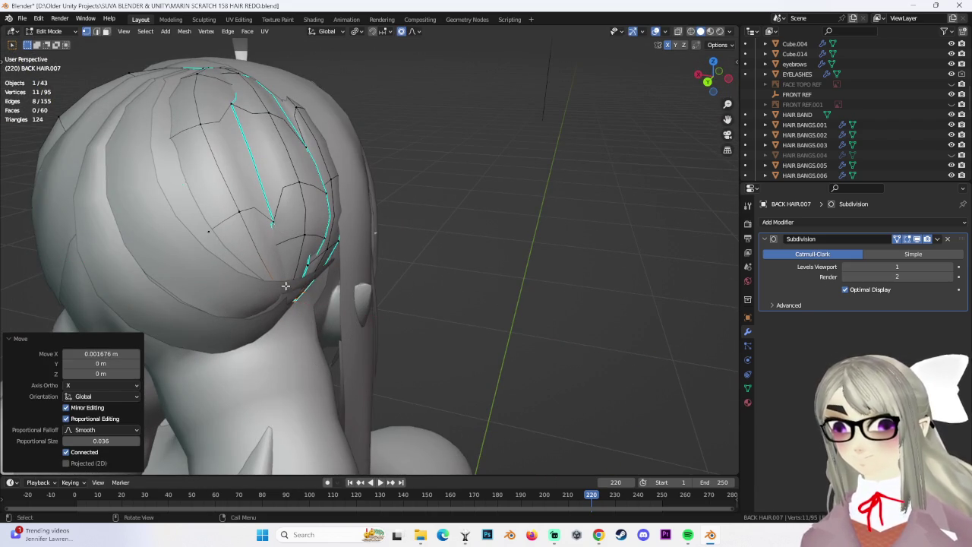
pyautogui.moveTo(281, 285); pyautogui.dragTo(336, 321)
pyautogui.press('g')
pyautogui.press('x')
pyautogui.click(336, 322)
# Pull a single crown vertex along Y onto the skull using soft proportional falloff.
pyautogui.moveTo(373, 308)
pyautogui.mouseDown(button='middle')
pyautogui.moveTo(352, 275)
pyautogui.moveTo(301, 234)
pyautogui.mouseUp(button='middle')
pyautogui.click(302, 234)
pyautogui.scroll(4, 395, 266)
pyautogui.press('g')
pyautogui.press('y')
pyautogui.click(423, 289)
pyautogui.scroll(-4, 376, 267)
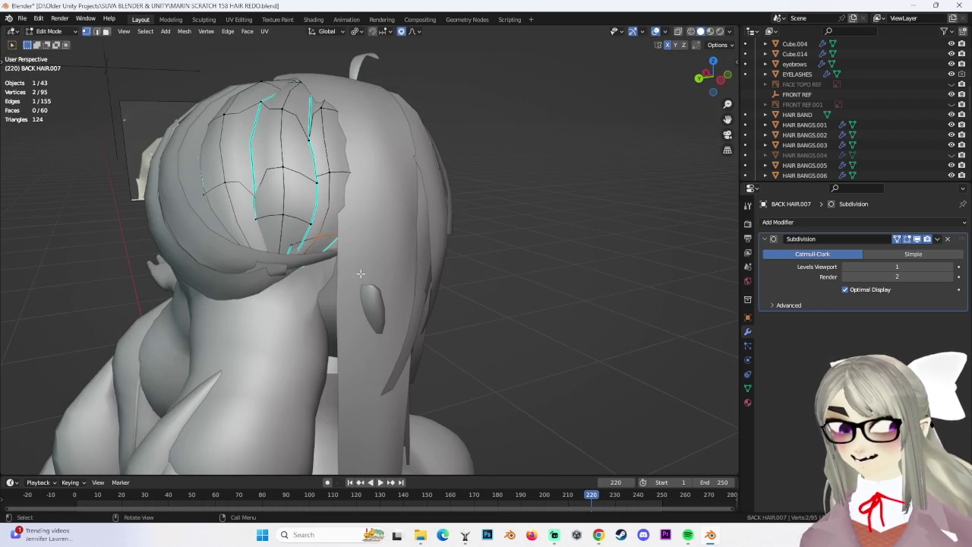
pyautogui.press('g')
pyautogui.rightClick(400, 247)
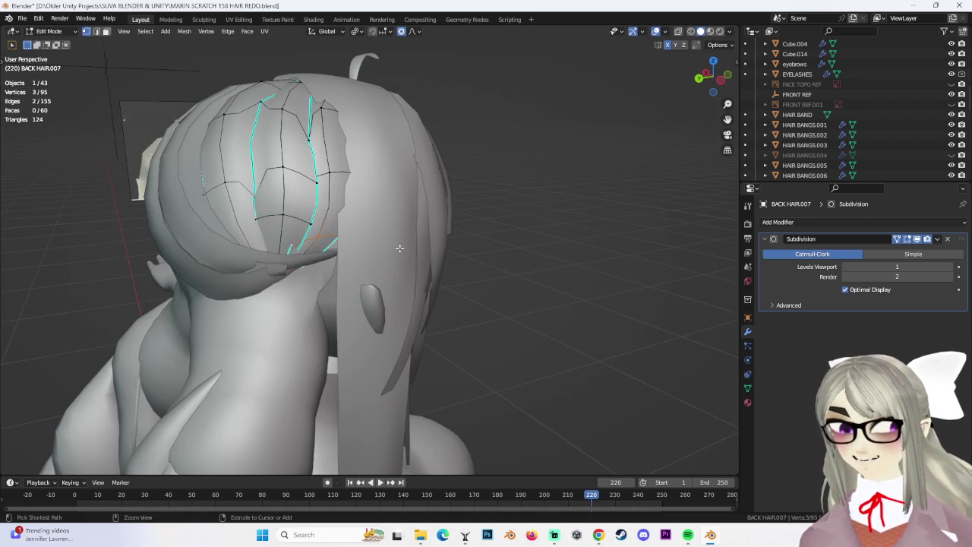
pyautogui.press('g')
pyautogui.press('y')
pyautogui.click(414, 255)
# Nudge vertices along X, then move another picked vertex slightly along Y.
pyautogui.moveTo(414, 255)
pyautogui.mouseDown(button='middle')
pyautogui.moveTo(411, 289)
pyautogui.moveTo(452, 251)
pyautogui.moveTo(334, 152)
pyautogui.moveTo(320, 196)
pyautogui.moveTo(378, 259)
pyautogui.moveTo(372, 228)
pyautogui.mouseUp(button='middle')
pyautogui.press('g')
pyautogui.press('x')
pyautogui.click(411, 289)
pyautogui.press('g')
pyautogui.press('Escape')
pyautogui.click(327, 152)
pyautogui.press('g')
pyautogui.press('y')
pyautogui.click(416, 238)
pyautogui.click(411, 239)
# Make a free move of the selected vertices after cancelling an X-constrained attempt.
pyautogui.moveTo(411, 238)
pyautogui.mouseDown(button='middle')
pyautogui.moveTo(361, 259)
pyautogui.moveTo(386, 232)
pyautogui.moveTo(403, 254)
pyautogui.moveTo(343, 251)
pyautogui.moveTo(371, 326)
pyautogui.mouseUp(button='middle')
pyautogui.press('g')
pyautogui.press('x')
pyautogui.press('Escape')
pyautogui.press('g')
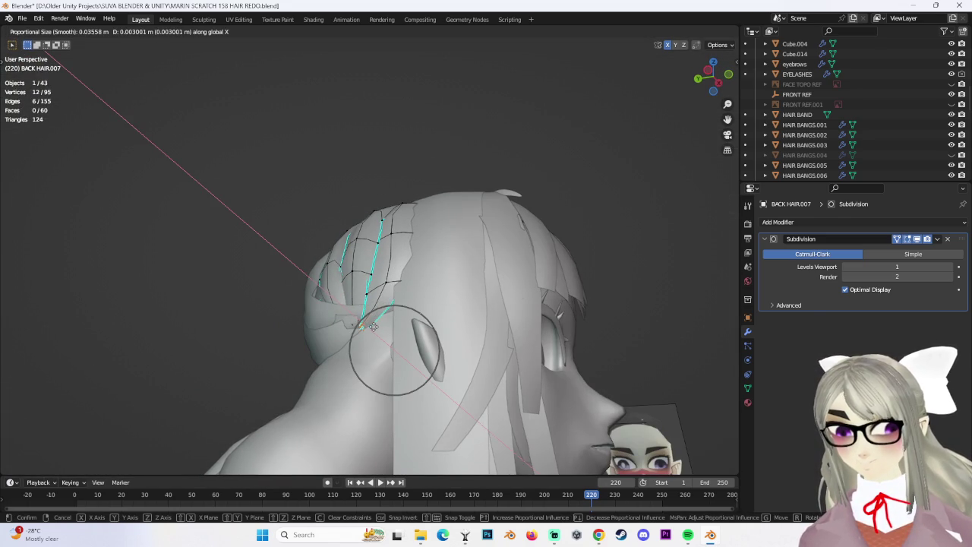
pyautogui.click(373, 326)
# Deselect everything, orbit above the hair and select two hair vertices.
pyautogui.hotkey('alt', 'a')
pyautogui.moveTo(374, 326)
pyautogui.mouseDown(button='middle')
pyautogui.moveTo(512, 330)
pyautogui.moveTo(484, 336)
pyautogui.moveTo(403, 304)
pyautogui.mouseUp(button='middle')
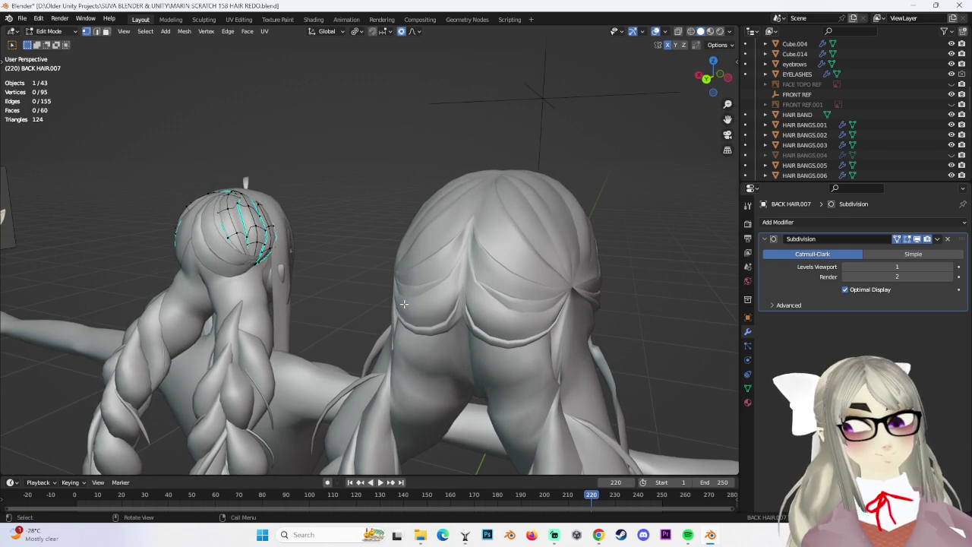
pyautogui.moveTo(283, 267); pyautogui.dragTo(302, 299, button='middle')
pyautogui.scroll(3, 237, 283)
pyautogui.moveTo(236, 283)
pyautogui.mouseDown(button='middle')
pyautogui.moveTo(296, 231)
pyautogui.moveTo(325, 233)
pyautogui.moveTo(230, 241)
pyautogui.moveTo(257, 248)
pyautogui.moveTo(302, 202)
pyautogui.moveTo(310, 235)
pyautogui.moveTo(419, 269)
pyautogui.moveTo(297, 227)
pyautogui.mouseUp(button='middle')
pyautogui.click(296, 231)
pyautogui.keyDown('shift'); pyautogui.click(228, 235); pyautogui.keyUp('shift')
# Put the BACK HAIR.010 band into Edit Mode and drag single vertices against the head.
pyautogui.click(55, 42)
pyautogui.click(308, 211)
pyautogui.click(53, 54)
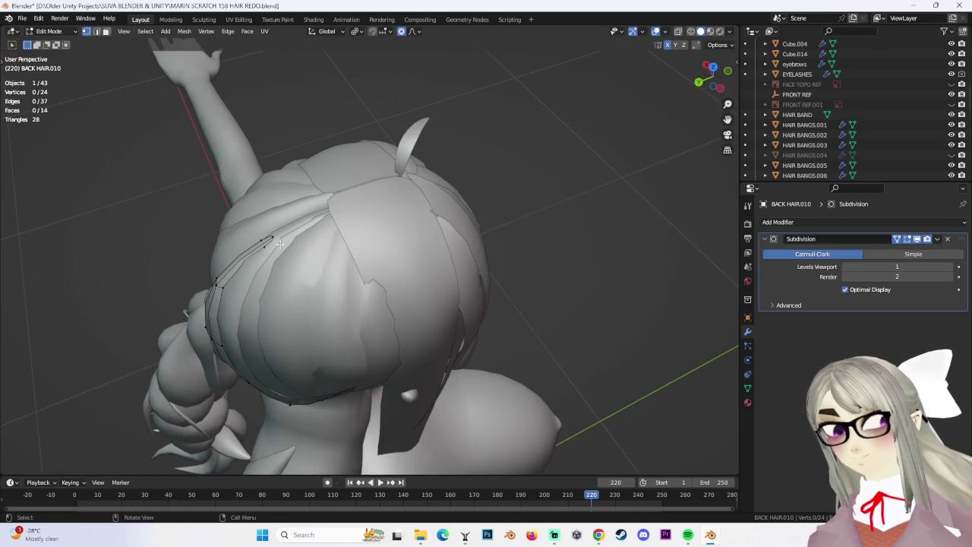
pyautogui.moveTo(327, 291); pyautogui.dragTo(334, 245, button='middle')
pyautogui.moveTo(311, 290); pyautogui.dragTo(499, 119, button='middle')
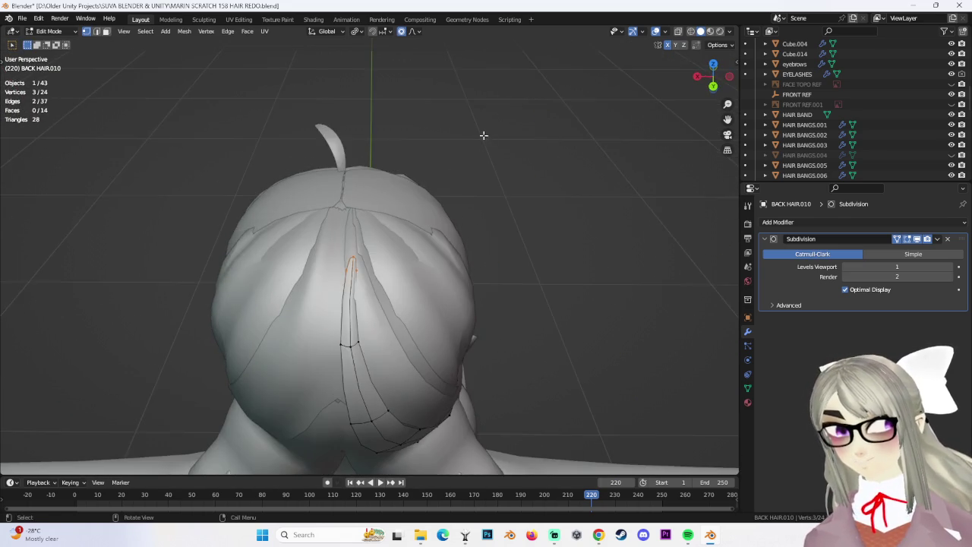
pyautogui.moveTo(391, 217)
pyautogui.mouseDown(button='middle')
pyautogui.moveTo(435, 310)
pyautogui.moveTo(393, 316)
pyautogui.moveTo(393, 261)
pyautogui.moveTo(382, 253)
pyautogui.moveTo(319, 300)
pyautogui.mouseUp(button='middle')
pyautogui.click(391, 320)
pyautogui.moveTo(319, 300); pyautogui.dragTo(316, 303)
pyautogui.moveTo(316, 303); pyautogui.dragTo(372, 291, button='middle')
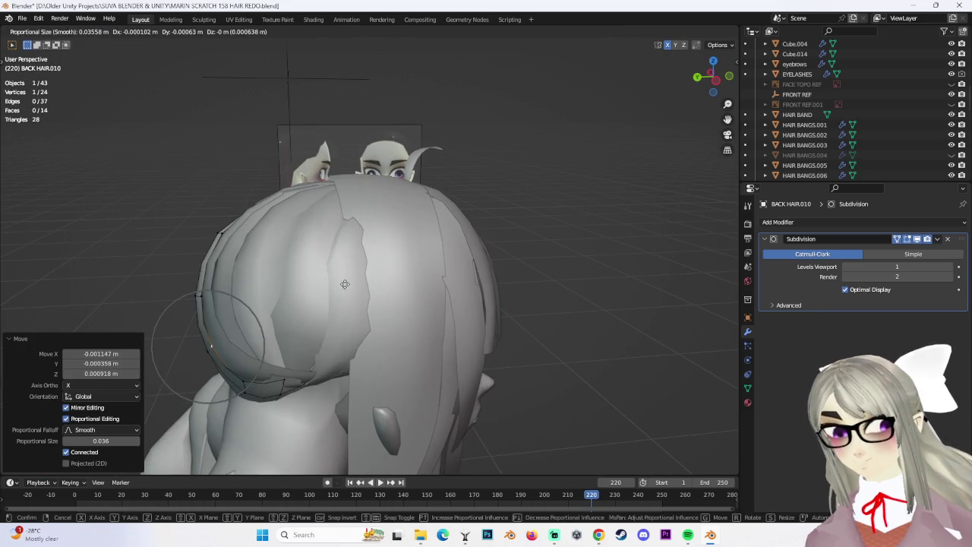
pyautogui.moveTo(191, 299); pyautogui.dragTo(199, 293)
pyautogui.moveTo(199, 293)
pyautogui.mouseDown(button='middle')
pyautogui.moveTo(320, 262)
pyautogui.moveTo(585, 280)
pyautogui.moveTo(506, 289)
pyautogui.moveTo(445, 316)
pyautogui.moveTo(471, 251)
pyautogui.moveTo(593, 82)
pyautogui.mouseUp(button='middle')
pyautogui.click(586, 280)
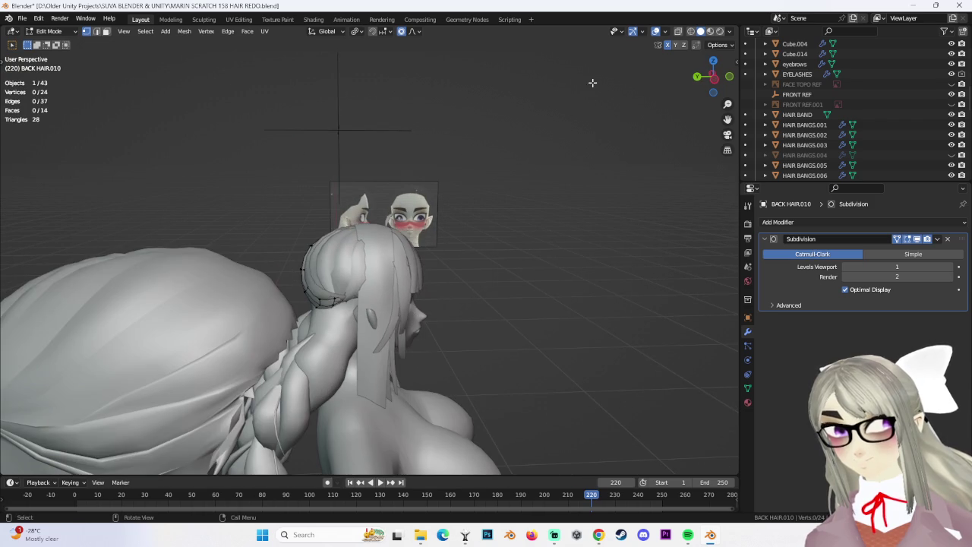
# Check the band's fit in Left Orthographic view, then return to Object Mode.
pyautogui.click(722, 82)
pyautogui.keyDown('shift'); pyautogui.scroll(-2, 486, 312); pyautogui.keyUp('shift')
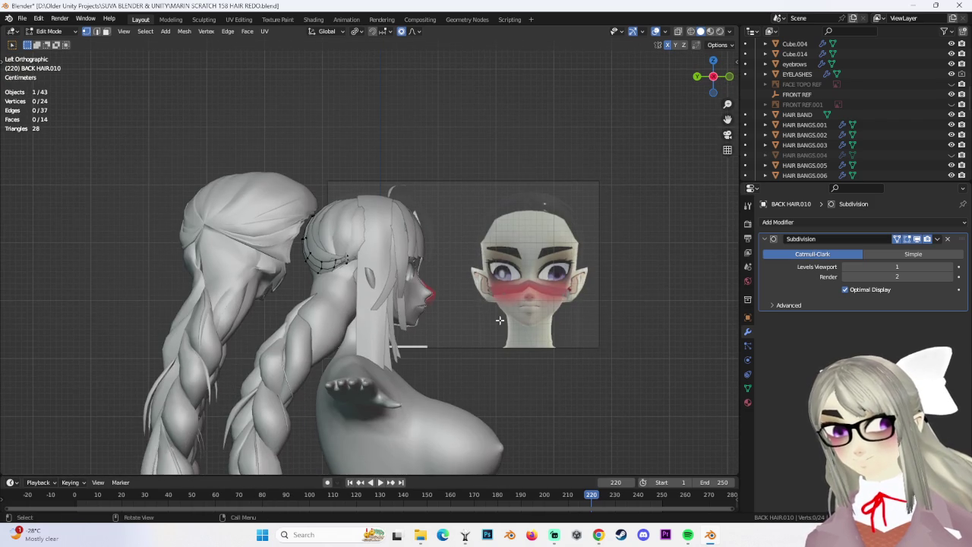
pyautogui.scroll(3, 431, 316)
pyautogui.scroll(2, 317, 218)
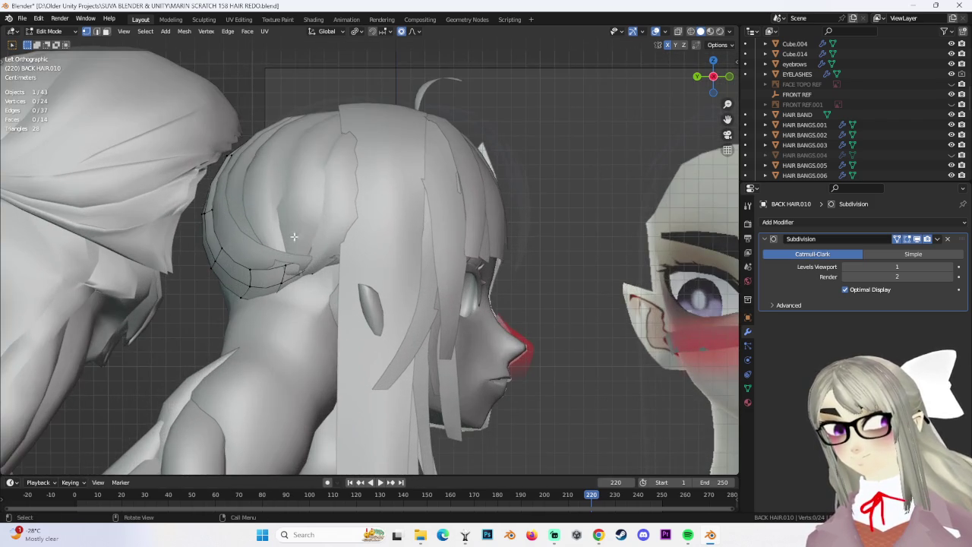
pyautogui.scroll(-4, 265, 206)
pyautogui.moveTo(265, 205)
pyautogui.mouseDown(button='middle')
pyautogui.moveTo(560, 305)
pyautogui.moveTo(554, 260)
pyautogui.moveTo(580, 302)
pyautogui.moveTo(366, 217)
pyautogui.moveTo(365, 241)
pyautogui.moveTo(373, 220)
pyautogui.moveTo(437, 238)
pyautogui.moveTo(366, 271)
pyautogui.moveTo(359, 221)
pyautogui.moveTo(320, 219)
pyautogui.moveTo(367, 231)
pyautogui.mouseUp(button='middle')
pyautogui.press('Tab')
# Put BACK HAIR.009 into Edit Mode and nudge its first vertices toward the skull.
pyautogui.click(59, 61)
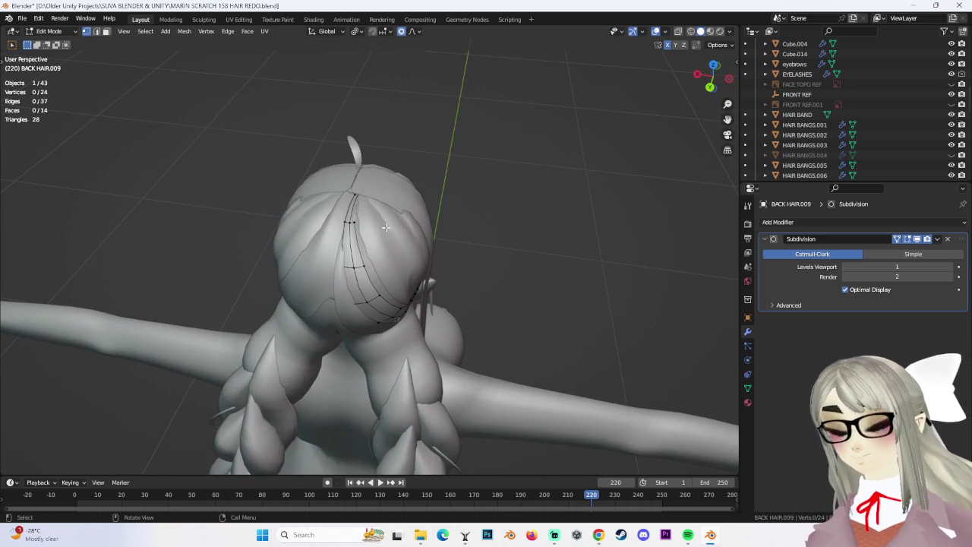
pyautogui.click(373, 228)
pyautogui.press('g')
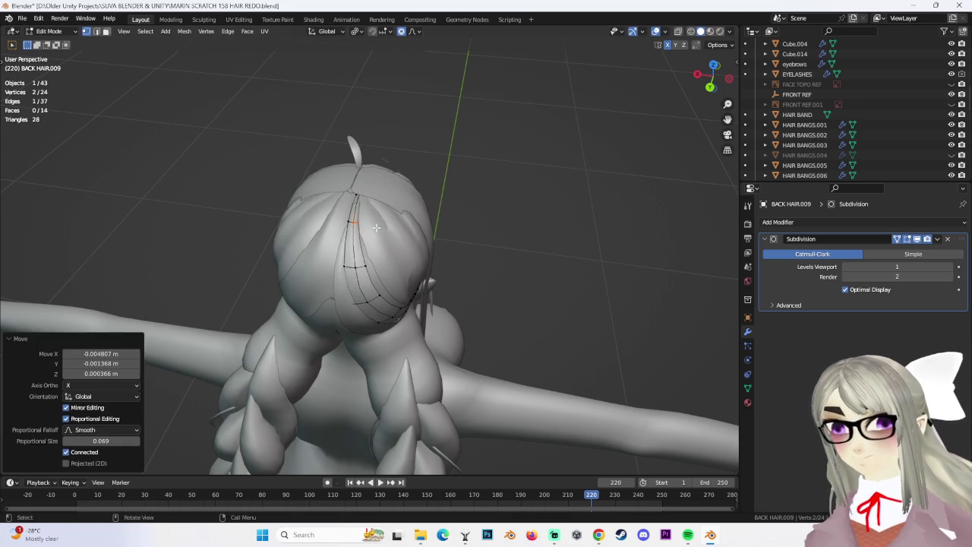
pyautogui.click(376, 228)
pyautogui.moveTo(376, 227); pyautogui.dragTo(342, 254, button='middle')
pyautogui.click(336, 258)
pyautogui.press('g')
pyautogui.click(358, 253)
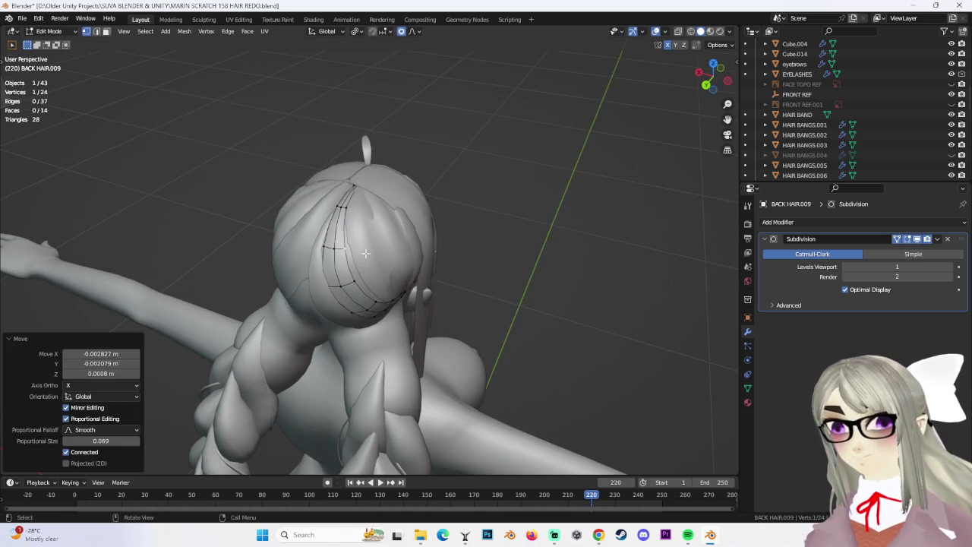
# From a side angle, tuck a vertex at the hair edge inward with two moves.
pyautogui.scroll(2, 358, 253)
pyautogui.scroll(2, 359, 250)
pyautogui.press('g')
pyautogui.click(374, 246)
pyautogui.moveTo(374, 247)
pyautogui.mouseDown(button='middle')
pyautogui.moveTo(228, 228)
pyautogui.moveTo(246, 246)
pyautogui.moveTo(307, 235)
pyautogui.mouseUp(button='middle')
pyautogui.click(221, 225)
pyautogui.press('g')
pyautogui.click(239, 228)
pyautogui.press('g')
pyautogui.click(253, 240)
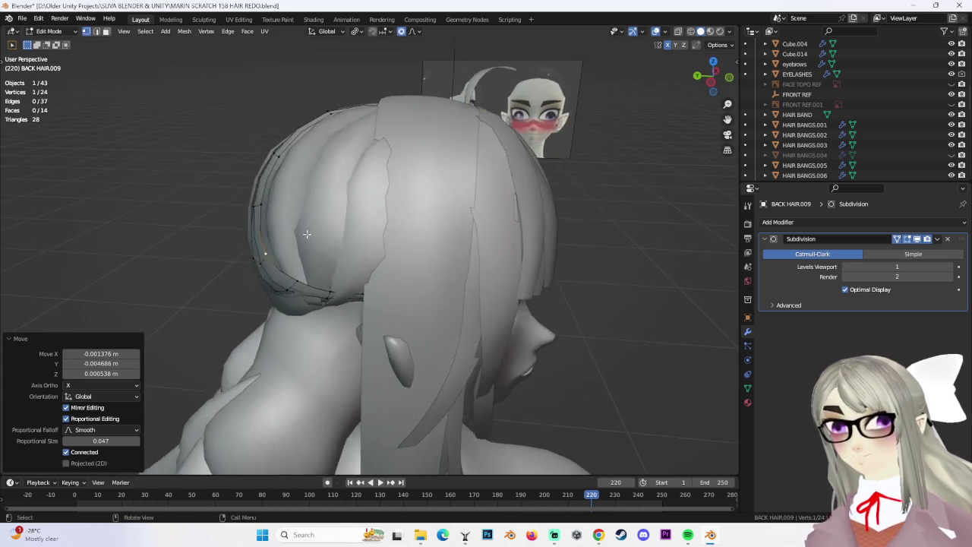
# Make small moves on edge vertices, then adjust one vertex from a higher angle.
pyautogui.scroll(5, 307, 235)
pyautogui.press('g')
pyautogui.click(171, 207)
pyautogui.scroll(2, 171, 206)
pyautogui.press('g')
pyautogui.click(174, 207)
pyautogui.moveTo(174, 207)
pyautogui.mouseDown(button='middle')
pyautogui.moveTo(201, 137)
pyautogui.moveTo(186, 221)
pyautogui.moveTo(201, 287)
pyautogui.moveTo(460, 294)
pyautogui.moveTo(451, 326)
pyautogui.moveTo(479, 315)
pyautogui.moveTo(433, 319)
pyautogui.moveTo(454, 318)
pyautogui.moveTo(242, 272)
pyautogui.moveTo(239, 280)
pyautogui.moveTo(270, 302)
pyautogui.moveTo(441, 304)
pyautogui.mouseUp(button='middle')
pyautogui.click(202, 137)
pyautogui.press('g')
pyautogui.click(204, 143)
# Move another hair vertex several times to close gaps over the skull.
pyautogui.click(186, 218)
pyautogui.press('g')
pyautogui.click(186, 218)
pyautogui.press('g')
pyautogui.click(209, 278)
pyautogui.press('g')
pyautogui.click(239, 295)
pyautogui.press('g')
pyautogui.click(458, 321)
pyautogui.press('g')
pyautogui.click(438, 336)
# Tuck the lower edge vertices closer with proportional size 0.047 and inspect the result.
pyautogui.click(243, 283)
pyautogui.press('g')
pyautogui.click(243, 283)
pyautogui.press('g')
pyautogui.click(269, 306)
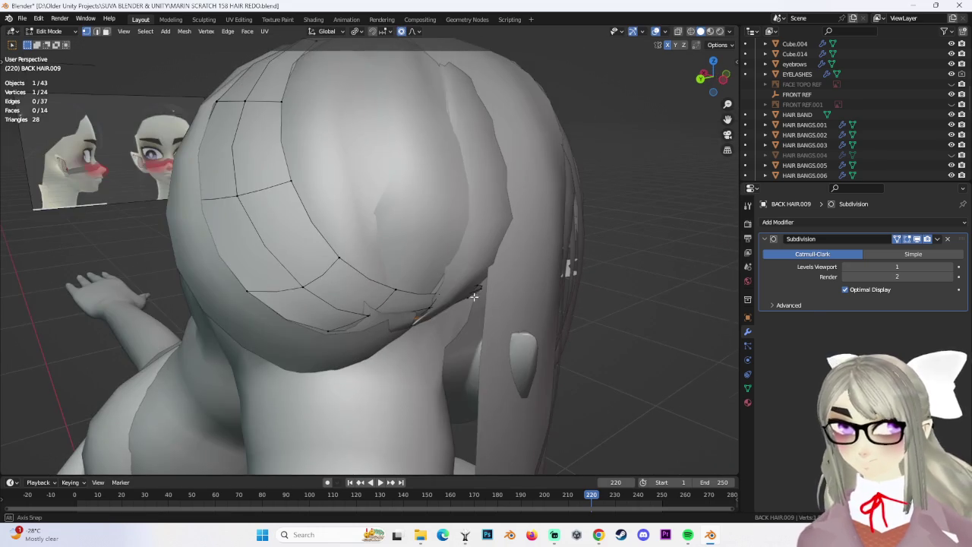
pyautogui.moveTo(441, 247); pyautogui.dragTo(500, 345)
pyautogui.moveTo(487, 368); pyautogui.dragTo(416, 360, button='middle')
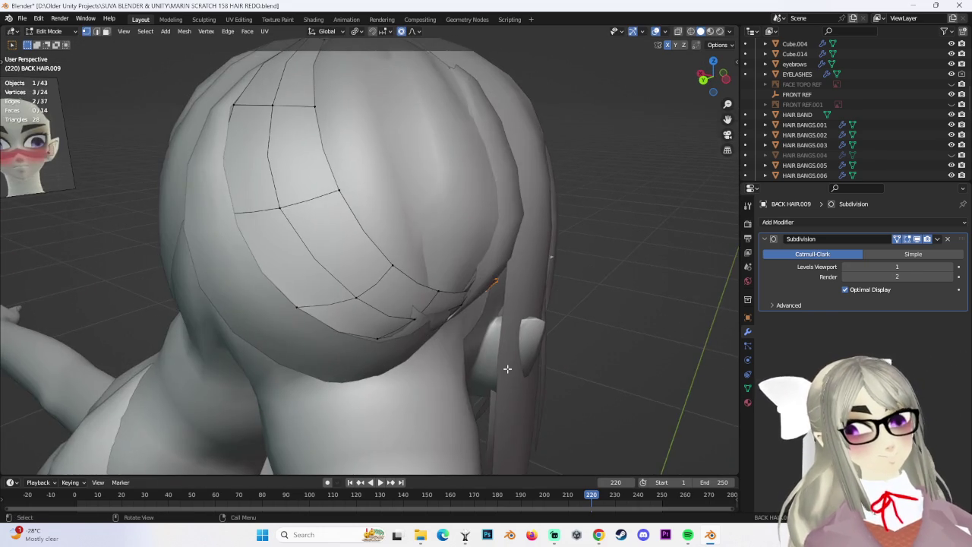
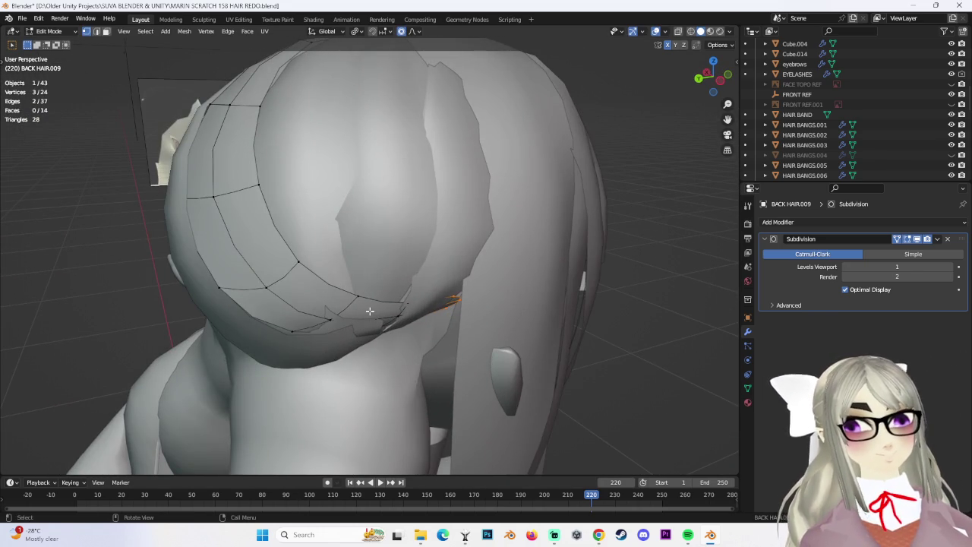
# Nudge an edge vertex of BACK HAIR.009 sideways along X twice with proportional editing.
pyautogui.moveTo(314, 302)
pyautogui.mouseDown(button='middle')
pyautogui.moveTo(357, 304)
pyautogui.moveTo(335, 282)
pyautogui.moveTo(407, 303)
pyautogui.moveTo(448, 272)
pyautogui.mouseUp(button='middle')
pyautogui.click(335, 282)
pyautogui.press('g')
pyautogui.press('x')
pyautogui.click(407, 303)
pyautogui.moveTo(480, 319); pyautogui.dragTo(480, 351, button='middle')
pyautogui.press('g')
pyautogui.press('x')
pyautogui.click(480, 351)
# Shift two vertices on the strand's lower curl along the X axis.
pyautogui.moveTo(480, 316)
pyautogui.mouseDown(button='middle')
pyautogui.moveTo(391, 326)
pyautogui.moveTo(442, 326)
pyautogui.mouseUp(button='middle')
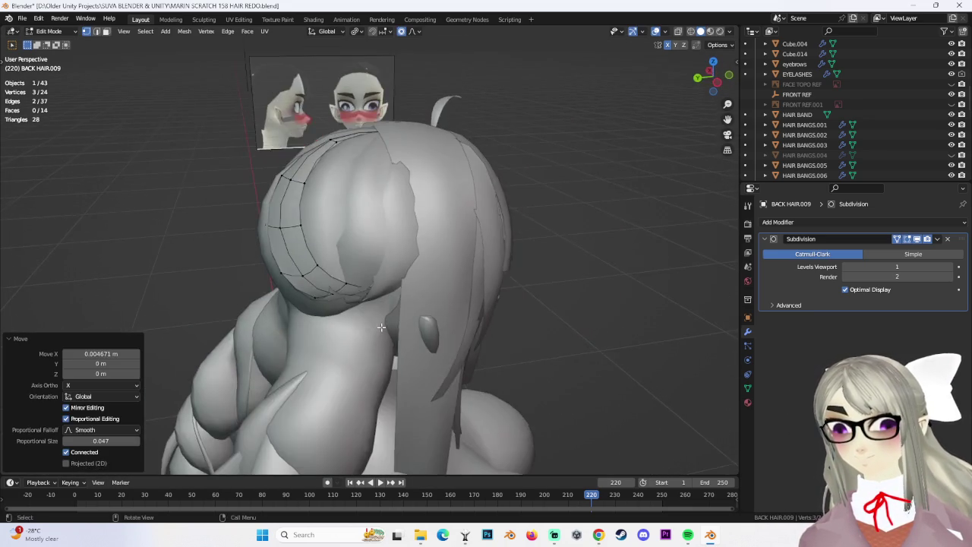
pyautogui.click(441, 323)
pyautogui.press('g')
pyautogui.press('x')
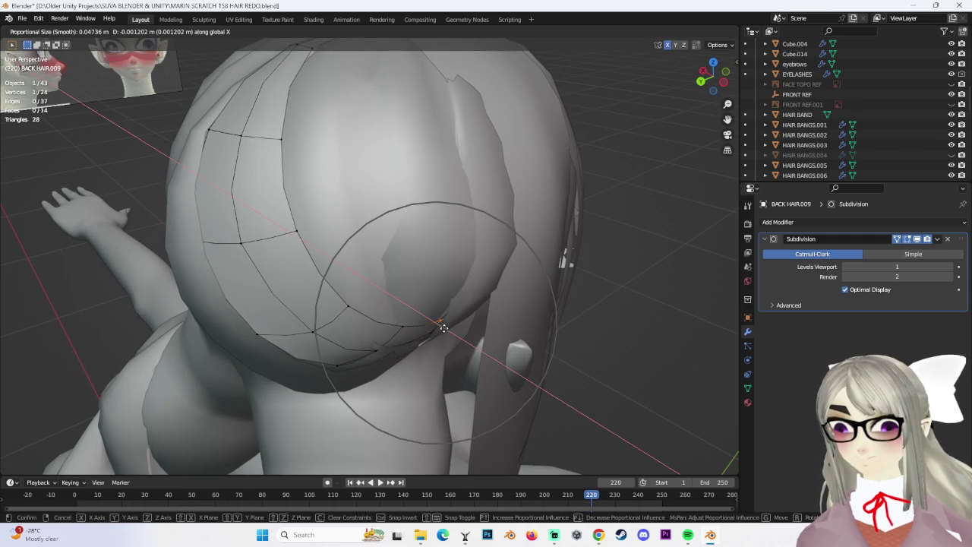
pyautogui.click(443, 327)
pyautogui.click(378, 354)
pyautogui.press('g')
pyautogui.press('x')
pyautogui.click(385, 363)
# Shift another edge vertex along X and adjust a back-hair vertex vertically along Z.
pyautogui.moveTo(385, 363)
pyautogui.mouseDown(button='middle')
pyautogui.moveTo(430, 345)
pyautogui.moveTo(426, 319)
pyautogui.moveTo(319, 228)
pyautogui.moveTo(364, 281)
pyautogui.moveTo(423, 321)
pyautogui.moveTo(417, 289)
pyautogui.mouseUp(button='middle')
pyautogui.click(430, 318)
pyautogui.press('g')
pyautogui.press('x')
pyautogui.click(487, 351)
pyautogui.click(312, 221)
pyautogui.press('g')
pyautogui.press('z')
pyautogui.click(311, 240)
# In wireframe view, edge-slide a hidden edge of the strand, then return to solid shading.
pyautogui.keyDown('ctrl'); pyautogui.click(417, 287); pyautogui.keyUp('ctrl')
pyautogui.press('g')
pyautogui.press('Escape')
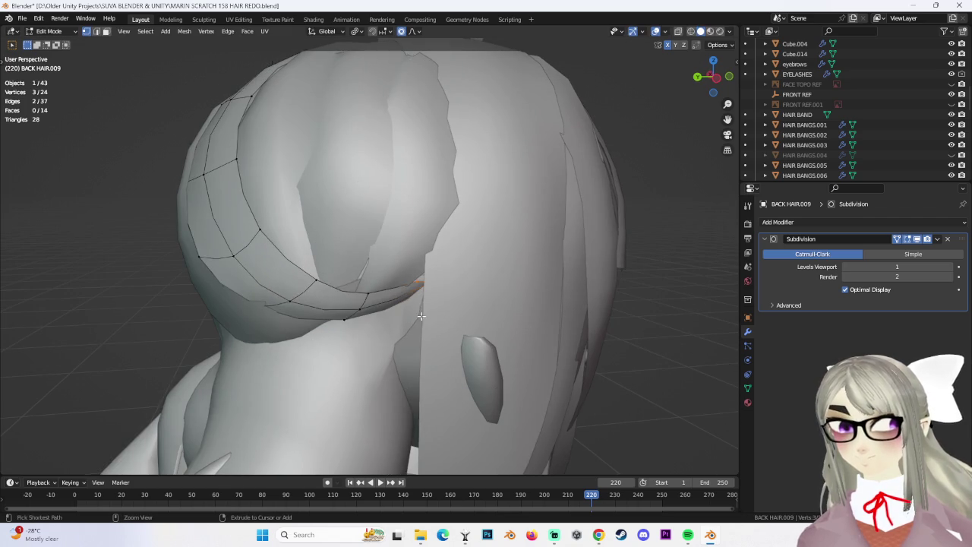
pyautogui.click(692, 31)
pyautogui.moveTo(453, 334); pyautogui.dragTo(453, 334)
pyautogui.press('g')
pyautogui.press('g')
pyautogui.click(444, 303)
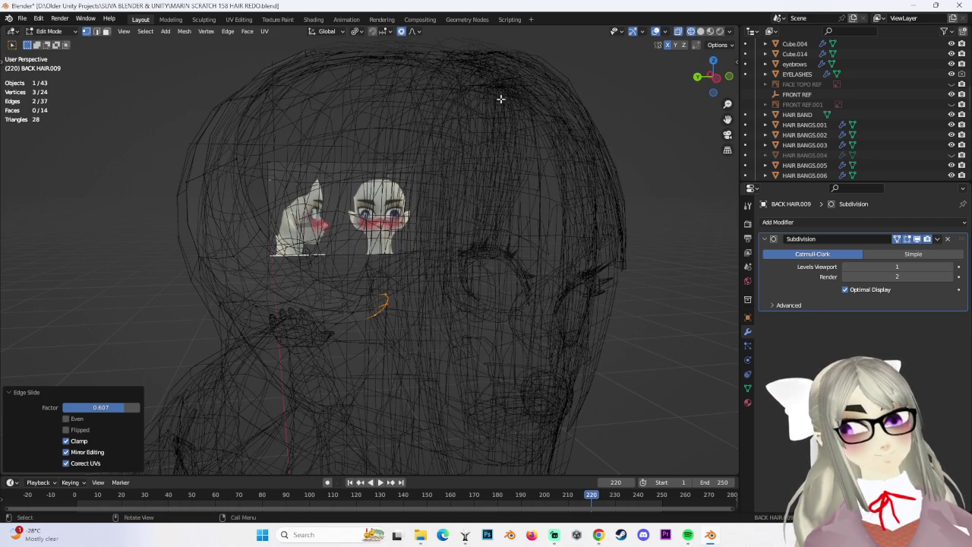
pyautogui.click(701, 32)
# Move the selected edge freely without an axis constraint.
pyautogui.moveTo(425, 273); pyautogui.dragTo(408, 253, button='middle')
pyautogui.press('g')
pyautogui.press('x')
pyautogui.press('Escape')
pyautogui.hotkey('ctrl', 'z')
pyautogui.press('g')
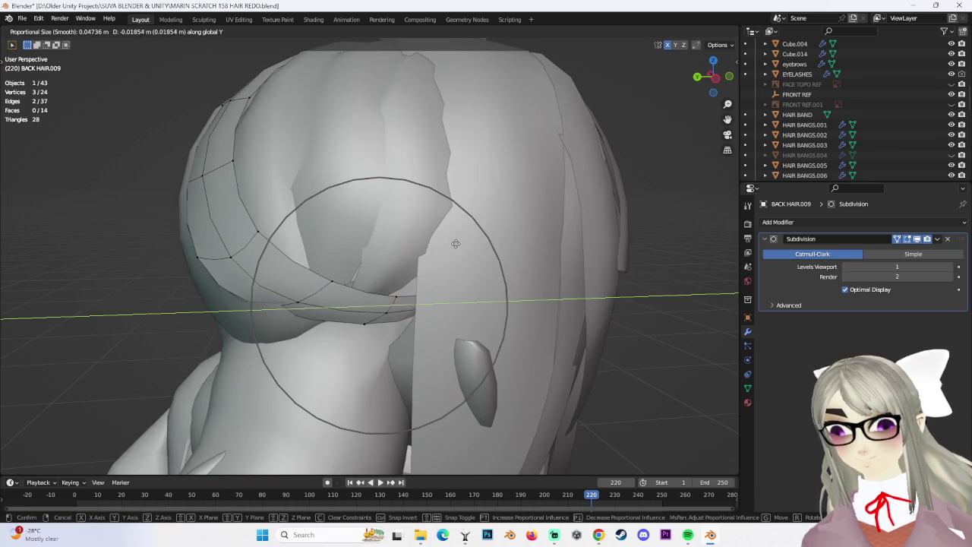
pyautogui.click(458, 243)
# Move a single vertex at the front of the hair with smooth falloff.
pyautogui.moveTo(462, 308)
pyautogui.mouseDown(button='middle')
pyautogui.moveTo(232, 256)
pyautogui.moveTo(395, 296)
pyautogui.mouseUp(button='middle')
pyautogui.click(235, 255)
pyautogui.press('g')
pyautogui.click(250, 241)
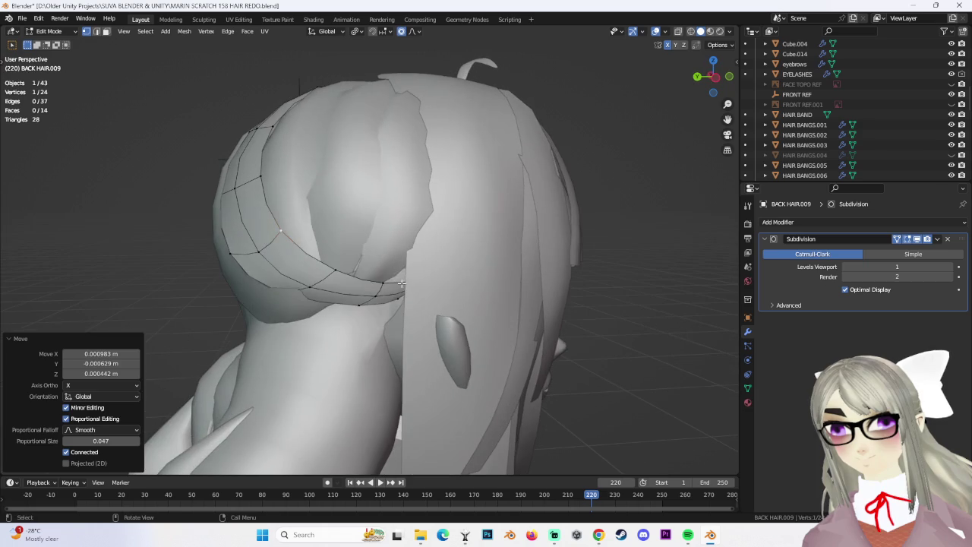
# Move a face along the curl's edge in several small smooth-falloff steps.
pyautogui.keyDown('ctrl'); pyautogui.click(387, 289); pyautogui.keyUp('ctrl')
pyautogui.press('g')
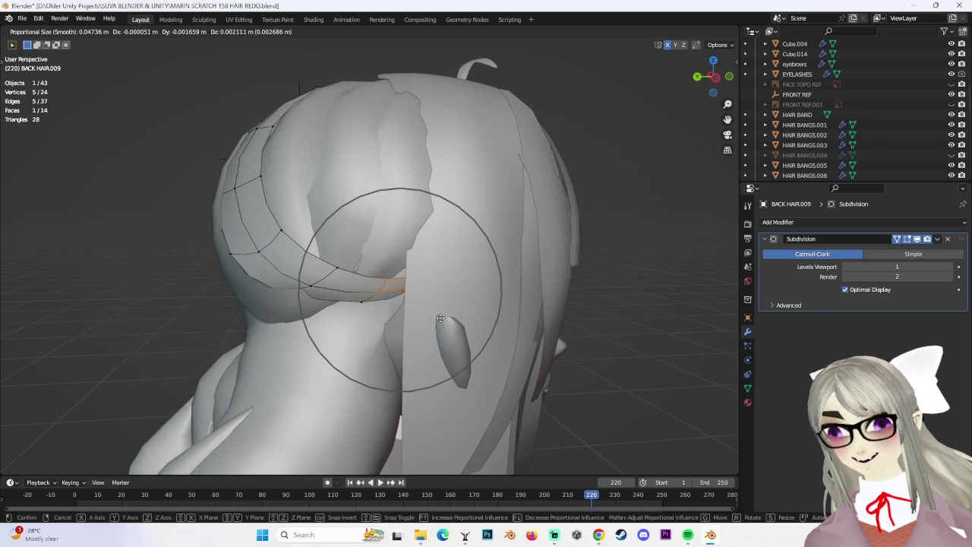
pyautogui.click(413, 292)
pyautogui.press('g')
pyautogui.click(496, 358)
pyautogui.press('g')
pyautogui.click(445, 332)
# Rotate the curl selection slightly, move it, and clear the selection.
pyautogui.press('r')
pyautogui.moveTo(463, 310)
pyautogui.mouseDown(button='middle')
pyautogui.moveTo(492, 298)
pyautogui.moveTo(456, 308)
pyautogui.moveTo(597, 300)
pyautogui.moveTo(555, 333)
pyautogui.moveTo(555, 297)
pyautogui.moveTo(483, 238)
pyautogui.mouseUp(button='middle')
pyautogui.click(477, 267)
pyautogui.press('g')
pyautogui.click(460, 300)
pyautogui.click(597, 300)
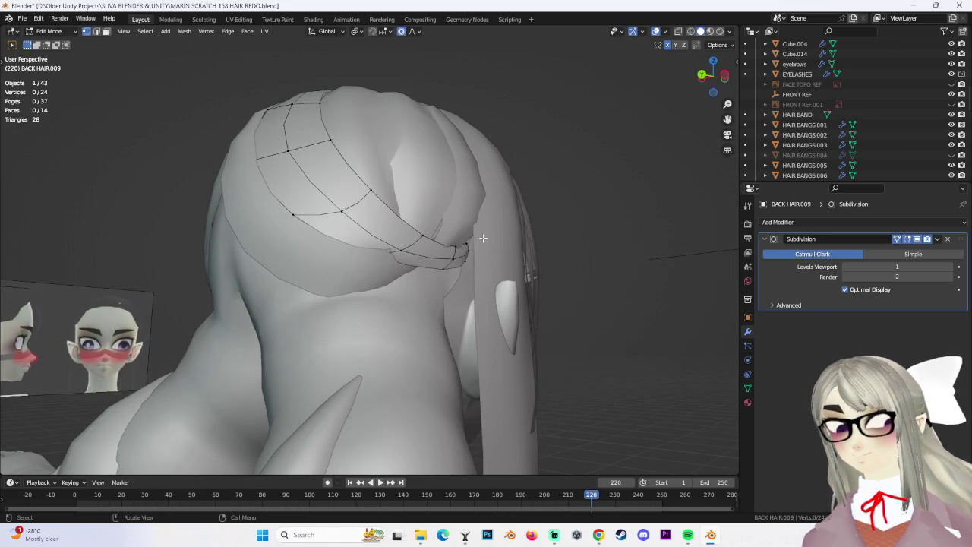
# Shift a selected curl vertex along the X axis.
pyautogui.click(475, 292)
pyautogui.moveTo(476, 291); pyautogui.dragTo(483, 307, button='middle')
pyautogui.click(623, 284)
pyautogui.scroll(3, 400, 268)
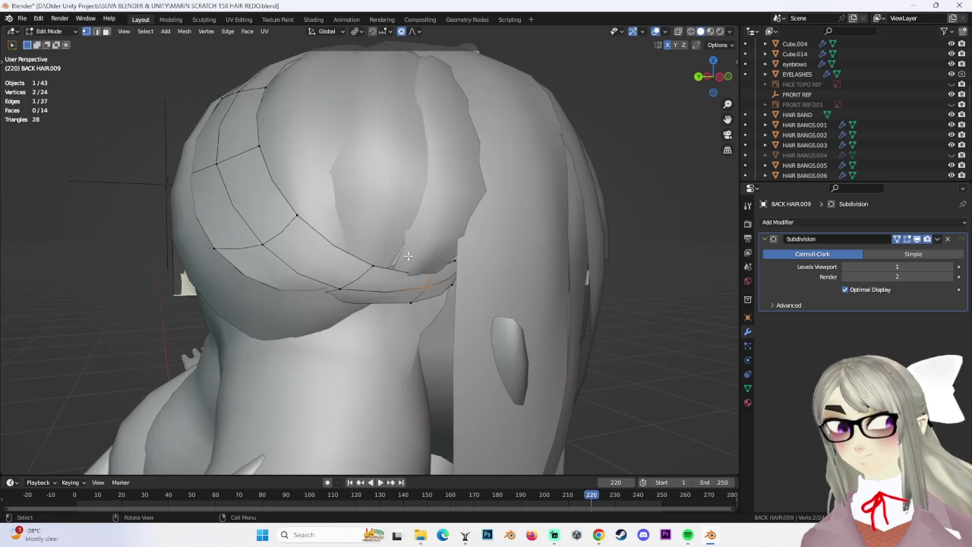
pyautogui.press('g')
pyautogui.press('x')
pyautogui.click(447, 278)
# Move another curl selection freely, then shift it along X.
pyautogui.moveTo(447, 278); pyautogui.dragTo(398, 303, button='middle')
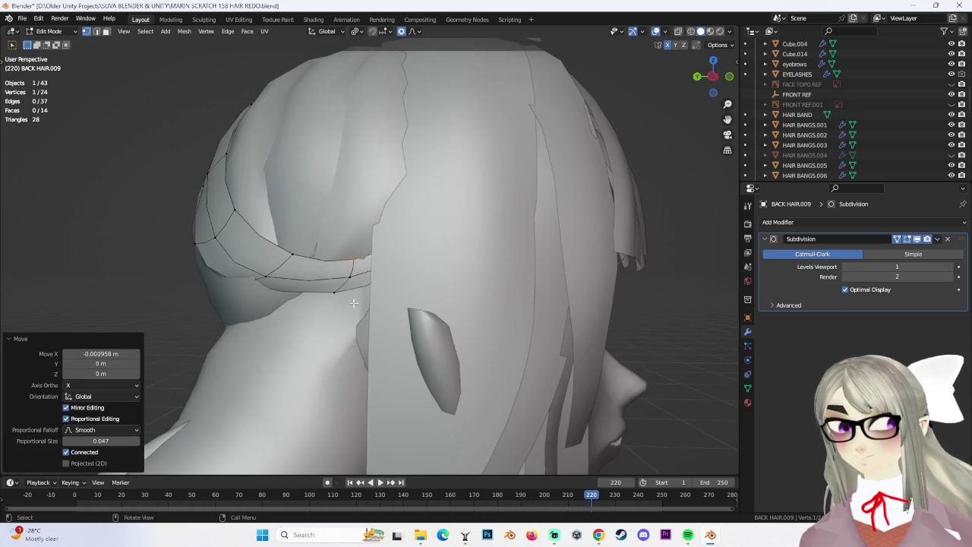
pyautogui.moveTo(238, 276); pyautogui.dragTo(252, 301)
pyautogui.moveTo(251, 301)
pyautogui.mouseDown(button='middle')
pyautogui.moveTo(224, 334)
pyautogui.moveTo(252, 297)
pyautogui.moveTo(408, 323)
pyautogui.mouseUp(button='middle')
pyautogui.rightClick(224, 334)
pyautogui.press('g')
pyautogui.click(225, 322)
pyautogui.press('g')
pyautogui.press('x')
pyautogui.click(377, 325)
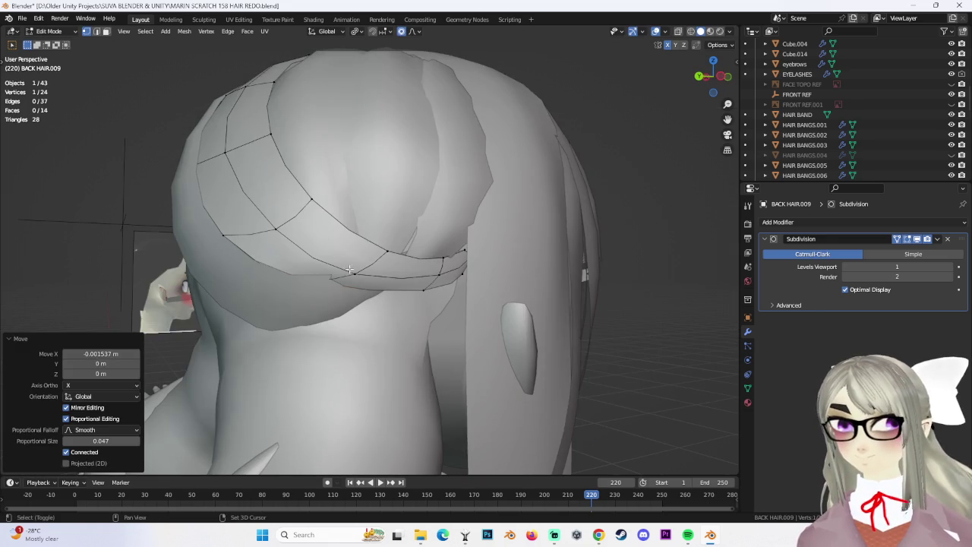
# Shift a three-vertex path on the edge along X, then deselect all.
pyautogui.keyDown('ctrl'); pyautogui.click(388, 251); pyautogui.keyUp('ctrl')
pyautogui.press('g')
pyautogui.click(414, 278)
pyautogui.moveTo(414, 277)
pyautogui.mouseDown(button='middle')
pyautogui.moveTo(427, 286)
pyautogui.moveTo(442, 351)
pyautogui.moveTo(595, 329)
pyautogui.moveTo(532, 293)
pyautogui.moveTo(390, 282)
pyautogui.moveTo(405, 326)
pyautogui.mouseUp(button='middle')
pyautogui.click(427, 286)
pyautogui.press('g')
pyautogui.press('x')
pyautogui.click(441, 351)
pyautogui.click(532, 293)
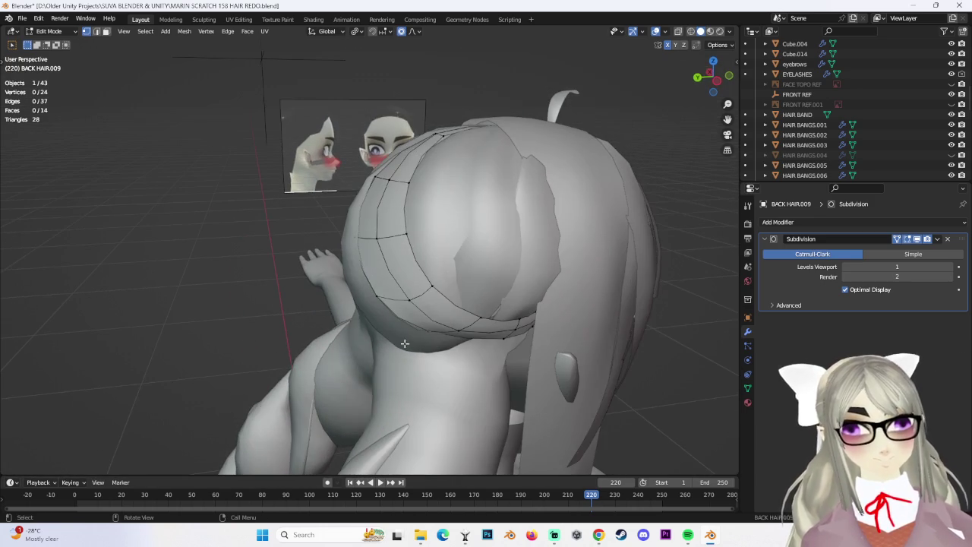
# Switch from Edit Mode back to Object Mode.
pyautogui.moveTo(416, 276)
pyautogui.mouseDown(button='middle')
pyautogui.moveTo(497, 225)
pyautogui.moveTo(388, 282)
pyautogui.moveTo(325, 267)
pyautogui.moveTo(308, 119)
pyautogui.mouseUp(button='middle')
pyautogui.click(387, 282)
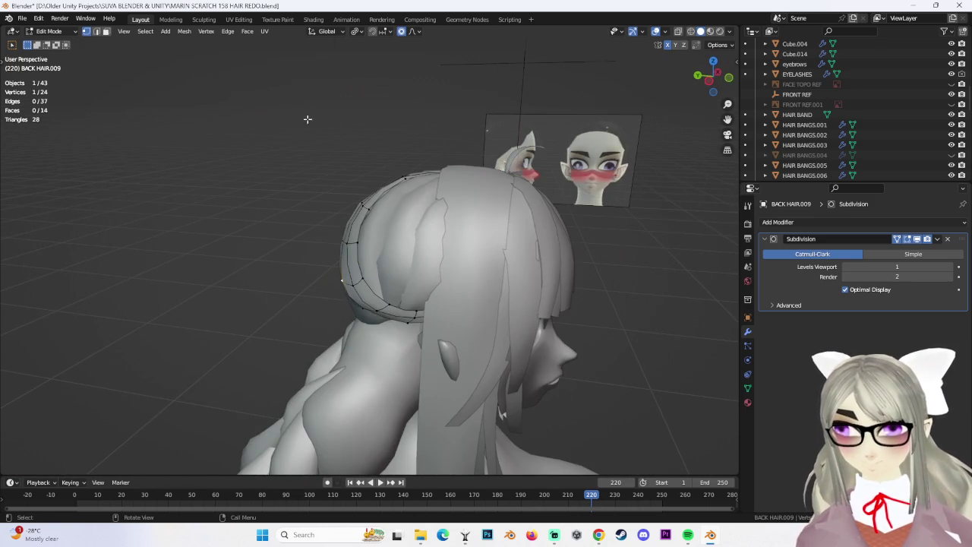
pyautogui.click(65, 44)
pyautogui.click(456, 189)
pyautogui.moveTo(455, 190)
pyautogui.mouseDown(button='middle')
pyautogui.moveTo(526, 249)
pyautogui.moveTo(494, 226)
pyautogui.moveTo(434, 232)
pyautogui.moveTo(474, 234)
pyautogui.moveTo(463, 241)
pyautogui.moveTo(367, 245)
pyautogui.moveTo(478, 221)
pyautogui.mouseUp(button='middle')
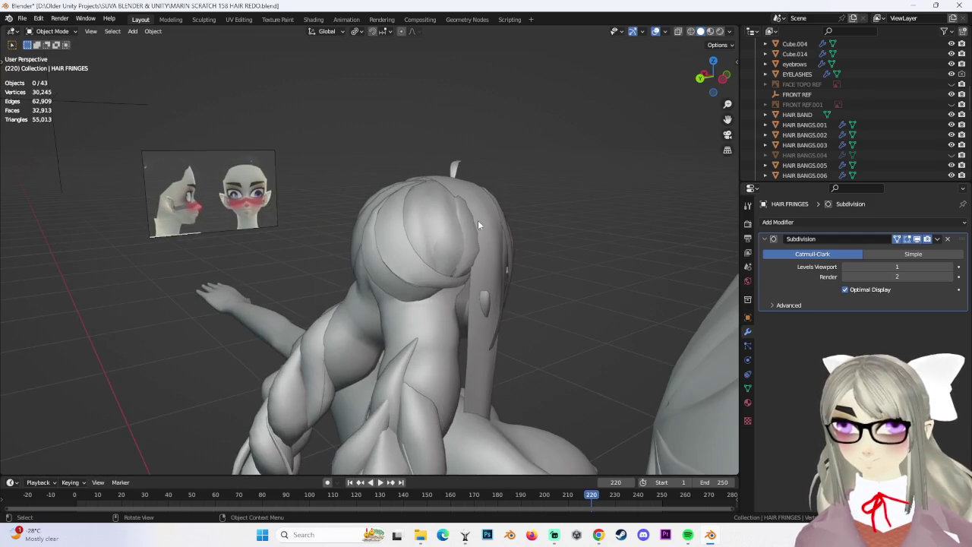
# Put BACK HAIR.007 into Edit Mode and move one vertex with smooth falloff.
pyautogui.scroll(3, 475, 237)
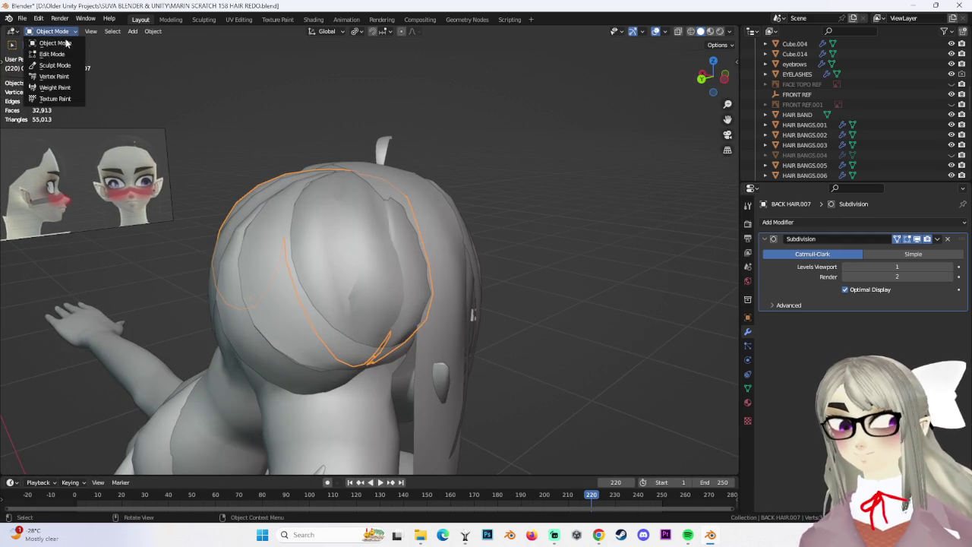
pyautogui.click(52, 53)
pyautogui.moveTo(395, 227); pyautogui.dragTo(410, 220, button='middle')
pyautogui.click(395, 202)
pyautogui.press('g')
pyautogui.click(414, 219)
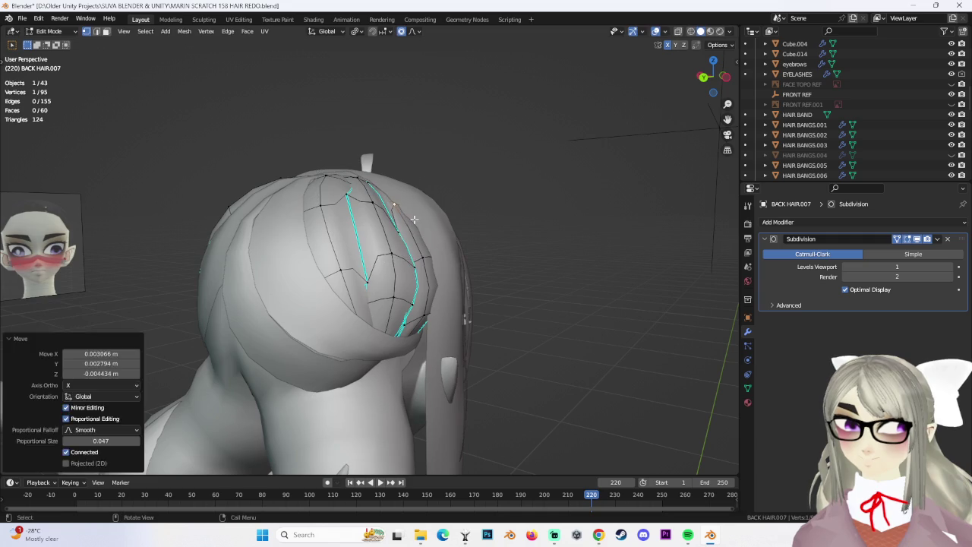
# Reposition the BACK HAIR.007 vertex a few times from a side view.
pyautogui.moveTo(521, 226)
pyautogui.mouseDown(button='middle')
pyautogui.moveTo(294, 265)
pyautogui.moveTo(283, 255)
pyautogui.mouseUp(button='middle')
pyautogui.press('g')
pyautogui.click(361, 267)
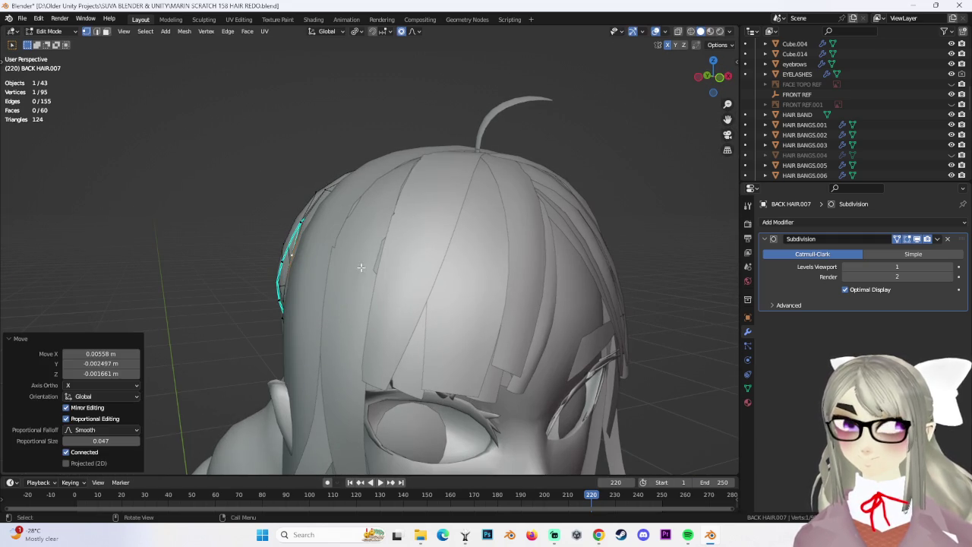
pyautogui.press('g')
pyautogui.click(367, 208)
pyautogui.moveTo(367, 209); pyautogui.dragTo(448, 240, button='middle')
pyautogui.hotkey('ctrl', 'z')
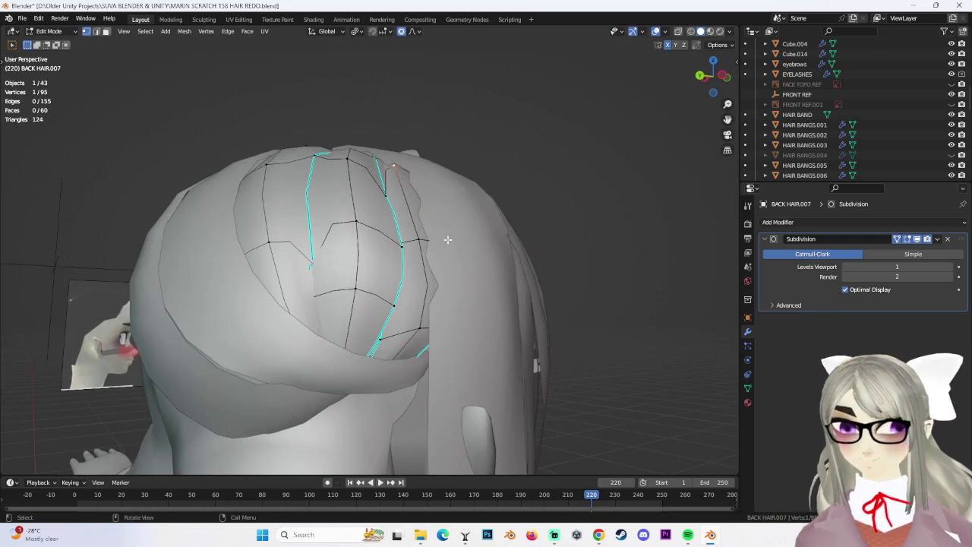
pyautogui.click(446, 248)
# Undo the last move and review the strand from behind.
pyautogui.moveTo(372, 259)
pyautogui.mouseDown(button='middle')
pyautogui.moveTo(370, 363)
pyautogui.moveTo(631, 223)
pyautogui.moveTo(619, 250)
pyautogui.moveTo(585, 224)
pyautogui.mouseUp(button='middle')
pyautogui.hotkey('ctrl', 'z')
pyautogui.moveTo(543, 308)
pyautogui.mouseDown(button='middle')
pyautogui.moveTo(575, 213)
pyautogui.moveTo(495, 243)
pyautogui.moveTo(369, 238)
pyautogui.mouseUp(button='middle')
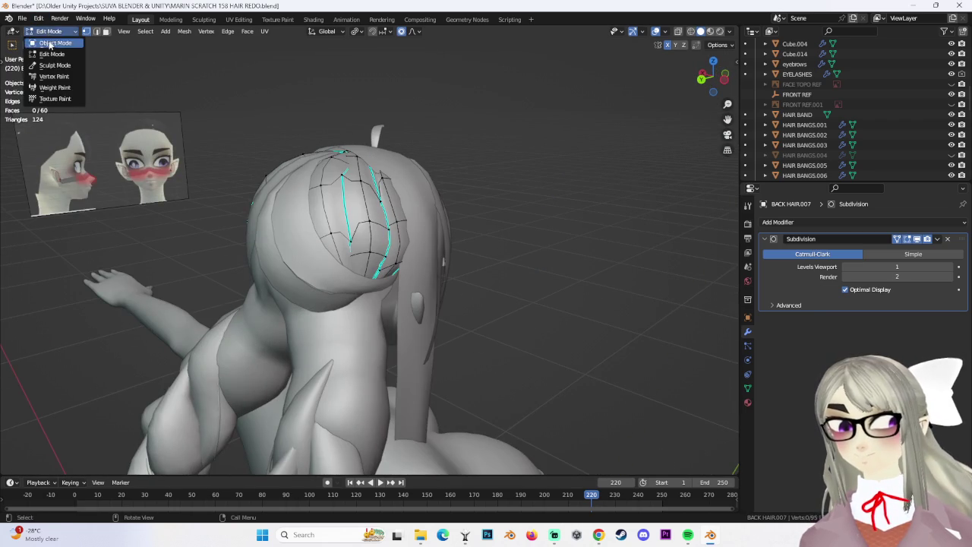
pyautogui.click(21, 18)
# Save as MARIN SCRATCH 159 HAIR REDO.blend and return to Object Mode, selecting the back hair.
pyautogui.click(46, 96)
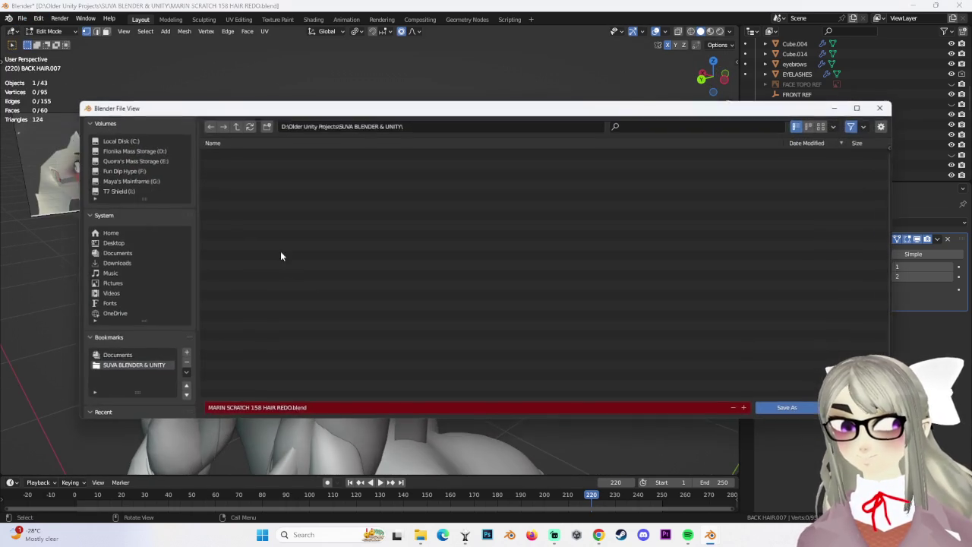
pyautogui.click(258, 410)
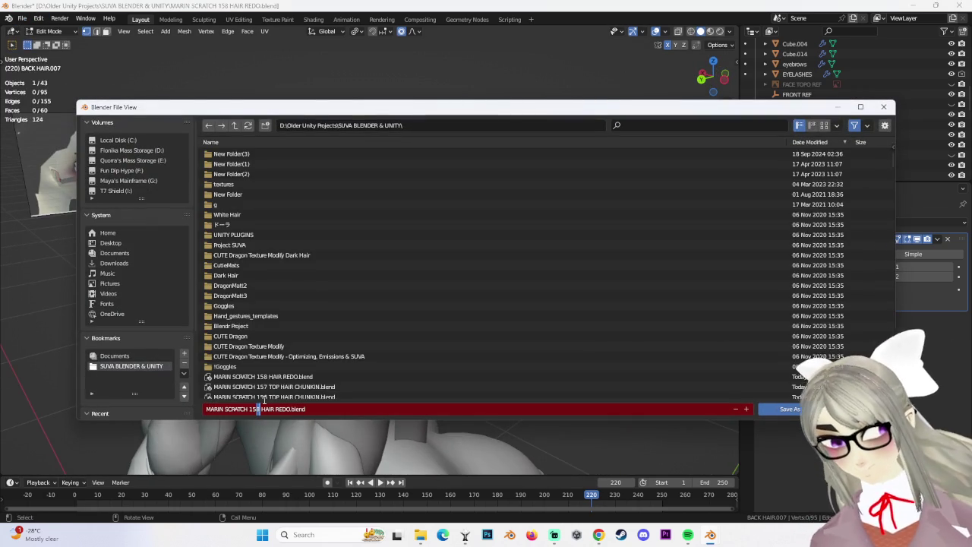
pyautogui.write('9')
pyautogui.press('Return')
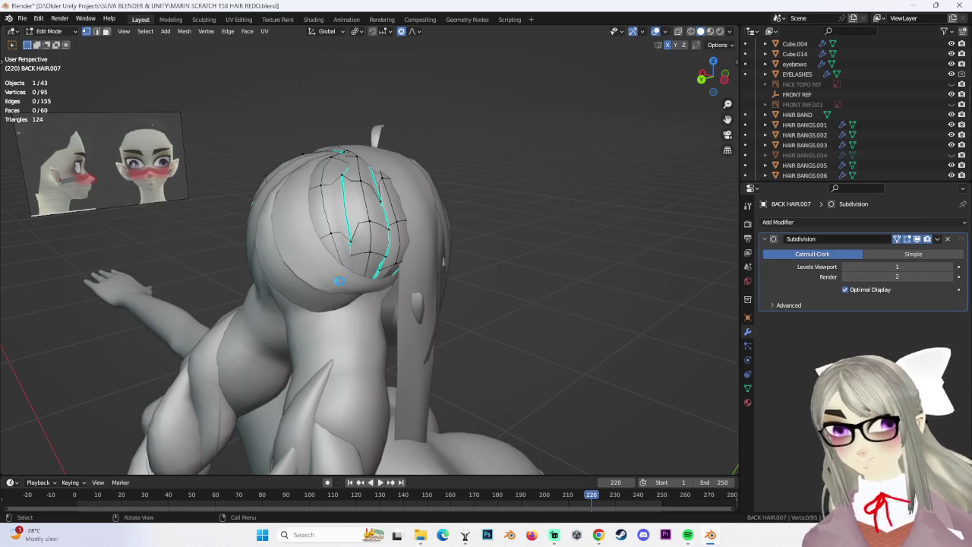
pyautogui.press('Tab')
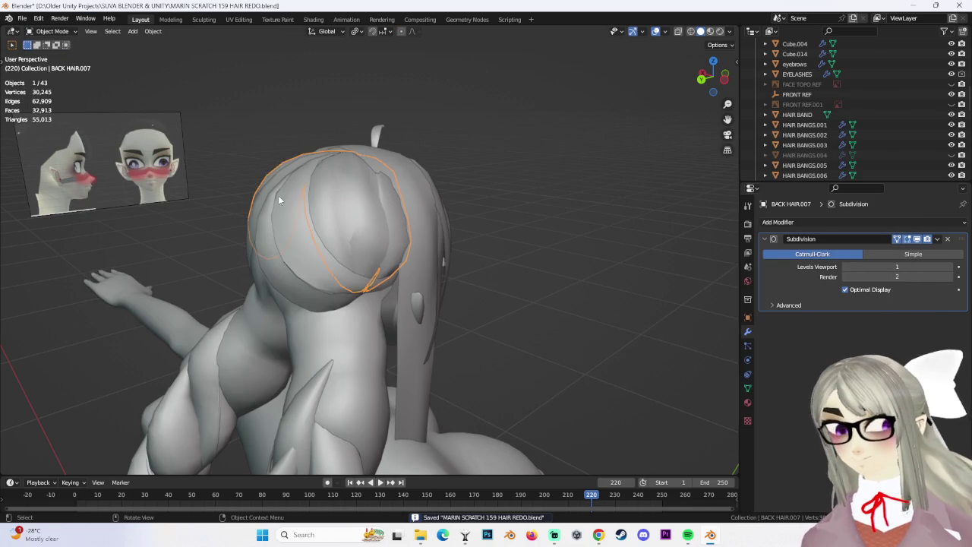
pyautogui.click(366, 295)
pyautogui.moveTo(366, 295); pyautogui.dragTo(378, 286, button='middle')
pyautogui.moveTo(316, 301)
pyautogui.mouseDown(button='middle')
pyautogui.moveTo(368, 288)
pyautogui.moveTo(370, 241)
pyautogui.mouseUp(button='middle')
pyautogui.hotkey('ctrl', 'j')
pyautogui.moveTo(438, 287)
pyautogui.mouseDown(button='middle')
pyautogui.moveTo(372, 258)
pyautogui.moveTo(329, 222)
pyautogui.moveTo(440, 285)
pyautogui.moveTo(419, 276)
pyautogui.mouseUp(button='middle')
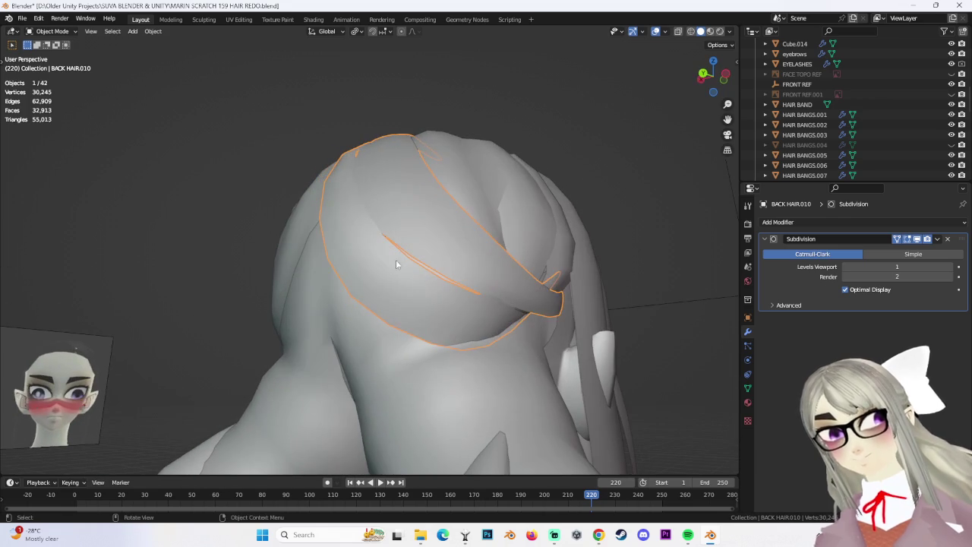
pyautogui.click(60, 55)
pyautogui.moveTo(61, 55)
pyautogui.mouseDown(button='middle')
pyautogui.moveTo(432, 292)
pyautogui.moveTo(437, 251)
pyautogui.moveTo(411, 275)
pyautogui.moveTo(354, 301)
pyautogui.moveTo(282, 223)
pyautogui.moveTo(413, 265)
pyautogui.moveTo(339, 291)
pyautogui.moveTo(382, 280)
pyautogui.moveTo(358, 282)
pyautogui.moveTo(441, 219)
pyautogui.moveTo(455, 258)
pyautogui.moveTo(539, 241)
pyautogui.moveTo(494, 294)
pyautogui.moveTo(503, 327)
pyautogui.moveTo(471, 319)
pyautogui.mouseUp(button='middle')
pyautogui.scroll(3, 434, 238)
pyautogui.click(107, 31)
pyautogui.moveTo(384, 176); pyautogui.dragTo(405, 185, button='middle')
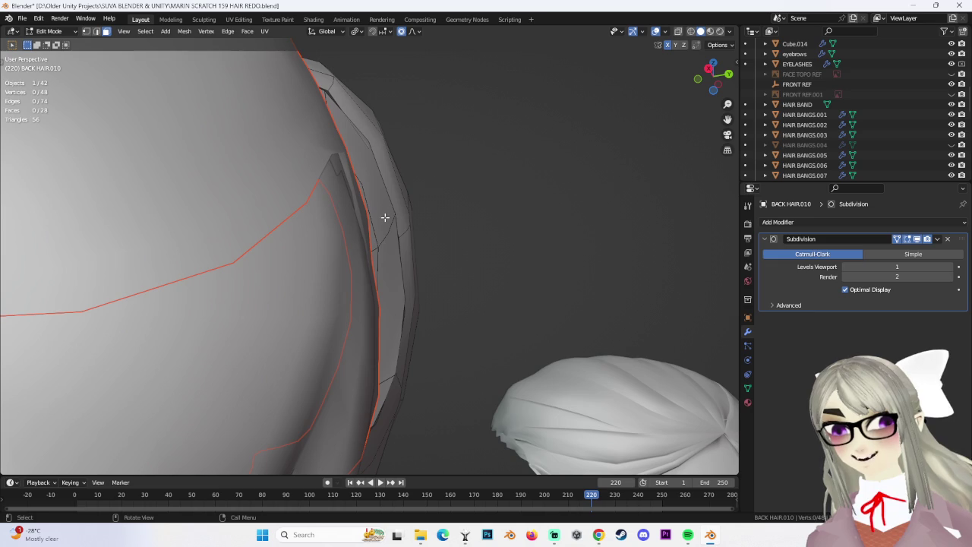
pyautogui.moveTo(474, 197)
pyautogui.mouseDown(button='middle')
pyautogui.moveTo(463, 220)
pyautogui.moveTo(504, 243)
pyautogui.moveTo(361, 262)
pyautogui.moveTo(517, 152)
pyautogui.moveTo(476, 253)
pyautogui.mouseUp(button='middle')
pyautogui.press('e')
pyautogui.click(478, 223)
pyautogui.hotkey('ctrl', 'z')
pyautogui.press('e')
pyautogui.click(361, 262)
pyautogui.hotkey('alt', 'a')
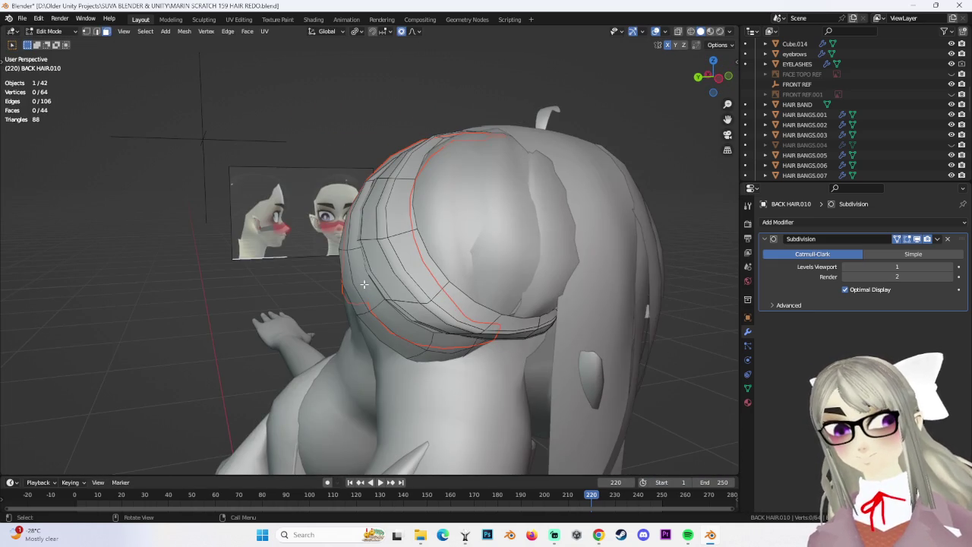
pyautogui.moveTo(371, 271)
pyautogui.mouseDown(button='middle')
pyautogui.moveTo(304, 228)
pyautogui.moveTo(175, 45)
pyautogui.mouseUp(button='middle')
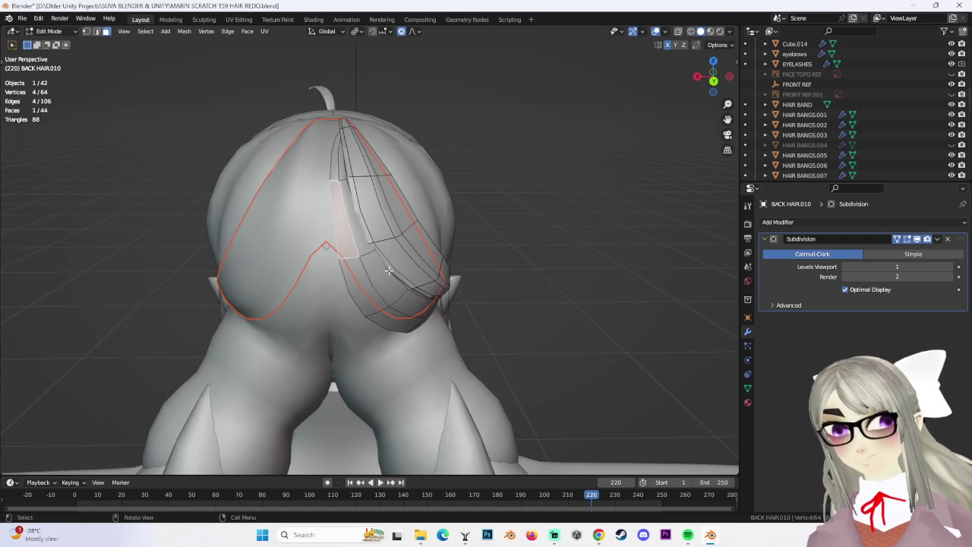
pyautogui.moveTo(387, 270); pyautogui.dragTo(359, 264, button='middle')
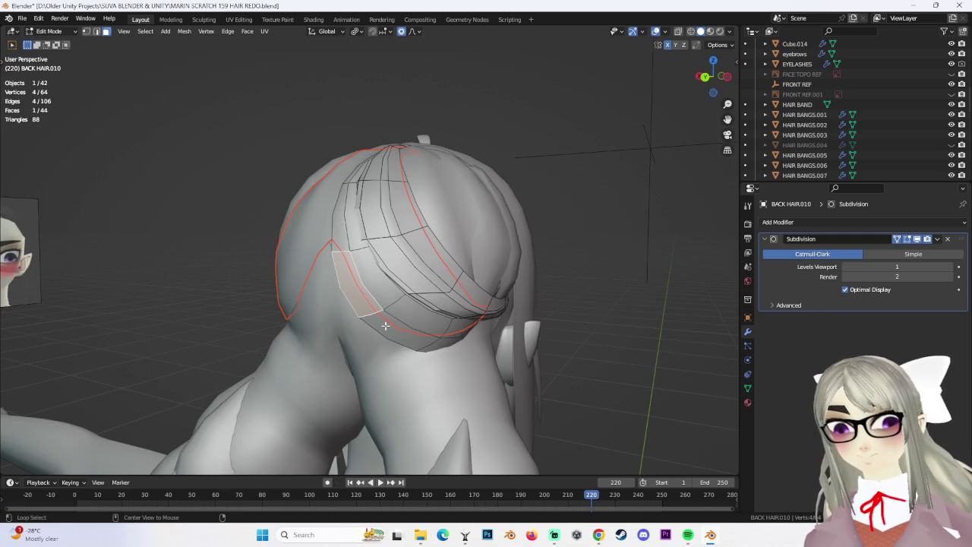
pyautogui.moveTo(353, 293); pyautogui.dragTo(47, 78, button='middle')
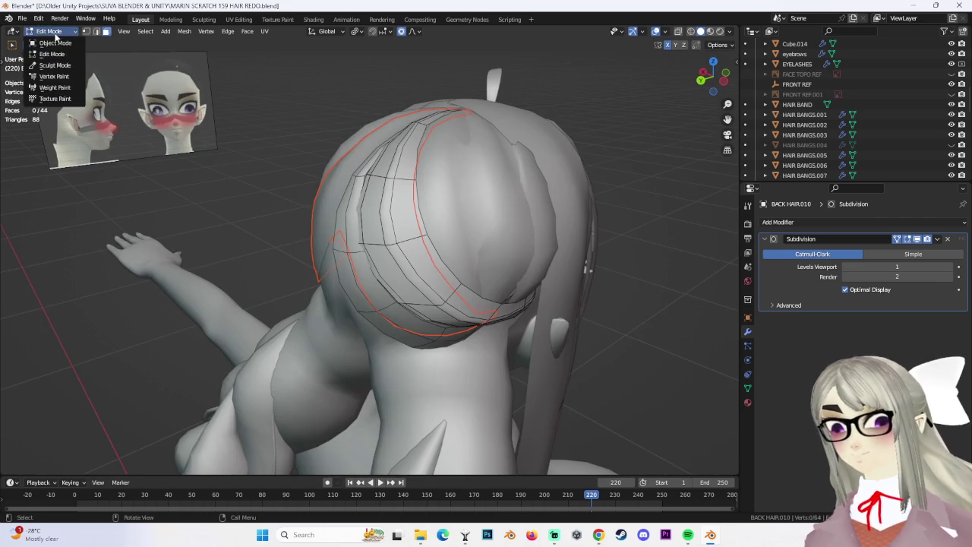
# Return to Object Mode, select a back hair piece and enter Edit Mode.
pyautogui.click(56, 44)
pyautogui.moveTo(481, 213)
pyautogui.mouseDown(button='middle')
pyautogui.moveTo(535, 287)
pyautogui.moveTo(548, 207)
pyautogui.moveTo(528, 254)
pyautogui.mouseUp(button='middle')
pyautogui.click(536, 286)
pyautogui.click(531, 251)
pyautogui.press('Tab')
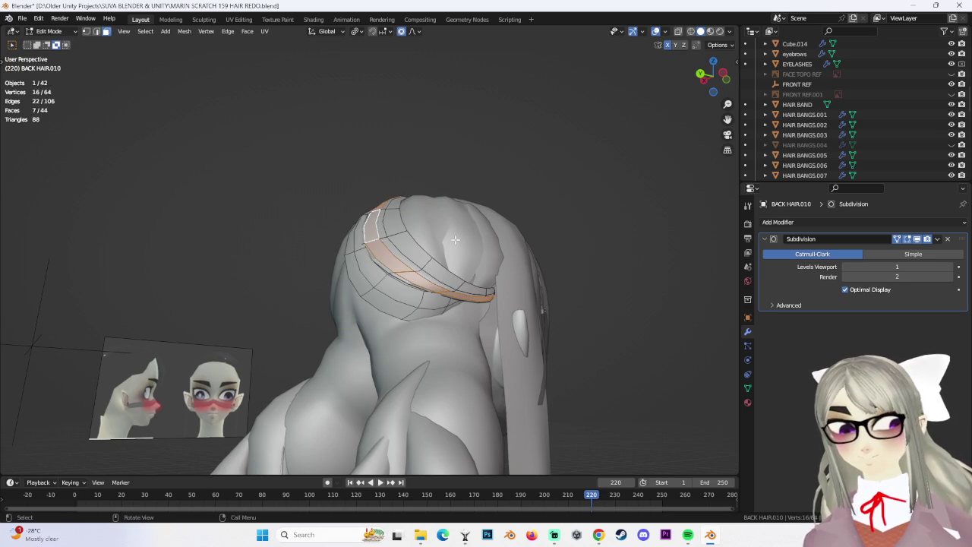
pyautogui.moveTo(455, 240); pyautogui.dragTo(463, 260, button='middle')
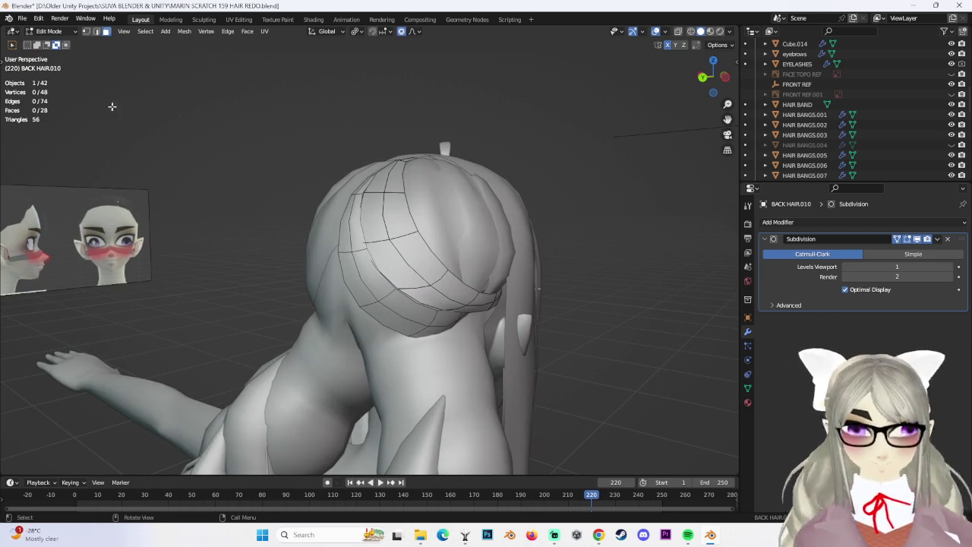
# Pick BACK HAIR.010 from the back-hair pieces and enter Edit Mode on it.
pyautogui.click(49, 31)
pyautogui.click(50, 44)
pyautogui.click(589, 294)
pyautogui.scroll(5, 570, 298)
pyautogui.moveTo(547, 303)
pyautogui.mouseDown(button='middle')
pyautogui.moveTo(528, 333)
pyautogui.moveTo(512, 309)
pyautogui.moveTo(564, 287)
pyautogui.moveTo(474, 307)
pyautogui.moveTo(495, 309)
pyautogui.moveTo(468, 287)
pyautogui.moveTo(476, 308)
pyautogui.moveTo(468, 299)
pyautogui.moveTo(507, 292)
pyautogui.moveTo(495, 281)
pyautogui.moveTo(547, 294)
pyautogui.moveTo(383, 252)
pyautogui.moveTo(393, 284)
pyautogui.moveTo(345, 284)
pyautogui.moveTo(374, 302)
pyautogui.mouseUp(button='middle')
pyautogui.click(495, 305)
pyautogui.click(389, 282)
pyautogui.click(374, 302)
pyautogui.scroll(1, 375, 302)
pyautogui.click(58, 54)
# Crease two seam edge loops of BACK HAIR.010 to 1.000.
pyautogui.moveTo(357, 182); pyautogui.dragTo(391, 196, button='middle')
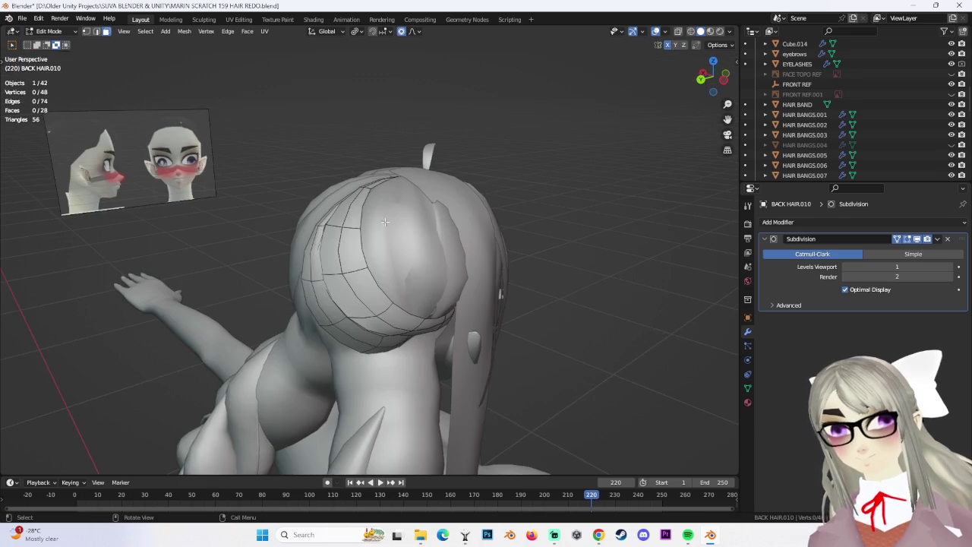
pyautogui.moveTo(424, 285); pyautogui.dragTo(537, 250, button='middle')
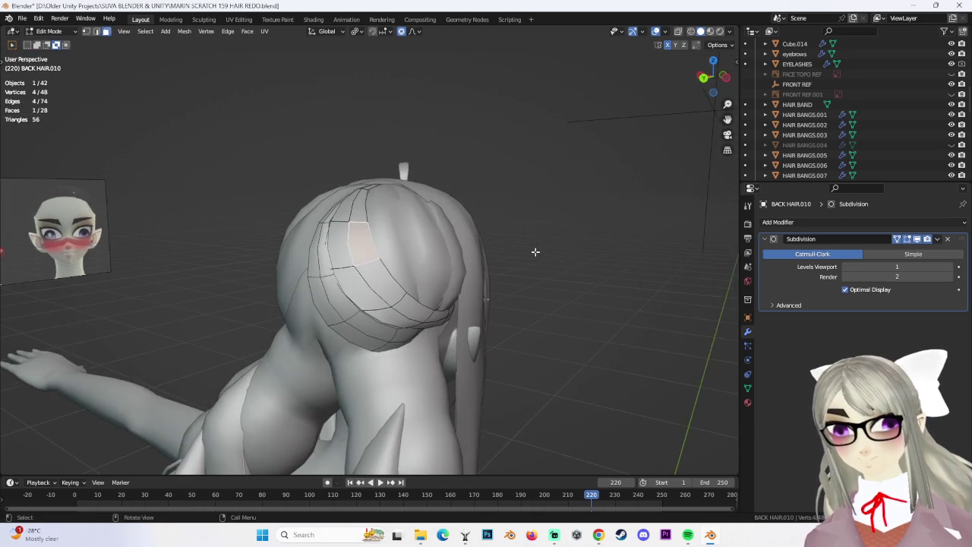
pyautogui.hotkey('alt', 'a')
pyautogui.moveTo(474, 243)
pyautogui.mouseDown(button='middle')
pyautogui.moveTo(373, 271)
pyautogui.moveTo(382, 278)
pyautogui.mouseUp(button='middle')
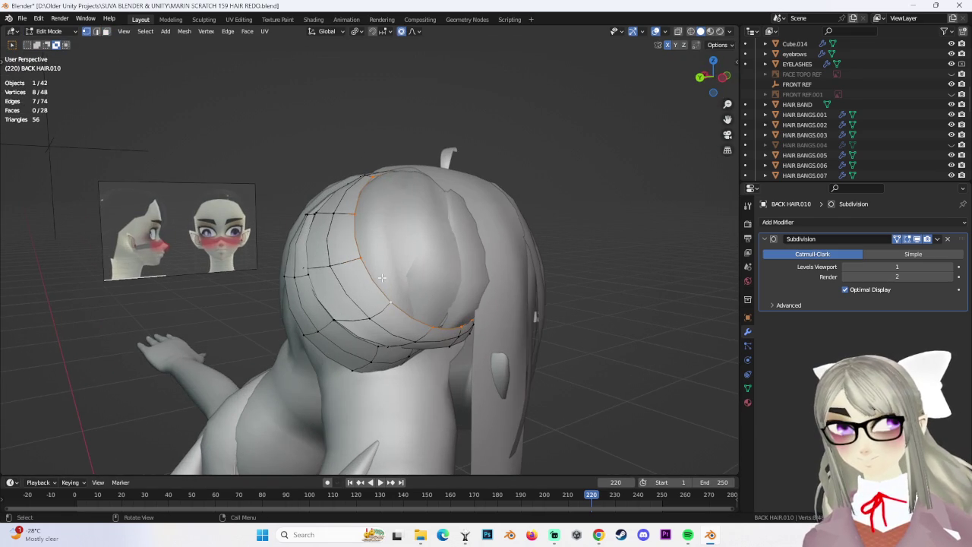
pyautogui.click(735, 253)
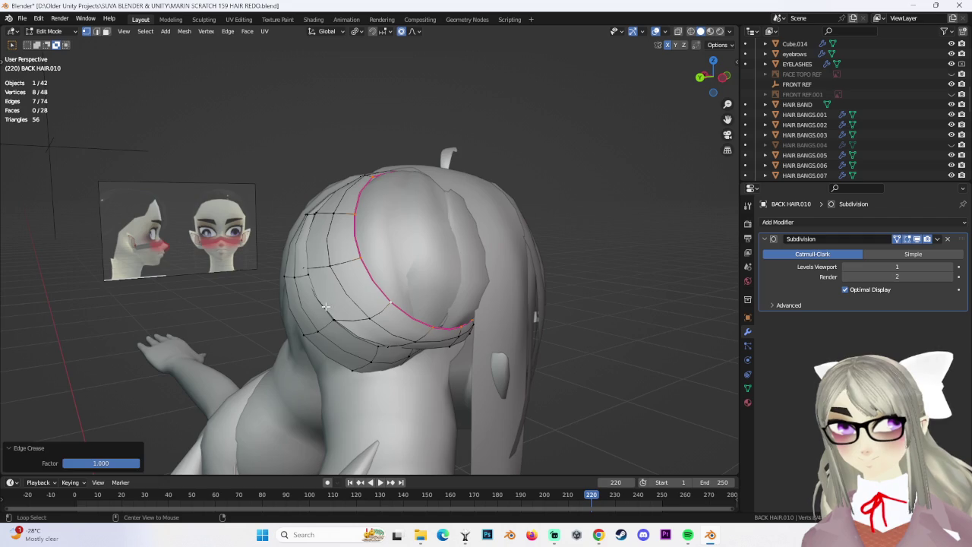
pyautogui.moveTo(326, 305); pyautogui.dragTo(380, 304, button='middle')
pyautogui.keyDown('alt'); pyautogui.click(380, 335); pyautogui.keyUp('alt')
pyautogui.hotkey('shift', 'e')
pyautogui.click(238, 262)
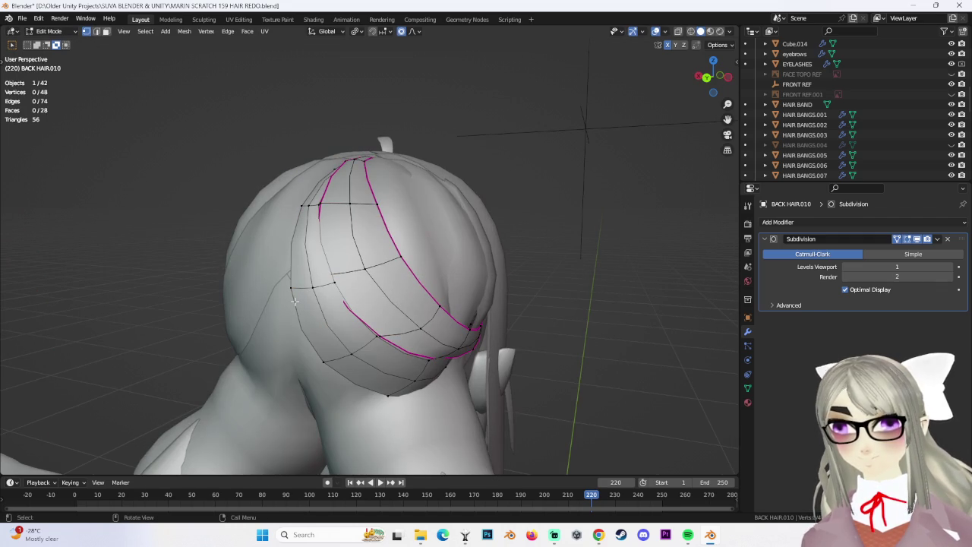
# Give the strand's outer boundary loop a full crease of 1, discarding a trial extrusion.
pyautogui.click(646, 273)
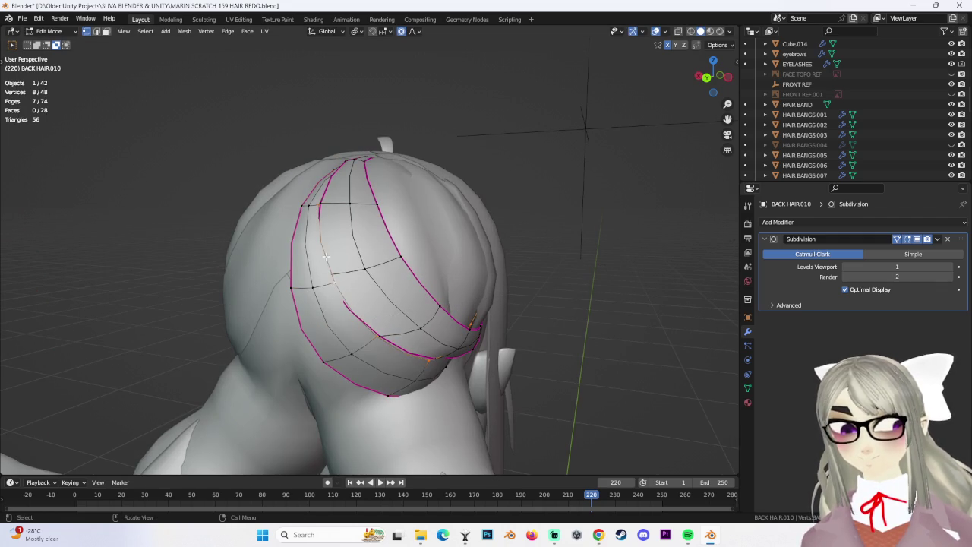
pyautogui.click(176, 171)
pyautogui.moveTo(176, 171)
pyautogui.mouseDown(button='middle')
pyautogui.moveTo(311, 236)
pyautogui.moveTo(313, 252)
pyautogui.moveTo(451, 235)
pyautogui.moveTo(366, 272)
pyautogui.moveTo(372, 221)
pyautogui.moveTo(357, 182)
pyautogui.mouseUp(button='middle')
pyautogui.keyDown('alt'); pyautogui.click(311, 236); pyautogui.keyUp('alt')
pyautogui.press('e')
pyautogui.click(313, 252)
pyautogui.press('g')
pyautogui.rightClick(450, 235)
pyautogui.hotkey('ctrl', 'z')
# Move the selected boundary vertices into place and scale them up slightly.
pyautogui.press('g')
pyautogui.click(345, 166)
pyautogui.hotkey('ctrl', 'z')
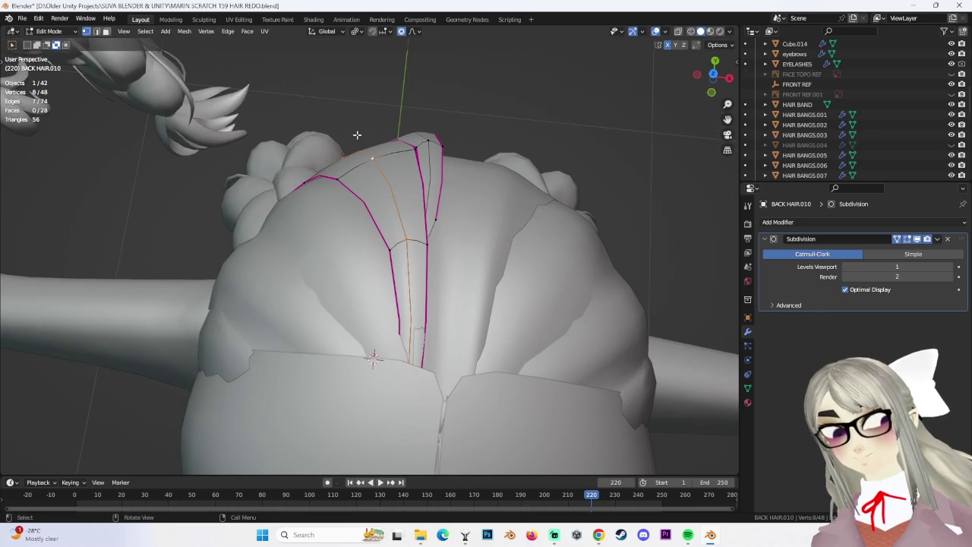
pyautogui.press('g')
pyautogui.rightClick(402, 84)
pyautogui.press('g')
pyautogui.click(404, 95)
pyautogui.press('s')
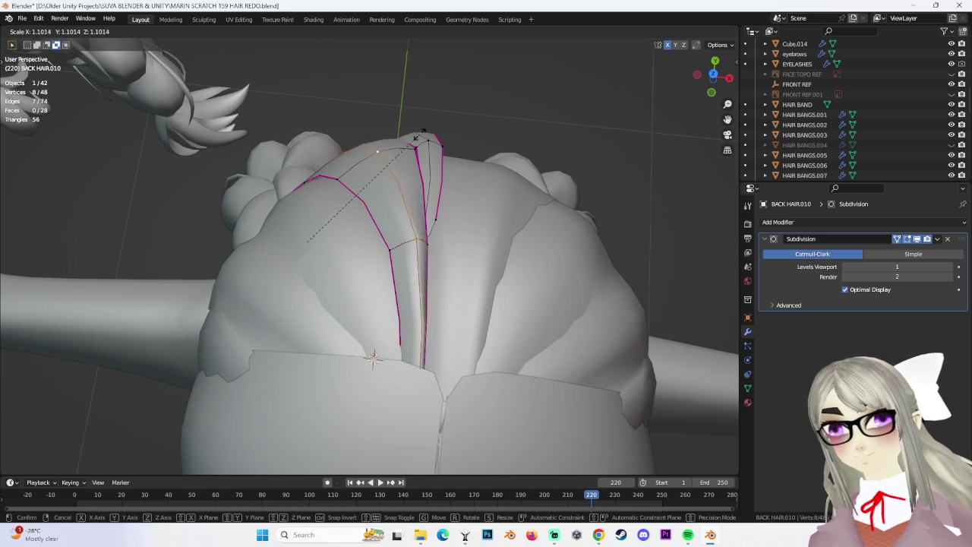
pyautogui.click(409, 140)
# Reposition individual strand vertices from a side view of the hair.
pyautogui.moveTo(409, 140)
pyautogui.mouseDown(button='middle')
pyautogui.moveTo(383, 264)
pyautogui.moveTo(434, 282)
pyautogui.moveTo(449, 310)
pyautogui.moveTo(297, 304)
pyautogui.mouseUp(button='middle')
pyautogui.click(351, 302)
pyautogui.press('g')
pyautogui.click(357, 300)
pyautogui.press('g')
pyautogui.click(260, 355)
# From the rear, scale a strand edge loop and nudge a single vertex.
pyautogui.moveTo(260, 356)
pyautogui.mouseDown(button='middle')
pyautogui.moveTo(356, 275)
pyautogui.moveTo(478, 301)
pyautogui.moveTo(293, 336)
pyautogui.moveTo(297, 346)
pyautogui.moveTo(363, 262)
pyautogui.moveTo(326, 265)
pyautogui.mouseUp(button='middle')
pyautogui.keyDown('alt'); pyautogui.click(356, 276); pyautogui.keyUp('alt')
pyautogui.press('s')
pyautogui.click(482, 301)
pyautogui.click(326, 265)
pyautogui.press('g')
pyautogui.click(326, 265)
pyautogui.press('g')
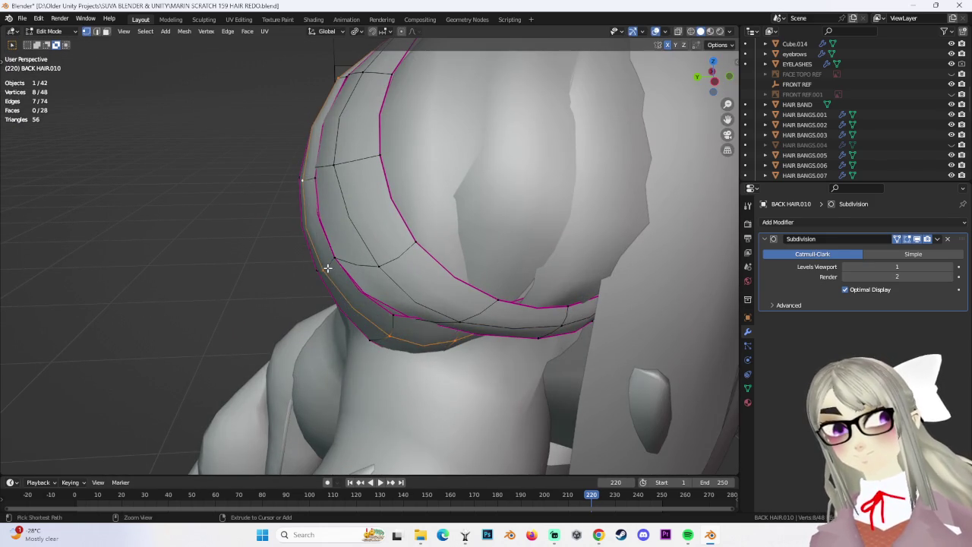
pyautogui.click(319, 268)
pyautogui.press('g')
pyautogui.click(320, 267)
# Shift border vertices about 0.005 m along X with mirror editing, then return to Object Mode.
pyautogui.moveTo(320, 268)
pyautogui.mouseDown(button='middle')
pyautogui.moveTo(378, 204)
pyautogui.moveTo(371, 213)
pyautogui.moveTo(340, 183)
pyautogui.moveTo(434, 165)
pyautogui.moveTo(333, 177)
pyautogui.moveTo(372, 218)
pyautogui.moveTo(393, 212)
pyautogui.mouseUp(button='middle')
pyautogui.click(361, 179)
pyautogui.click(385, 198)
pyautogui.press('g')
pyautogui.press('x')
pyautogui.click(374, 220)
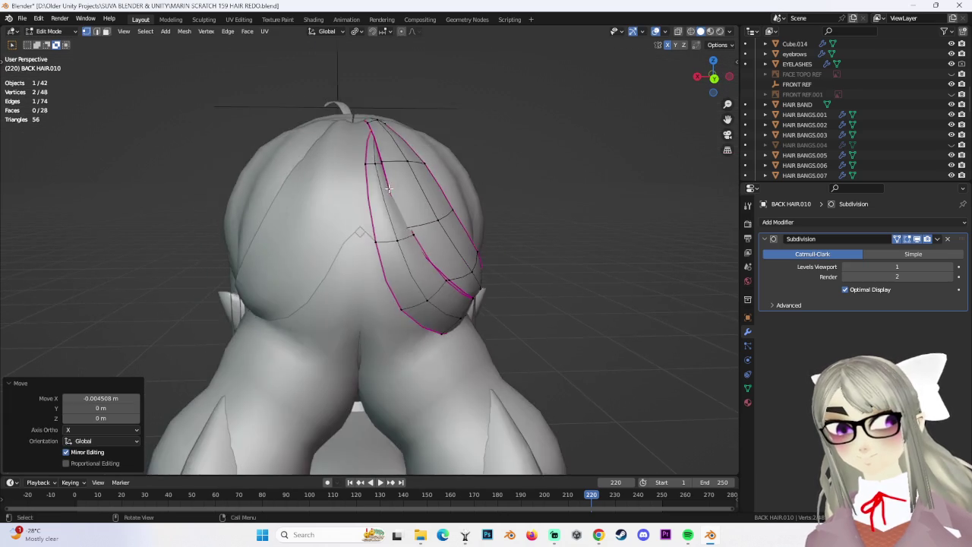
pyautogui.click(375, 232)
pyautogui.press('g')
pyautogui.press('x')
pyautogui.click(376, 238)
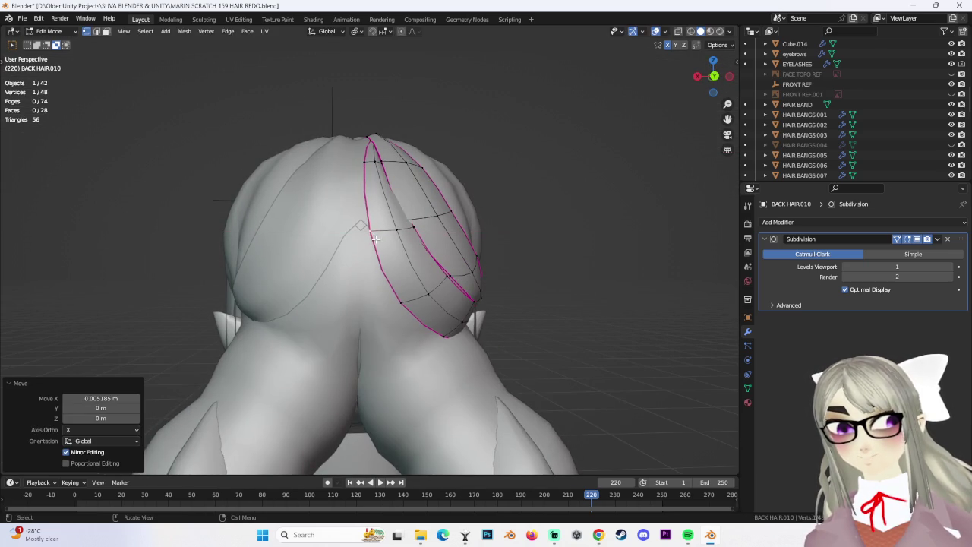
pyautogui.moveTo(426, 238)
pyautogui.mouseDown(button='middle')
pyautogui.moveTo(473, 250)
pyautogui.moveTo(354, 244)
pyautogui.moveTo(444, 249)
pyautogui.moveTo(409, 260)
pyautogui.mouseUp(button='middle')
pyautogui.click(54, 32)
pyautogui.click(47, 45)
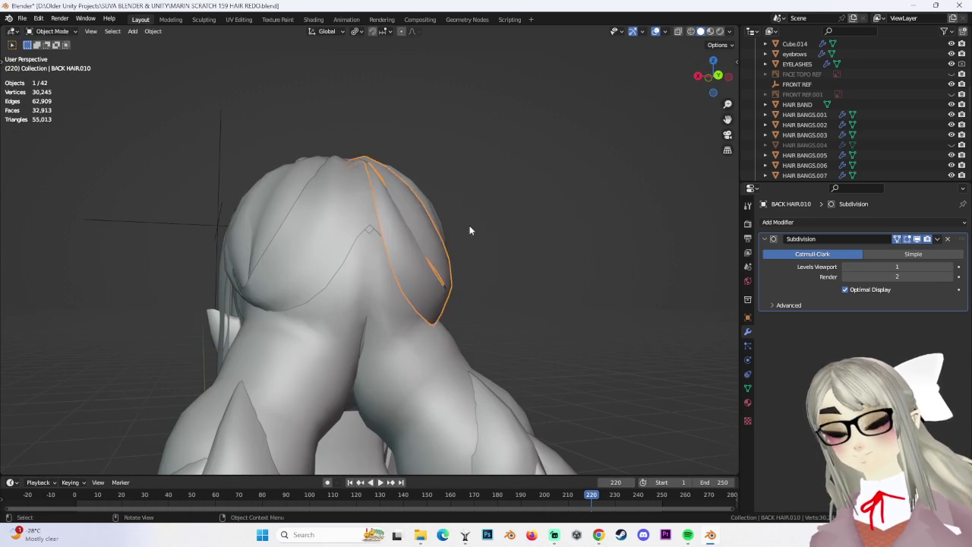
# In back view, apply all transforms to BACK HAIR.010.
pyautogui.moveTo(420, 193); pyautogui.dragTo(500, 197, button='middle')
pyautogui.click(712, 78)
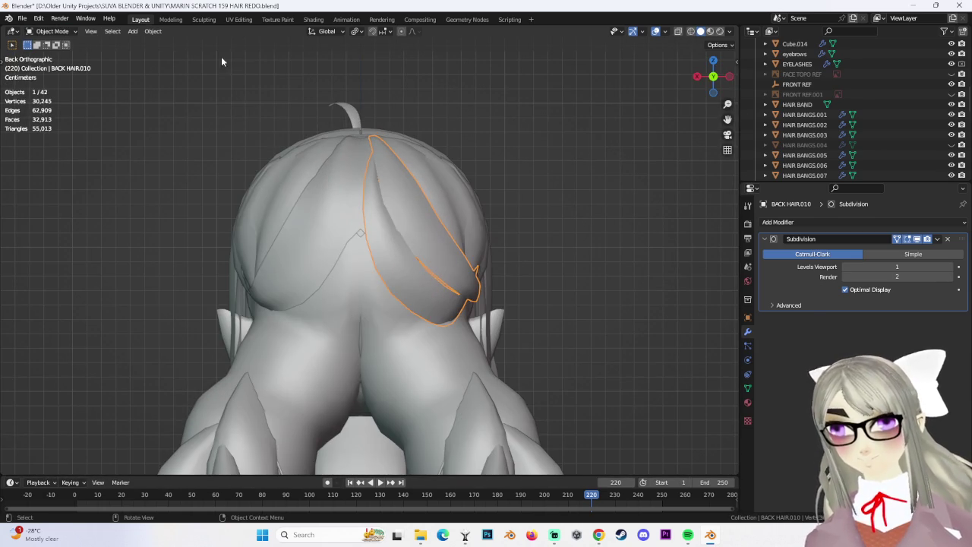
pyautogui.click(151, 31)
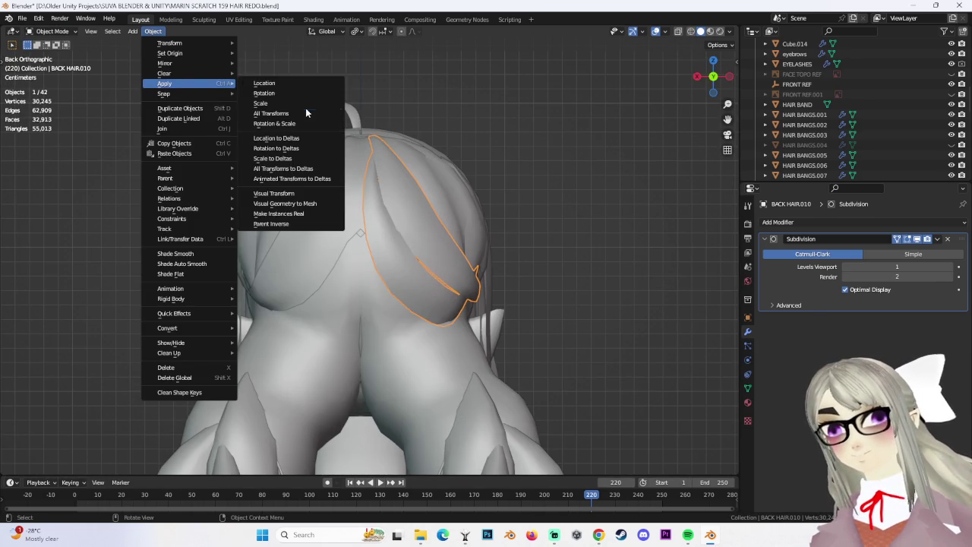
pyautogui.moveTo(165, 82)
pyautogui.click(301, 116)
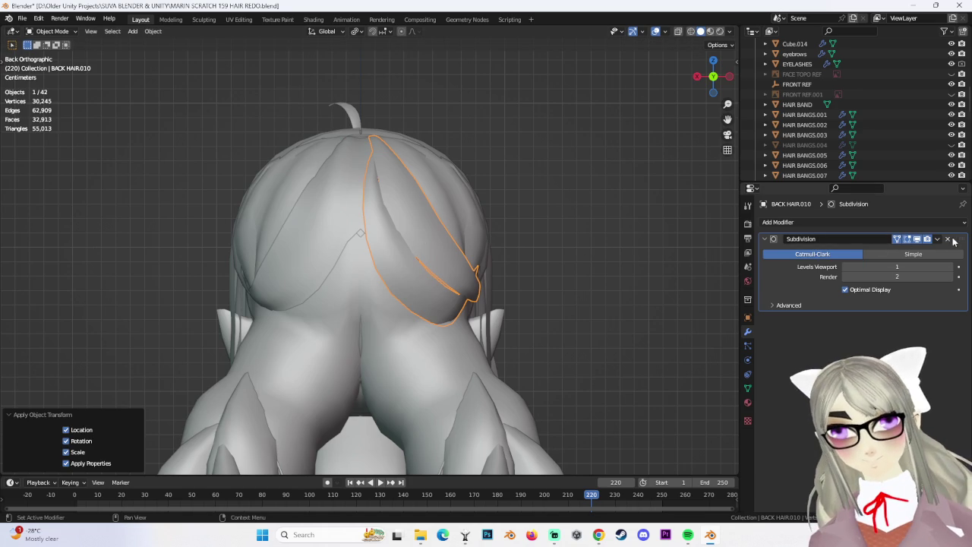
# Add an X-axis Mirror modifier to the hair strand and re-enter Edit Mode on it.
pyautogui.click(946, 224)
pyautogui.click(775, 344)
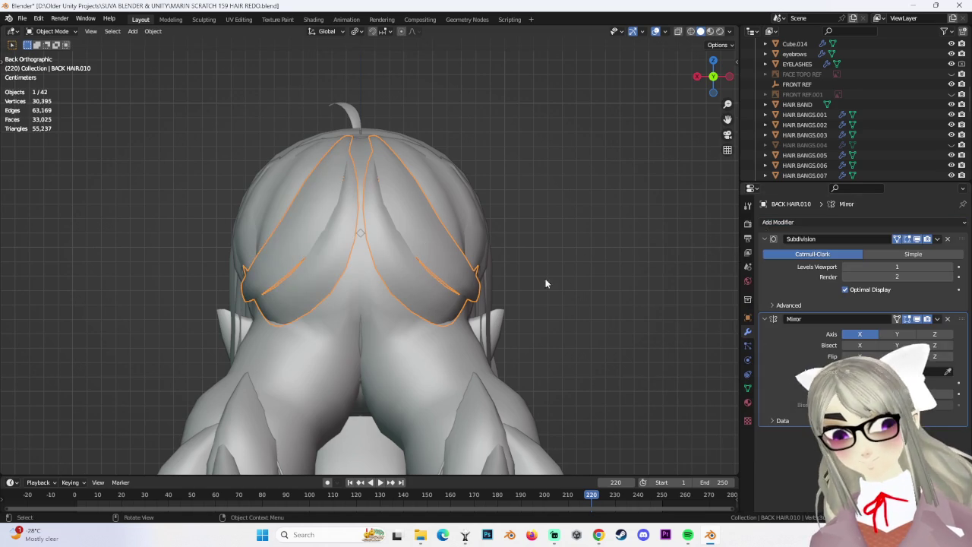
pyautogui.moveTo(527, 192)
pyautogui.mouseDown(button='middle')
pyautogui.moveTo(388, 250)
pyautogui.moveTo(418, 292)
pyautogui.moveTo(445, 256)
pyautogui.moveTo(461, 257)
pyautogui.moveTo(360, 278)
pyautogui.moveTo(390, 278)
pyautogui.mouseUp(button='middle')
pyautogui.click(374, 239)
pyautogui.moveTo(382, 238)
pyautogui.mouseDown(button='middle')
pyautogui.moveTo(358, 231)
pyautogui.moveTo(406, 240)
pyautogui.moveTo(465, 217)
pyautogui.moveTo(448, 226)
pyautogui.moveTo(428, 203)
pyautogui.mouseUp(button='middle')
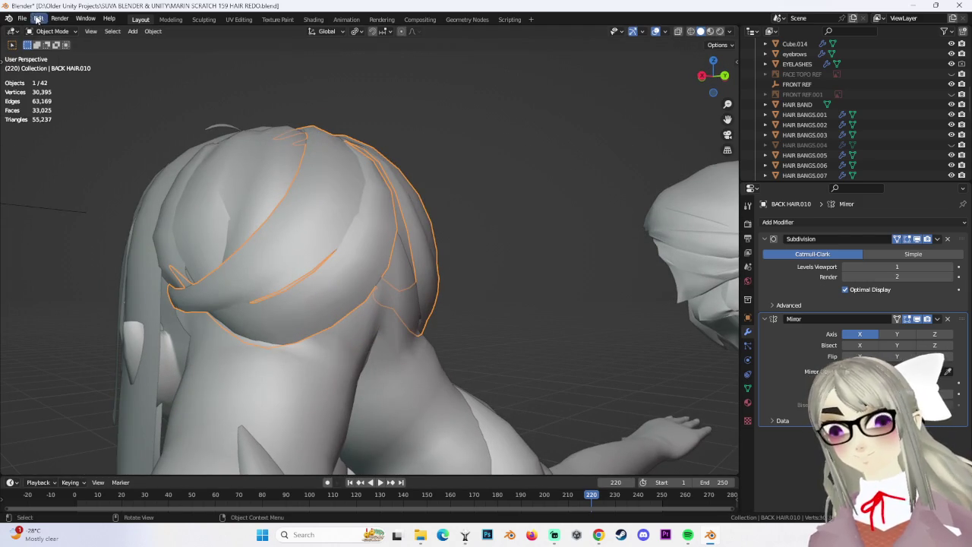
pyautogui.click(57, 54)
# Nudge the strand's inner vertices along the Y and X axes.
pyautogui.press('g')
pyautogui.press('y')
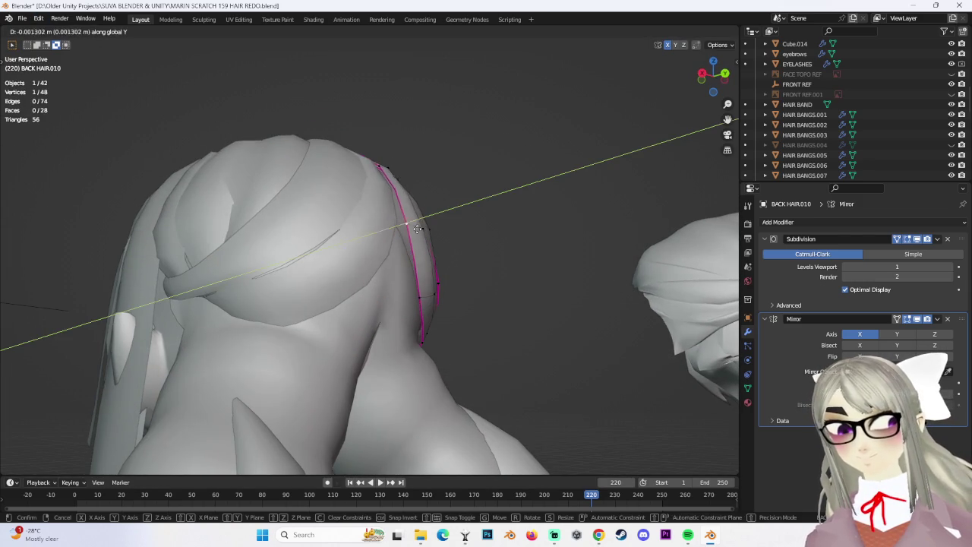
pyautogui.click(422, 242)
pyautogui.moveTo(422, 242)
pyautogui.mouseDown(button='middle')
pyautogui.moveTo(315, 268)
pyautogui.moveTo(350, 258)
pyautogui.moveTo(403, 204)
pyautogui.moveTo(368, 183)
pyautogui.moveTo(389, 131)
pyautogui.moveTo(424, 151)
pyautogui.mouseUp(button='middle')
pyautogui.press('g')
pyautogui.press('y')
pyautogui.press('x')
pyautogui.click(348, 252)
pyautogui.press('g')
pyautogui.press('x')
pyautogui.click(370, 181)
# Move a vertex vertically along Z, undoing a first failed attempt.
pyautogui.press('g')
pyautogui.press('x')
pyautogui.click(389, 131)
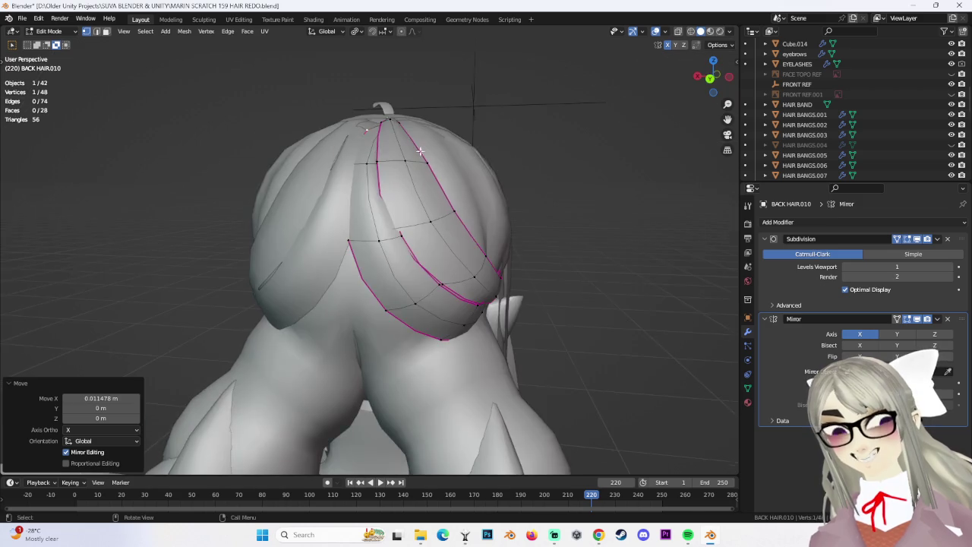
pyautogui.press('g')
pyautogui.rightClick(427, 159)
pyautogui.hotkey('ctrl', 'z')
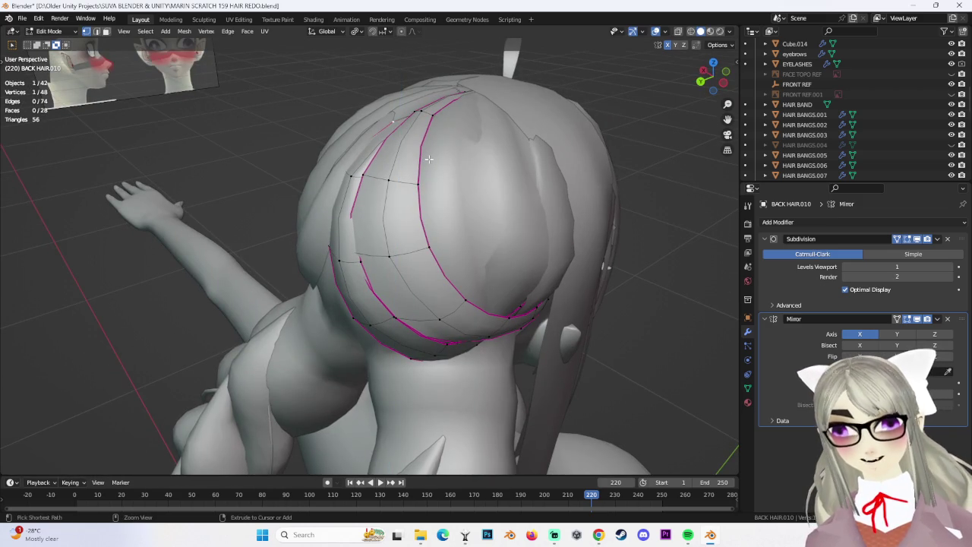
pyautogui.press('g')
pyautogui.click(431, 164)
# From a rear view, shift vertices along X so the mirrored halves meet at the centre.
pyautogui.moveTo(431, 165)
pyautogui.mouseDown(button='middle')
pyautogui.moveTo(420, 247)
pyautogui.moveTo(378, 260)
pyautogui.moveTo(437, 243)
pyautogui.moveTo(531, 261)
pyautogui.moveTo(466, 278)
pyautogui.moveTo(594, 157)
pyautogui.mouseUp(button='middle')
pyautogui.press('g')
pyautogui.press('x')
pyautogui.click(376, 240)
pyautogui.press('g')
pyautogui.click(378, 261)
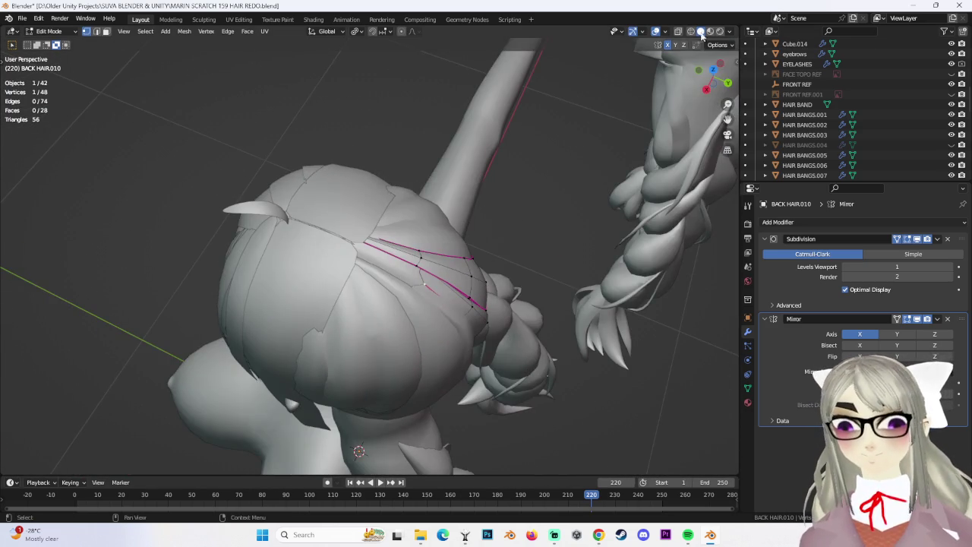
# In wireframe shading, reposition the strand vertices from the front view of the head.
pyautogui.click(691, 31)
pyautogui.moveTo(478, 190); pyautogui.dragTo(396, 182, button='middle')
pyautogui.moveTo(392, 249); pyautogui.dragTo(321, 273, button='middle')
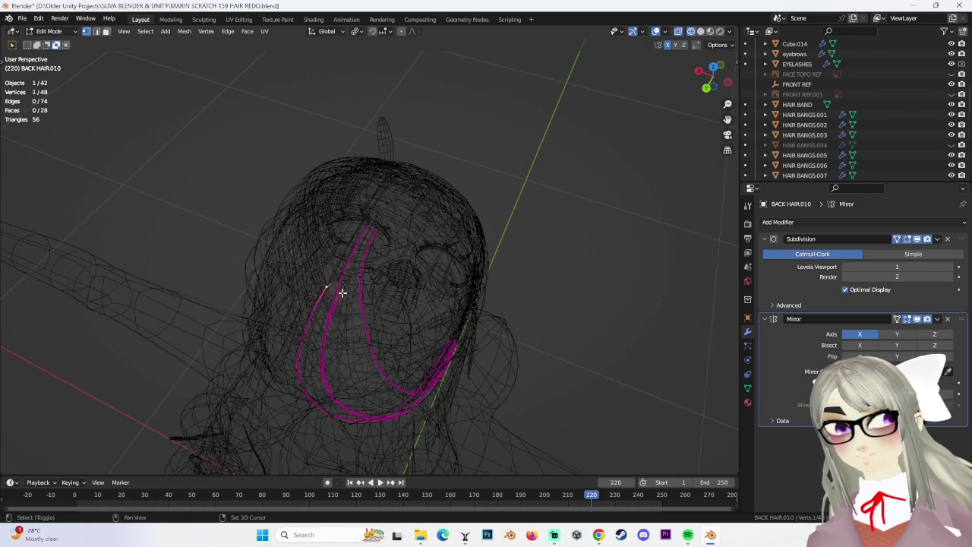
pyautogui.moveTo(378, 303)
pyautogui.mouseDown(button='middle')
pyautogui.moveTo(443, 282)
pyautogui.moveTo(417, 243)
pyautogui.moveTo(460, 271)
pyautogui.mouseUp(button='middle')
pyautogui.click(426, 224)
pyautogui.moveTo(425, 224)
pyautogui.mouseDown(button='middle')
pyautogui.moveTo(406, 233)
pyautogui.moveTo(374, 354)
pyautogui.moveTo(420, 193)
pyautogui.mouseUp(button='middle')
pyautogui.click(729, 77)
pyautogui.click(729, 77)
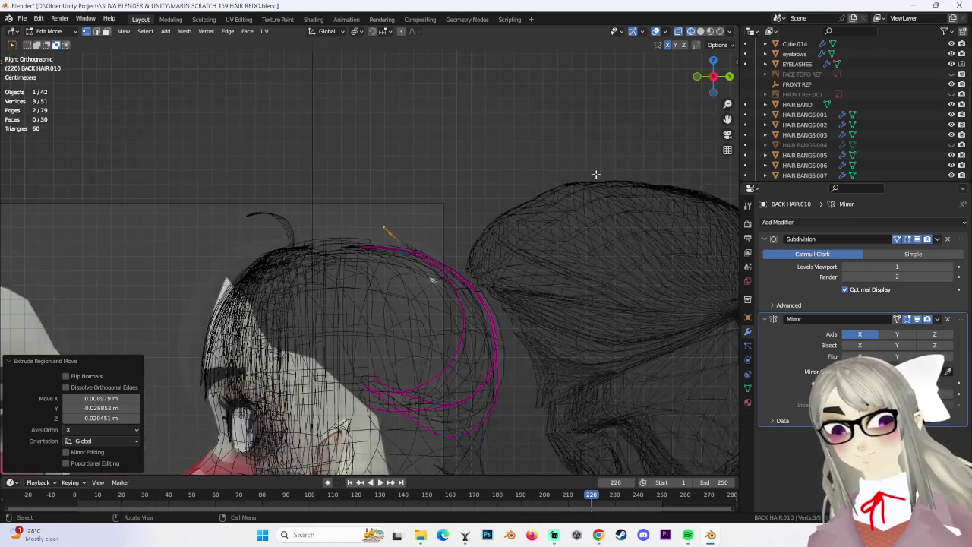
pyautogui.press('g')
pyautogui.click(568, 194)
# Add an edge loop across the strand and raise its vertices along Z.
pyautogui.moveTo(435, 218)
pyautogui.mouseDown(button='middle')
pyautogui.moveTo(423, 282)
pyautogui.moveTo(434, 276)
pyautogui.moveTo(411, 251)
pyautogui.moveTo(387, 243)
pyautogui.moveTo(406, 260)
pyautogui.moveTo(404, 279)
pyautogui.moveTo(453, 219)
pyautogui.moveTo(411, 263)
pyautogui.moveTo(413, 304)
pyautogui.moveTo(455, 256)
pyautogui.moveTo(486, 290)
pyautogui.moveTo(438, 258)
pyautogui.moveTo(371, 265)
pyautogui.moveTo(426, 250)
pyautogui.moveTo(425, 228)
pyautogui.moveTo(440, 219)
pyautogui.moveTo(504, 217)
pyautogui.moveTo(489, 228)
pyautogui.moveTo(510, 286)
pyautogui.moveTo(490, 223)
pyautogui.moveTo(512, 203)
pyautogui.moveTo(485, 232)
pyautogui.mouseUp(button='middle')
pyautogui.click(400, 278)
pyautogui.click(400, 270)
pyautogui.press('g')
pyautogui.press('z')
pyautogui.click(456, 225)
pyautogui.press('g')
pyautogui.press('z')
pyautogui.click(454, 267)
pyautogui.press('g')
pyautogui.press('z')
pyautogui.click(477, 265)
# In solid shading, readjust one vertex's height along Z, then deselect all and return to Object Mode.
pyautogui.hotkey('alt', 'z')
pyautogui.click(382, 275)
pyautogui.press('g')
pyautogui.press('z')
pyautogui.click(439, 255)
pyautogui.hotkey('ctrl', 'z')
pyautogui.press('g')
pyautogui.press('z')
pyautogui.click(425, 228)
pyautogui.hotkey('alt', 'a')
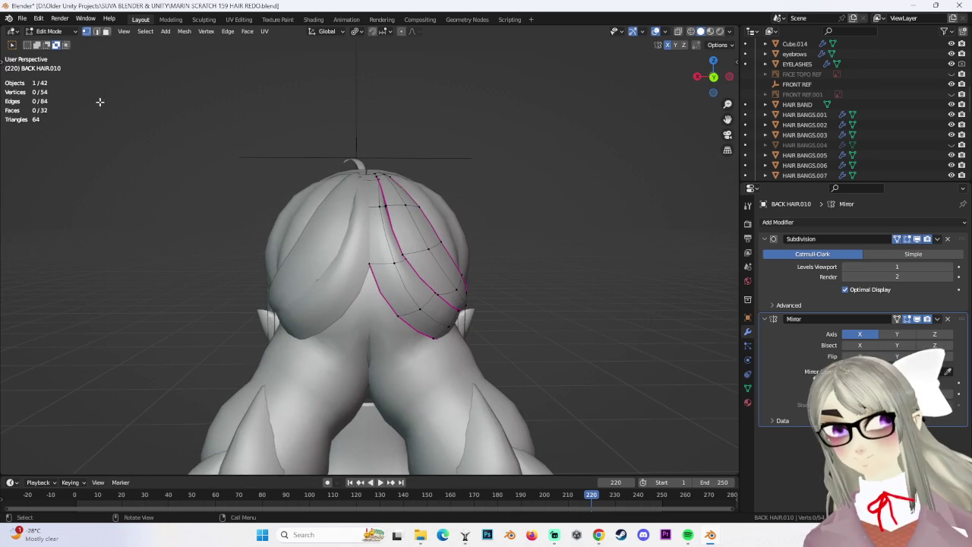
pyautogui.click(49, 31)
pyautogui.click(45, 39)
# Reselect BACK HAIR.010 in Edit Mode and nudge one strand vertex along X, then Z.
pyautogui.click(567, 243)
pyautogui.click(363, 220)
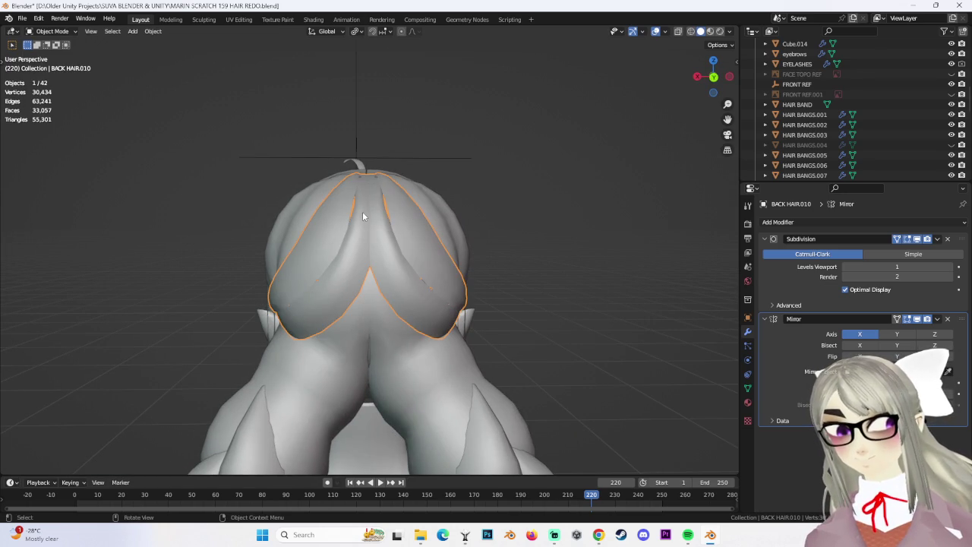
pyautogui.click(61, 56)
pyautogui.scroll(4, 428, 211)
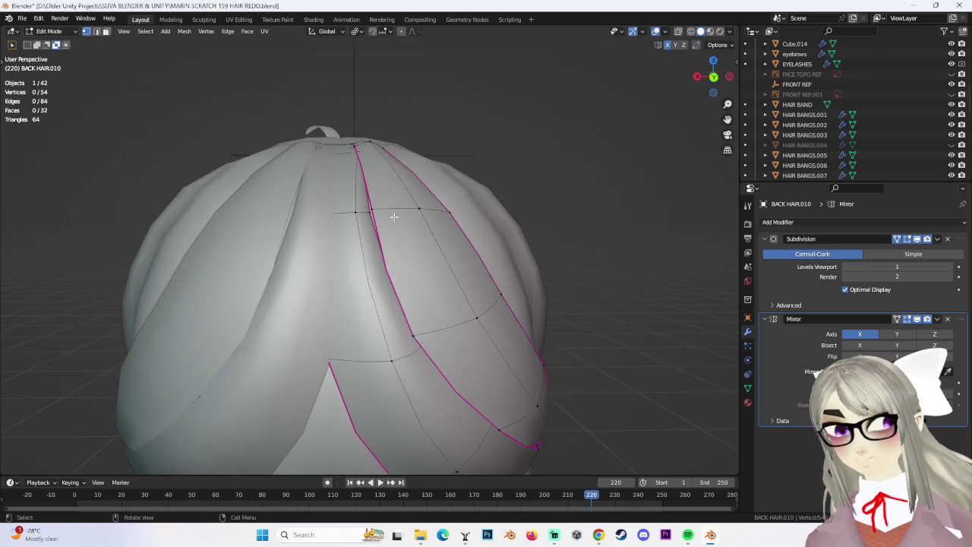
pyautogui.click(372, 212)
pyautogui.press('g')
pyautogui.press('x')
pyautogui.click(397, 213)
pyautogui.press('g')
pyautogui.press('z')
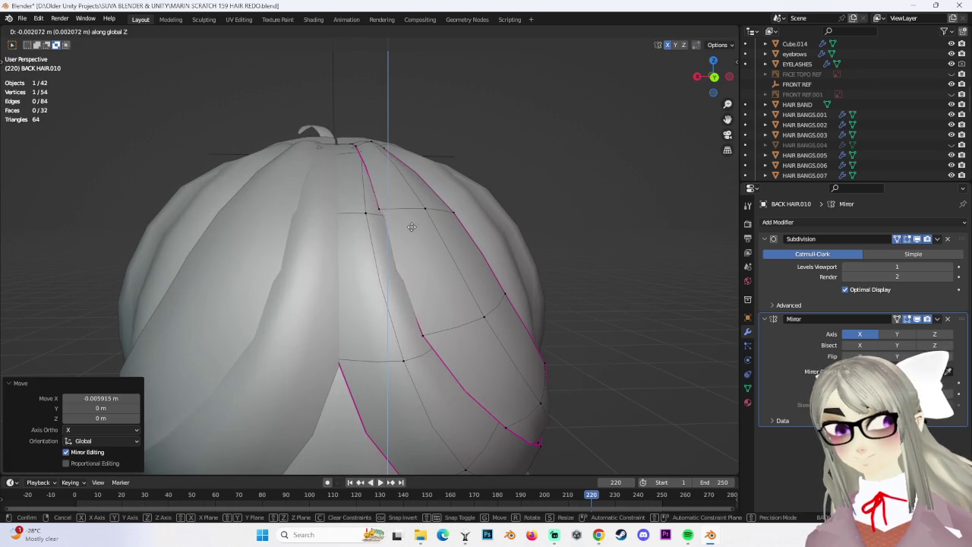
pyautogui.click(412, 229)
# Check the strand in Object Mode from a rear angle, leaving only BACK HAIR.010 selected.
pyautogui.scroll(-4, 518, 245)
pyautogui.moveTo(519, 246)
pyautogui.mouseDown(button='middle')
pyautogui.moveTo(555, 277)
pyautogui.moveTo(545, 329)
pyautogui.moveTo(499, 245)
pyautogui.moveTo(519, 250)
pyautogui.moveTo(512, 244)
pyautogui.mouseUp(button='middle')
pyautogui.click(48, 31)
pyautogui.click(47, 38)
pyautogui.moveTo(434, 167)
pyautogui.mouseDown(button='middle')
pyautogui.moveTo(458, 219)
pyautogui.moveTo(501, 224)
pyautogui.moveTo(440, 221)
pyautogui.moveTo(366, 247)
pyautogui.moveTo(466, 260)
pyautogui.mouseUp(button='middle')
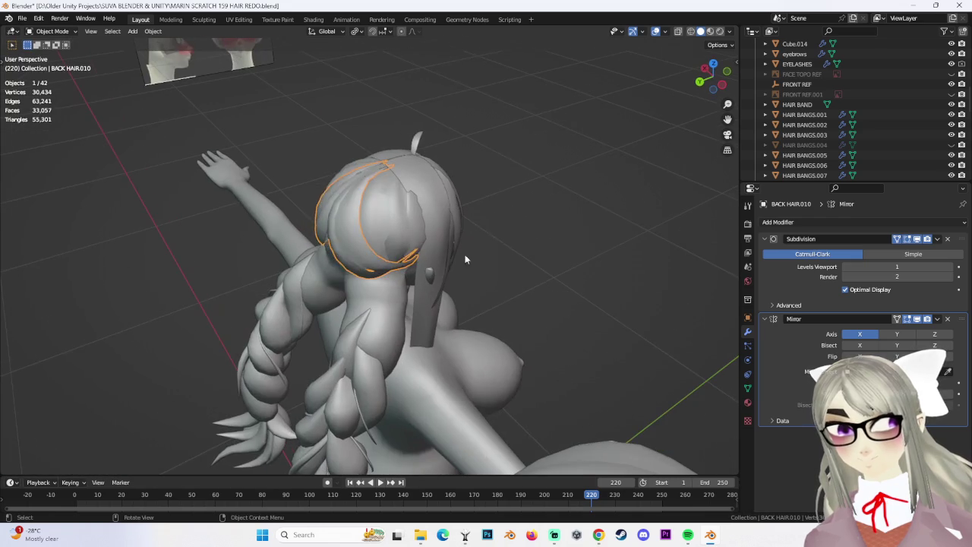
pyautogui.keyDown('shift'); pyautogui.click(407, 219); pyautogui.keyUp('shift')
pyautogui.moveTo(407, 219)
pyautogui.mouseDown(button='middle')
pyautogui.moveTo(380, 241)
pyautogui.moveTo(402, 236)
pyautogui.moveTo(377, 214)
pyautogui.moveTo(369, 180)
pyautogui.mouseUp(button='middle')
pyautogui.scroll(3, 372, 213)
pyautogui.click(355, 228)
pyautogui.moveTo(354, 228)
pyautogui.mouseDown(button='middle')
pyautogui.moveTo(358, 222)
pyautogui.moveTo(350, 228)
pyautogui.moveTo(371, 236)
pyautogui.moveTo(441, 207)
pyautogui.moveTo(379, 254)
pyautogui.moveTo(394, 240)
pyautogui.mouseUp(button='middle')
# In Edit Mode, reposition a strand vertex and shift it about 0.0063 m along X.
pyautogui.click(51, 32)
pyautogui.click(45, 55)
pyautogui.click(330, 222)
pyautogui.press('g')
pyautogui.click(371, 236)
pyautogui.press('g')
pyautogui.click(371, 236)
pyautogui.moveTo(497, 167)
pyautogui.mouseDown(button='middle')
pyautogui.moveTo(398, 265)
pyautogui.moveTo(351, 188)
pyautogui.mouseUp(button='middle')
pyautogui.press('g')
pyautogui.press('x')
pyautogui.click(361, 217)
pyautogui.scroll(3, 351, 188)
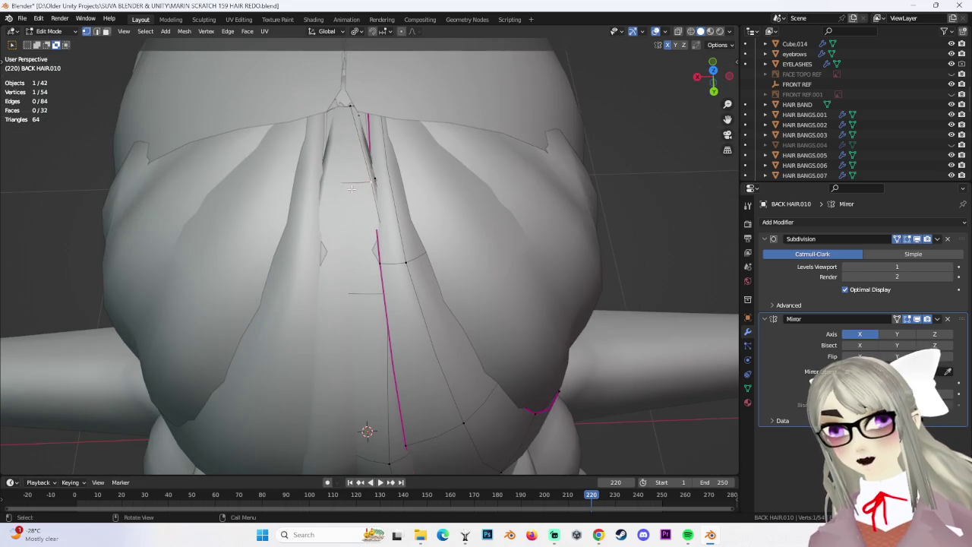
# In wireframe shading, move the strand's top vertices and top face.
pyautogui.click(691, 31)
pyautogui.moveTo(406, 210); pyautogui.dragTo(336, 121, button='middle')
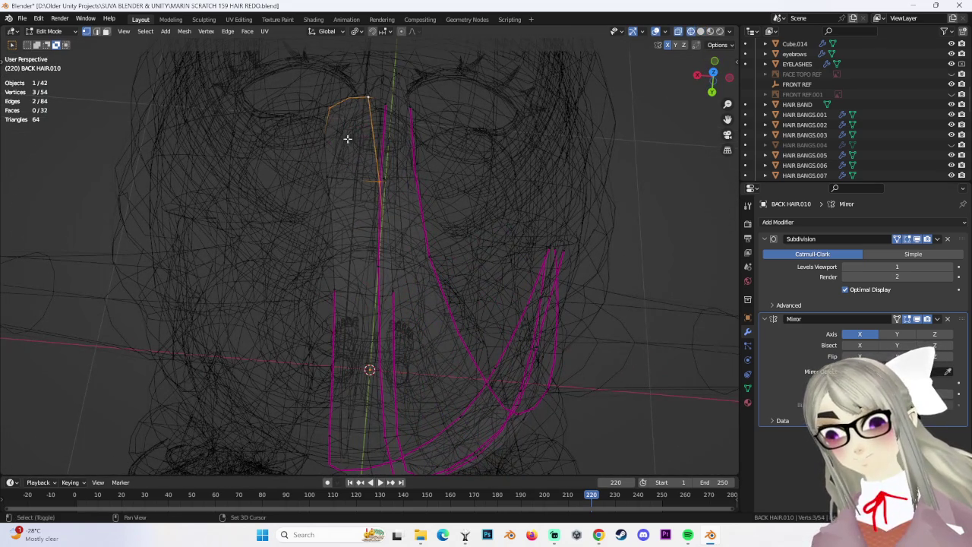
pyautogui.press('g')
pyautogui.click(401, 144)
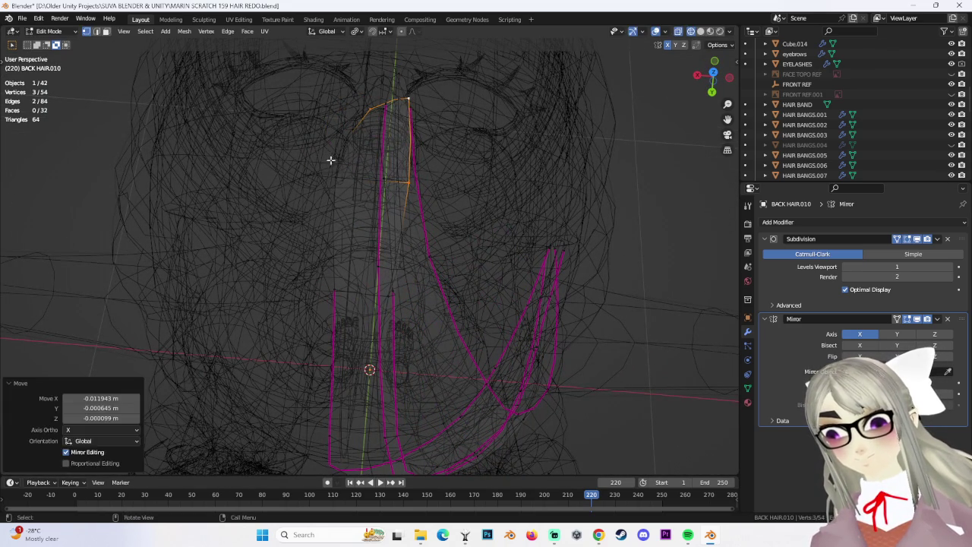
pyautogui.keyDown('shift'); pyautogui.click(357, 184); pyautogui.keyUp('shift')
pyautogui.press('g')
pyautogui.click(458, 113)
pyautogui.press('g')
pyautogui.click(449, 113)
# Undo the top-face moves and discard further trial moves of the strand top.
pyautogui.hotkey('ctrl', 'z')
pyautogui.press('g')
pyautogui.click(388, 92)
pyautogui.hotkey('ctrl', 'z')
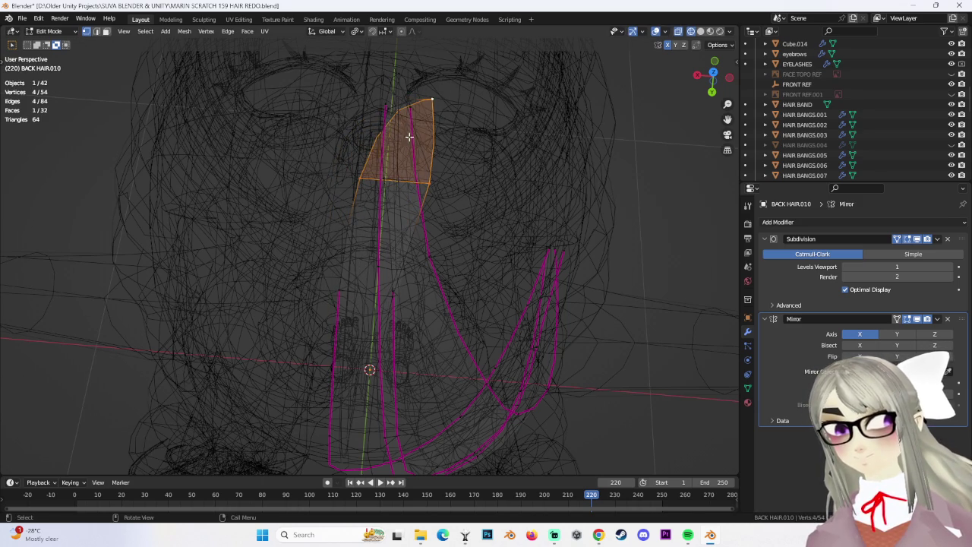
pyautogui.press('g')
pyautogui.click(389, 131)
pyautogui.hotkey('ctrl', 'z')
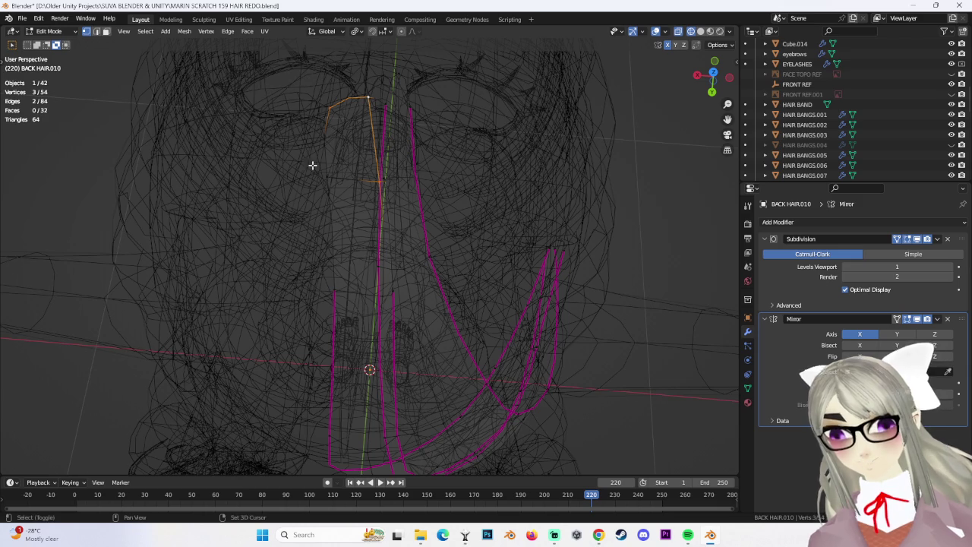
# Scale the strand tip to 0.622, reposition it, and shift it slightly along X.
pyautogui.press('s')
pyautogui.click(360, 170)
pyautogui.press('g')
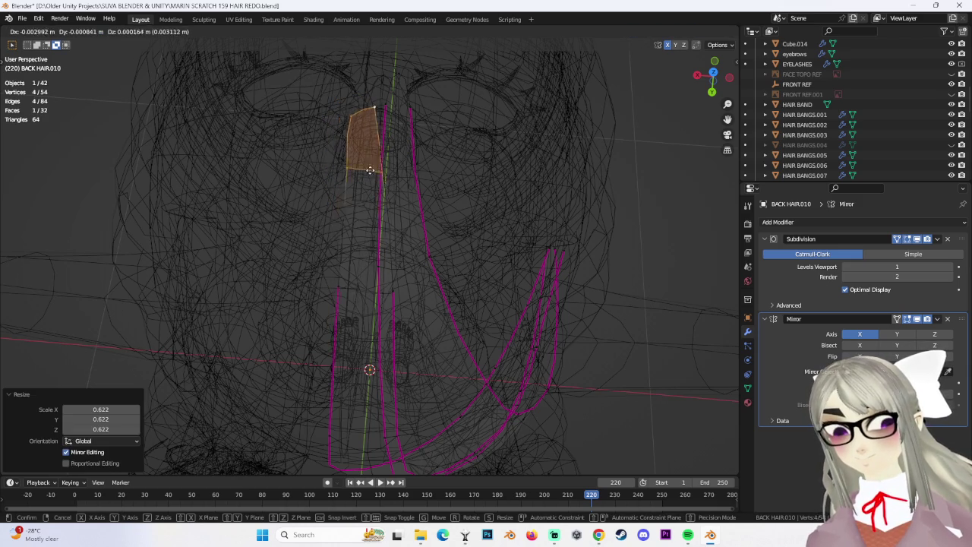
pyautogui.click(383, 148)
pyautogui.moveTo(380, 145)
pyautogui.mouseDown(button='middle')
pyautogui.moveTo(413, 170)
pyautogui.moveTo(401, 228)
pyautogui.moveTo(395, 207)
pyautogui.moveTo(408, 137)
pyautogui.moveTo(375, 163)
pyautogui.moveTo(399, 194)
pyautogui.moveTo(365, 280)
pyautogui.moveTo(376, 228)
pyautogui.mouseUp(button='middle')
pyautogui.scroll(2, 395, 208)
pyautogui.press('g')
pyautogui.press('x')
pyautogui.click(388, 190)
pyautogui.scroll(-2, 397, 203)
# Crease the strand's edge loop to 0.711 and its top edges to 1.000.
pyautogui.keyDown('alt'); pyautogui.click(369, 278); pyautogui.keyUp('alt')
pyautogui.hotkey('shift', 'e')
pyautogui.click(684, 199)
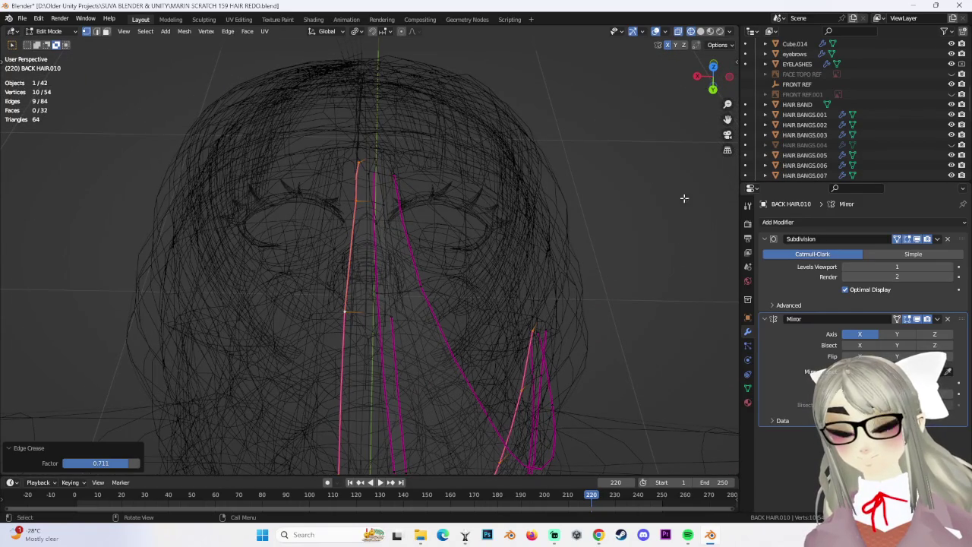
pyautogui.click(377, 162)
pyautogui.moveTo(430, 185); pyautogui.dragTo(450, 206, button='middle')
pyautogui.hotkey('shift', 'e')
pyautogui.click(724, 223)
# In solid shading, slide a vertex down the strand, undoing a trial vertical move.
pyautogui.moveTo(723, 222)
pyautogui.mouseDown(button='middle')
pyautogui.moveTo(543, 203)
pyautogui.moveTo(534, 243)
pyautogui.moveTo(519, 253)
pyautogui.moveTo(512, 199)
pyautogui.mouseUp(button='middle')
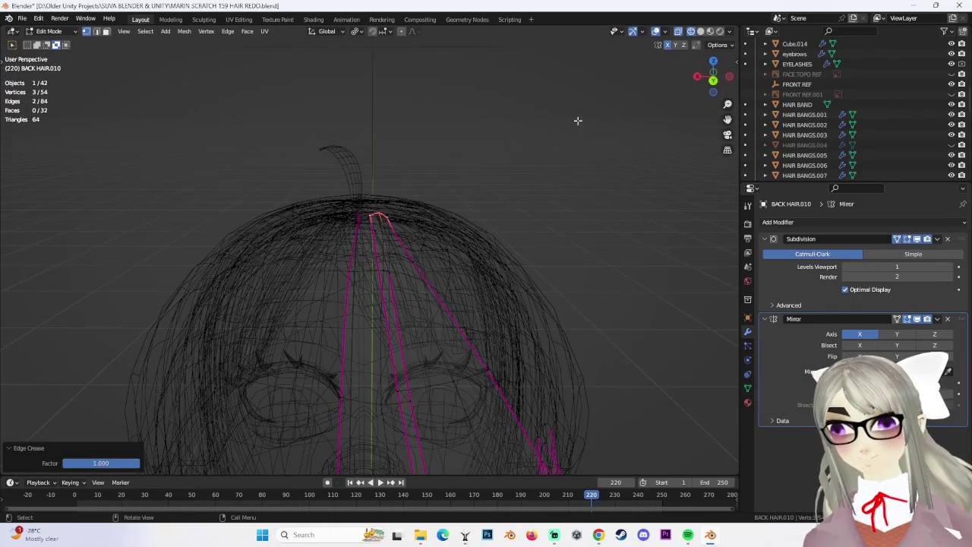
pyautogui.click(700, 31)
pyautogui.moveTo(569, 174)
pyautogui.mouseDown(button='middle')
pyautogui.moveTo(585, 213)
pyautogui.moveTo(569, 251)
pyautogui.moveTo(397, 226)
pyautogui.moveTo(373, 244)
pyautogui.mouseUp(button='middle')
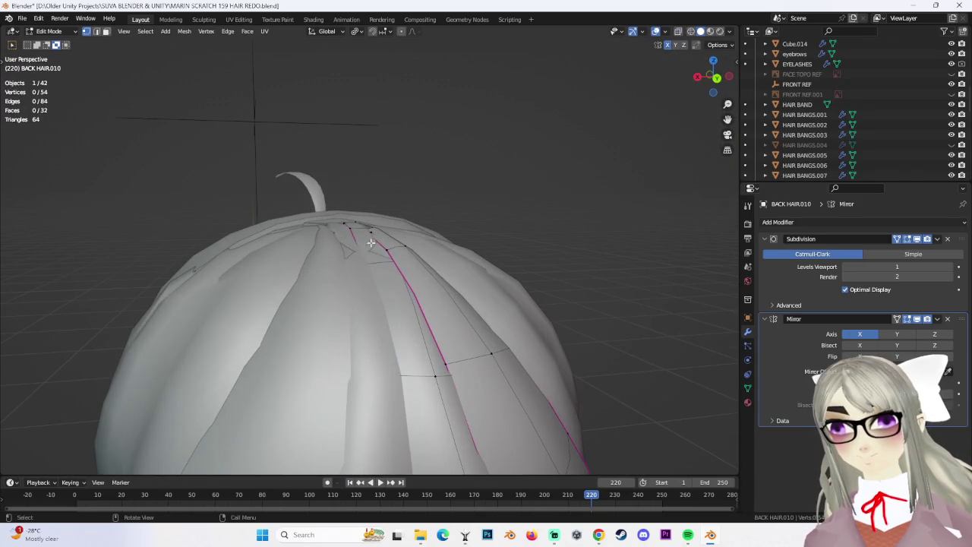
pyautogui.press('g')
pyautogui.click(397, 234)
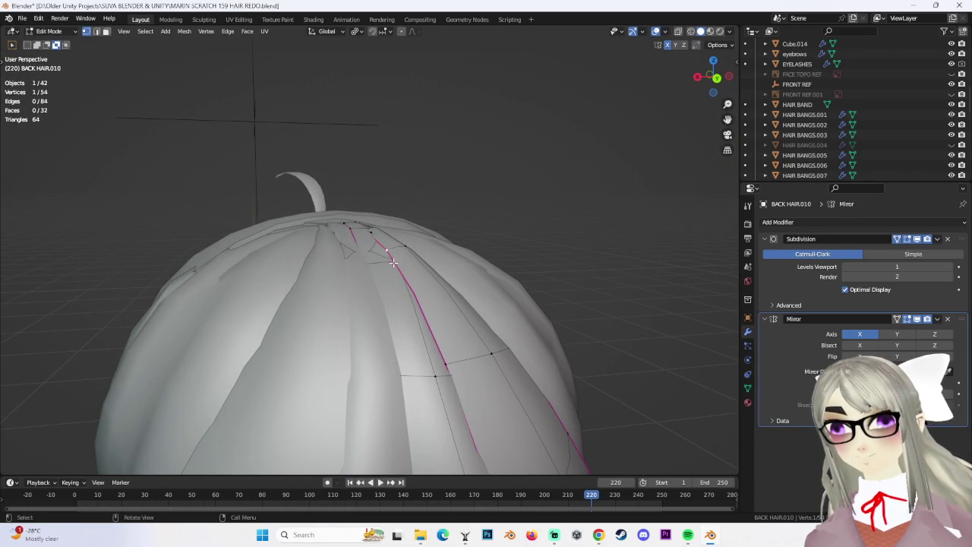
pyautogui.press('g')
pyautogui.press('z')
pyautogui.click(403, 262)
pyautogui.hotkey('ctrl', 'z')
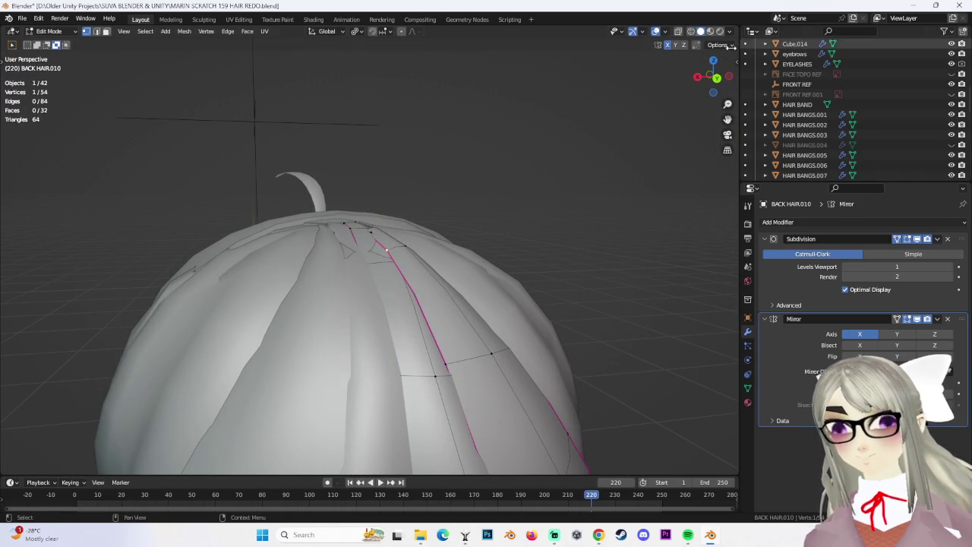
# In wireframe, raise the two crown vertices about 0.0043 m along Z.
pyautogui.click(693, 32)
pyautogui.moveTo(486, 150); pyautogui.dragTo(370, 232, button='middle')
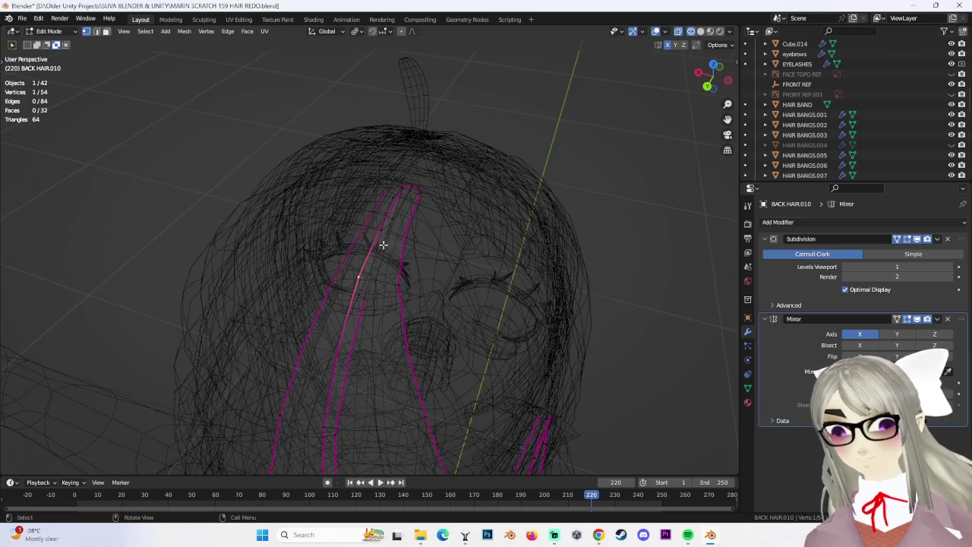
pyautogui.press('g')
pyautogui.press('z')
pyautogui.click(395, 242)
# Return to solid shading, zoom out, and switch to Object Mode.
pyautogui.click(700, 31)
pyautogui.moveTo(501, 182)
pyautogui.mouseDown(button='middle')
pyautogui.moveTo(537, 156)
pyautogui.moveTo(411, 214)
pyautogui.mouseUp(button='middle')
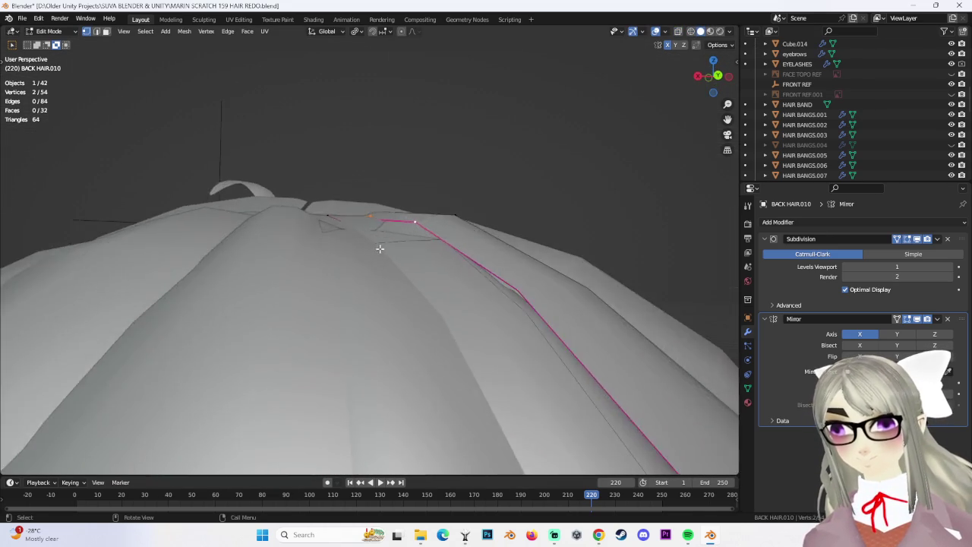
pyautogui.scroll(5, 411, 214)
pyautogui.scroll(-2, 411, 214)
pyautogui.scroll(-2, 406, 200)
pyautogui.scroll(-5, 423, 208)
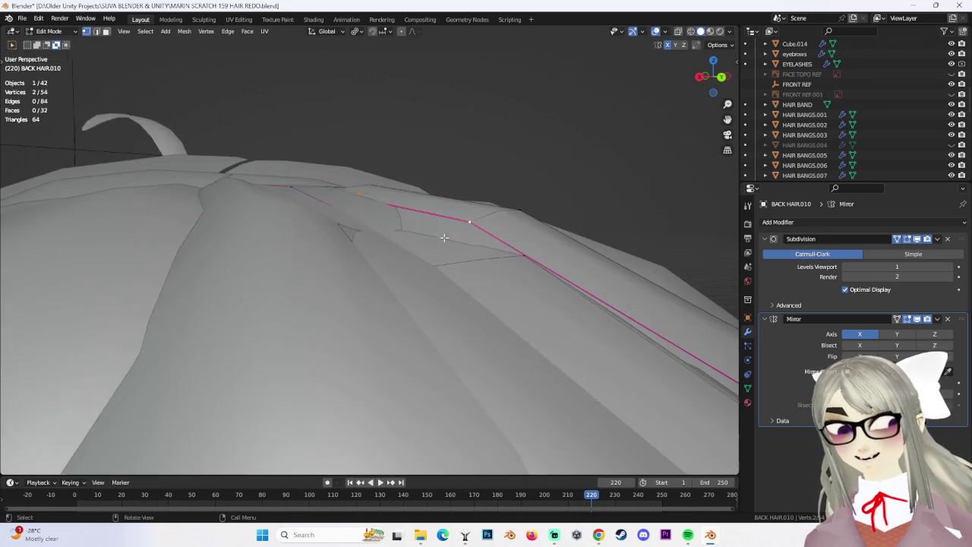
pyautogui.click(49, 31)
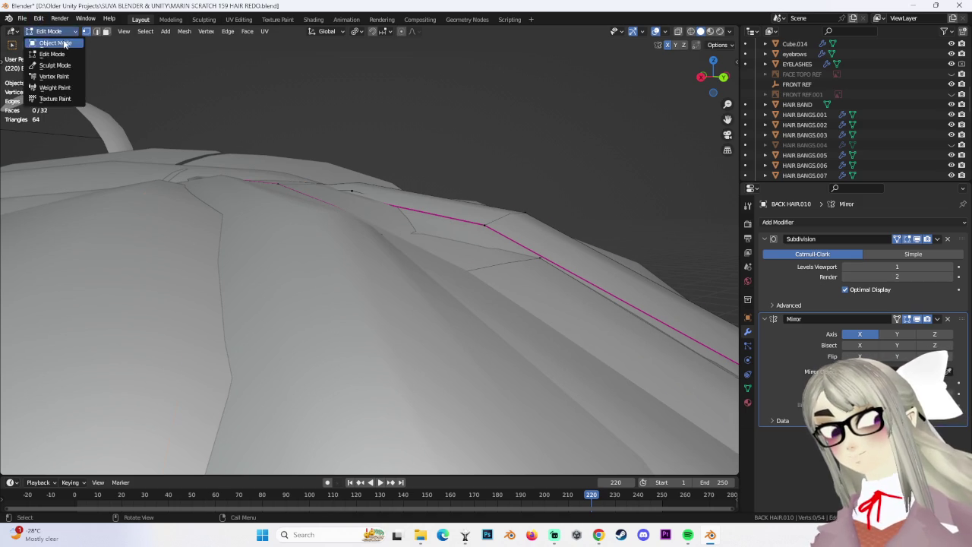
pyautogui.click(45, 40)
# Select BACK HAIR.010 instead of BACK HAIR.008 and enter Edit Mode.
pyautogui.moveTo(479, 274); pyautogui.dragTo(354, 304, button='middle')
pyautogui.click(308, 251)
pyautogui.click(341, 197)
pyautogui.moveTo(341, 198)
pyautogui.mouseDown(button='middle')
pyautogui.moveTo(347, 219)
pyautogui.moveTo(398, 240)
pyautogui.moveTo(419, 227)
pyautogui.moveTo(370, 228)
pyautogui.moveTo(407, 188)
pyautogui.moveTo(417, 229)
pyautogui.mouseUp(button='middle')
pyautogui.click(49, 31)
pyautogui.click(42, 50)
# Move a vertex at the hair parting vertically and inspect the result.
pyautogui.click(420, 227)
pyautogui.press('g')
pyautogui.press('z')
pyautogui.click(456, 230)
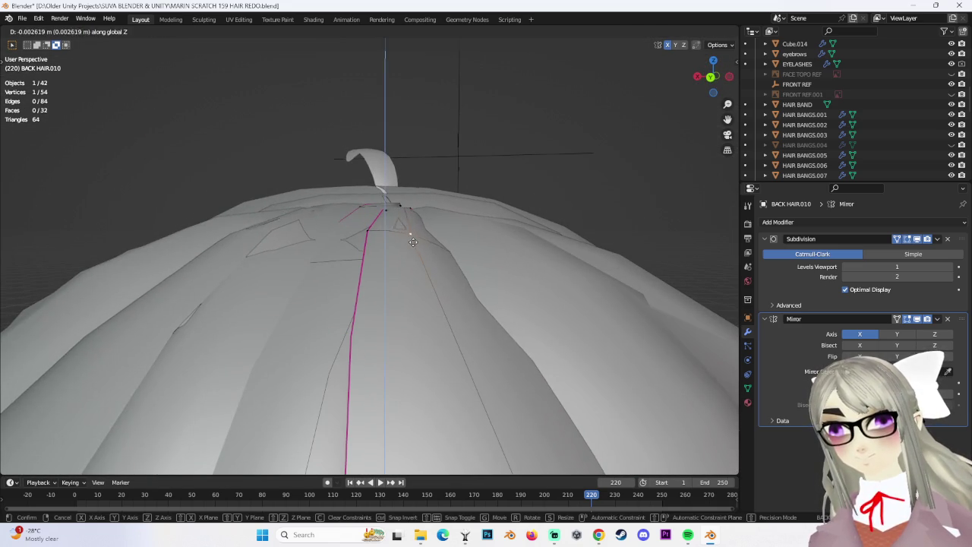
pyautogui.click(413, 227)
pyautogui.moveTo(412, 227)
pyautogui.mouseDown(button='middle')
pyautogui.moveTo(495, 228)
pyautogui.moveTo(447, 234)
pyautogui.moveTo(394, 282)
pyautogui.moveTo(423, 241)
pyautogui.moveTo(434, 258)
pyautogui.mouseUp(button='middle')
# Move a hair-edge vertex vertically twice, then sideways along X.
pyautogui.keyDown('alt'); pyautogui.click(447, 234); pyautogui.keyUp('alt')
pyautogui.click(395, 283)
pyautogui.press('g')
pyautogui.press('z')
pyautogui.click(423, 241)
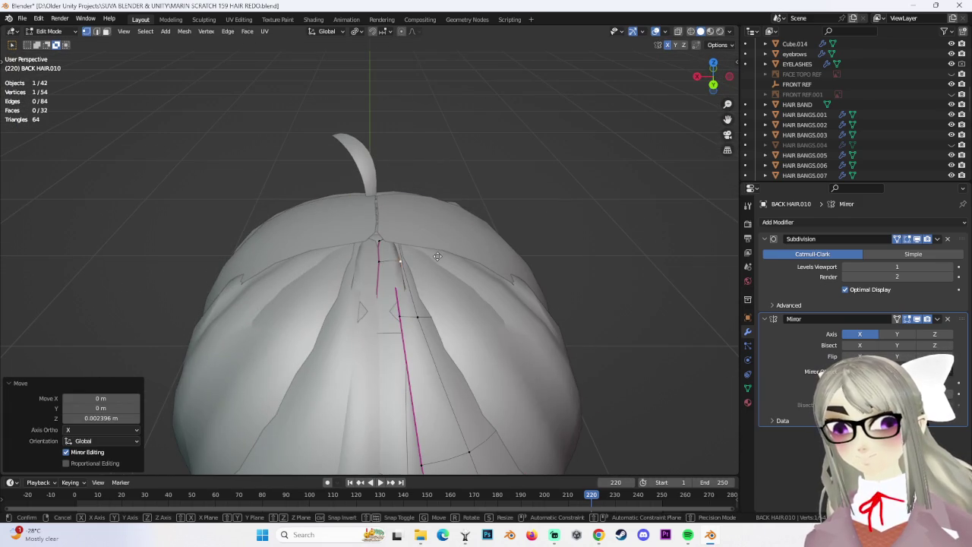
pyautogui.press('g')
pyautogui.press('z')
pyautogui.click(437, 247)
pyautogui.press('g')
pyautogui.press('x')
pyautogui.click(436, 249)
# Shift the vertex along X and refine its position with free moves.
pyautogui.moveTo(437, 249)
pyautogui.mouseDown(button='middle')
pyautogui.moveTo(434, 293)
pyautogui.moveTo(423, 221)
pyautogui.moveTo(403, 241)
pyautogui.mouseUp(button='middle')
pyautogui.press('g')
pyautogui.press('x')
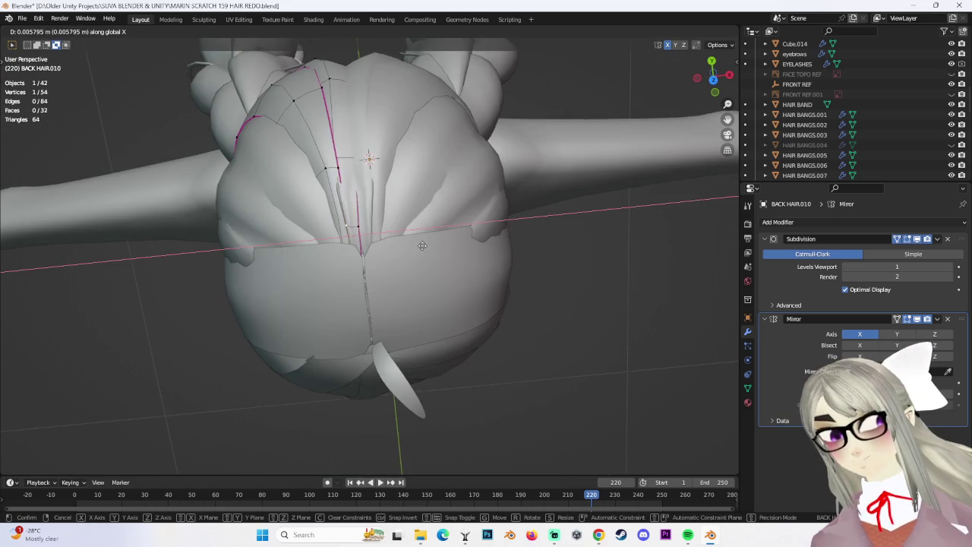
pyautogui.click(406, 255)
pyautogui.press('g')
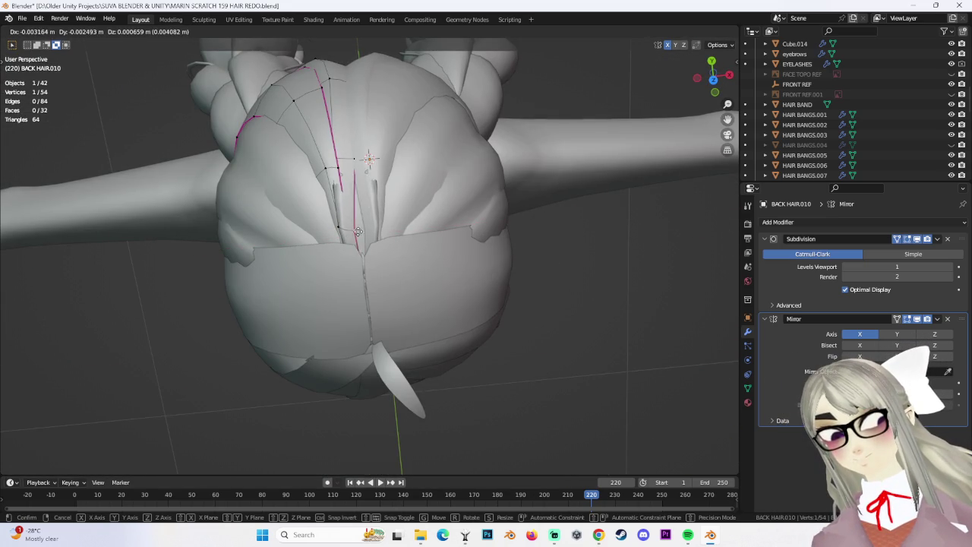
pyautogui.click(364, 232)
pyautogui.moveTo(364, 232)
pyautogui.mouseDown(button='middle')
pyautogui.moveTo(364, 181)
pyautogui.moveTo(451, 217)
pyautogui.mouseUp(button='middle')
pyautogui.press('g')
pyautogui.click(367, 182)
# Drop the crown vertices about 0.0021 m along Z with repeated vertical moves.
pyautogui.press('g')
pyautogui.press('z')
pyautogui.click(452, 224)
pyautogui.press('g')
pyautogui.press('z')
pyautogui.click(401, 239)
pyautogui.press('g')
pyautogui.press('z')
pyautogui.click(400, 240)
pyautogui.moveTo(400, 240)
pyautogui.mouseDown(button='middle')
pyautogui.moveTo(454, 278)
pyautogui.moveTo(539, 192)
pyautogui.mouseUp(button='middle')
# Return to Object Mode and deselect all objects.
pyautogui.press('Tab')
pyautogui.moveTo(532, 243)
pyautogui.mouseDown(button='middle')
pyautogui.moveTo(589, 238)
pyautogui.moveTo(456, 238)
pyautogui.moveTo(519, 276)
pyautogui.moveTo(523, 296)
pyautogui.moveTo(449, 276)
pyautogui.moveTo(478, 279)
pyautogui.moveTo(447, 289)
pyautogui.moveTo(382, 265)
pyautogui.moveTo(326, 283)
pyautogui.moveTo(302, 278)
pyautogui.mouseUp(button='middle')
pyautogui.click(590, 238)
# Enter Edit Mode on BACK HAIR.008 and raise one of its vertices along Z.
pyautogui.click(302, 279)
pyautogui.scroll(5, 327, 291)
pyautogui.scroll(3, 426, 251)
pyautogui.scroll(-5, 517, 218)
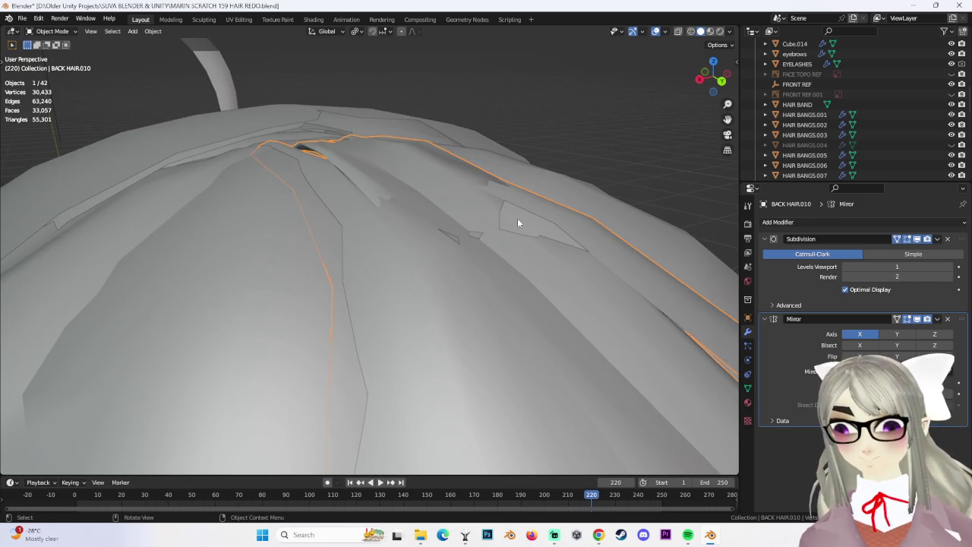
pyautogui.click(515, 213)
pyautogui.click(49, 31)
pyautogui.click(46, 44)
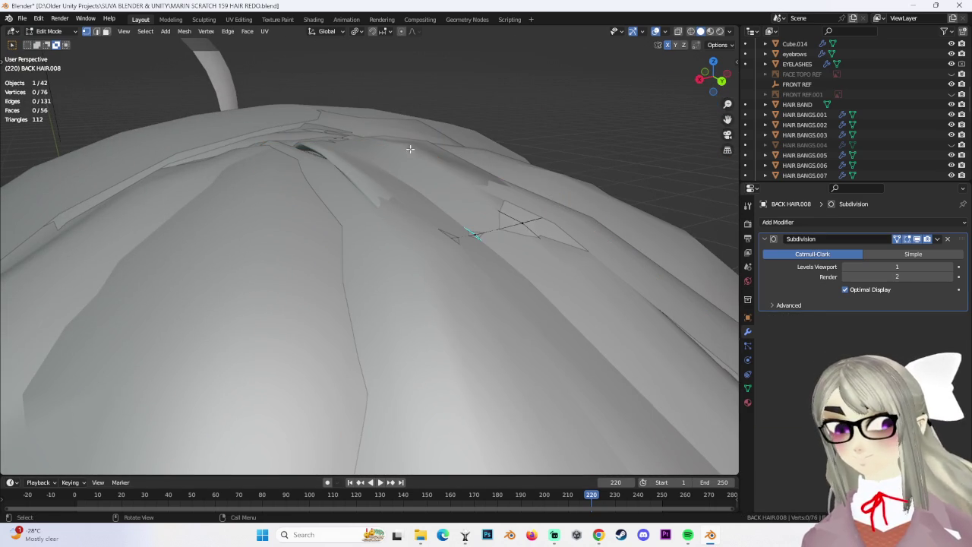
pyautogui.click(520, 225)
pyautogui.press('g')
pyautogui.press('z')
pyautogui.click(519, 253)
# View the head from above and raise the selected hair vertices further along Z.
pyautogui.scroll(3, 544, 200)
pyautogui.scroll(-6, 514, 206)
pyautogui.moveTo(514, 205)
pyautogui.mouseDown(button='middle')
pyautogui.moveTo(325, 237)
pyautogui.moveTo(287, 269)
pyautogui.mouseUp(button='middle')
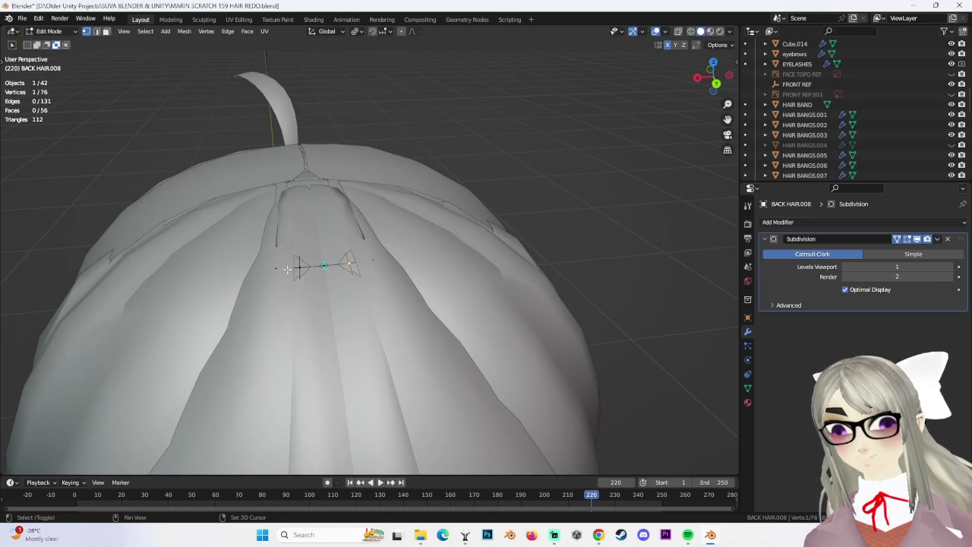
pyautogui.press('g')
pyautogui.press('z')
pyautogui.click(421, 282)
# Return to Object Mode, clear the selection and add the second back-hair piece.
pyautogui.moveTo(425, 262)
pyautogui.mouseDown(button='middle')
pyautogui.moveTo(563, 210)
pyautogui.moveTo(567, 198)
pyautogui.moveTo(602, 208)
pyautogui.moveTo(473, 211)
pyautogui.moveTo(491, 216)
pyautogui.moveTo(321, 245)
pyautogui.mouseUp(button='middle')
pyautogui.click(49, 31)
pyautogui.click(45, 34)
pyautogui.hotkey('alt', 'a')
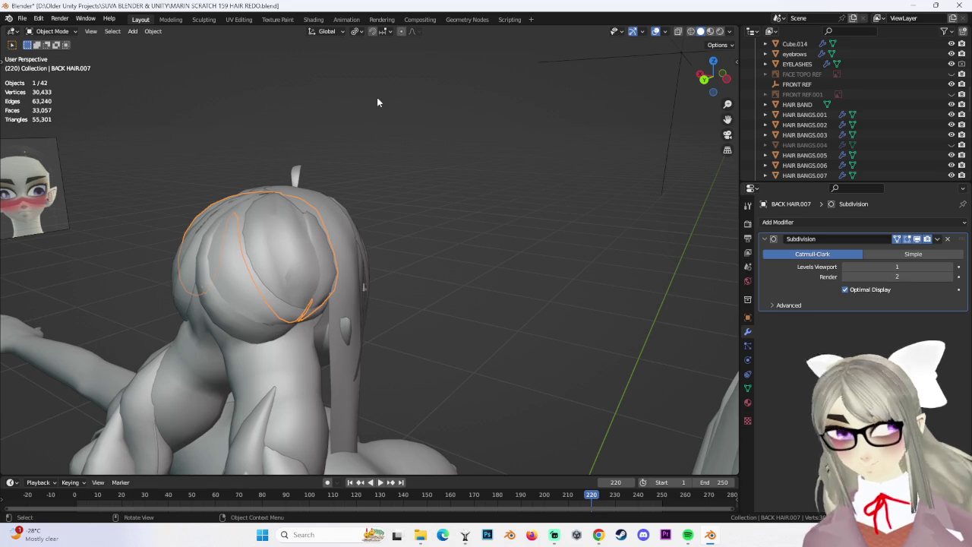
pyautogui.hotkey('ctrl', 'j')
pyautogui.moveTo(417, 262)
pyautogui.mouseDown(button='middle')
pyautogui.moveTo(308, 304)
pyautogui.moveTo(333, 267)
pyautogui.mouseUp(button='middle')
pyautogui.keyDown('shift'); pyautogui.click(277, 319); pyautogui.keyUp('shift')
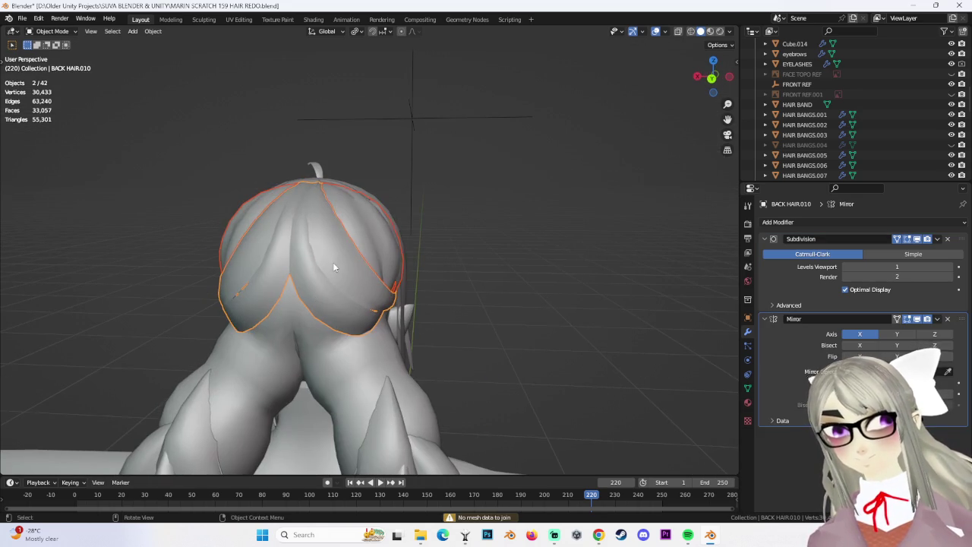
# Move the Mirror modifier above Subdivision, apply it, and join the hair pieces with Ctrl+J.
pyautogui.click(938, 319)
pyautogui.click(900, 380)
pyautogui.click(938, 239)
pyautogui.click(896, 252)
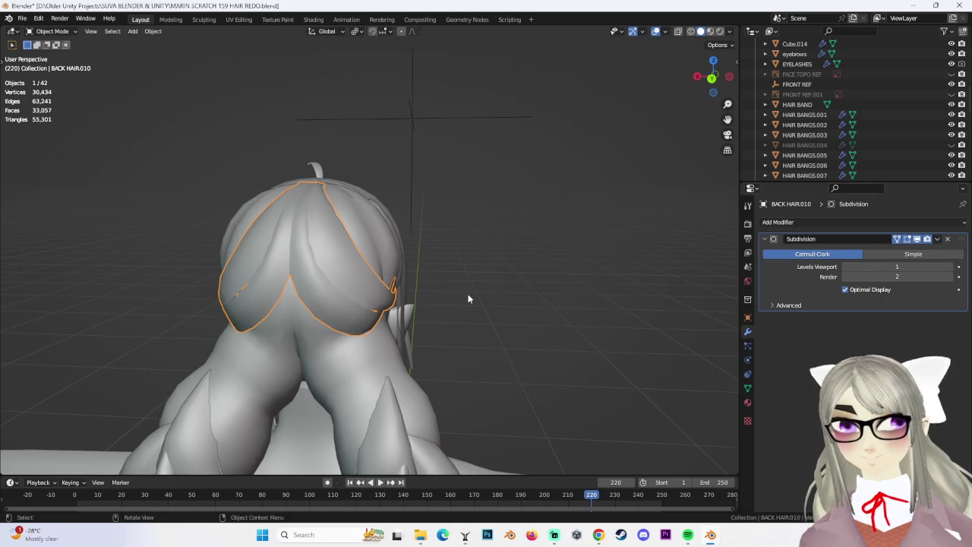
pyautogui.moveTo(496, 301); pyautogui.dragTo(347, 248, button='middle')
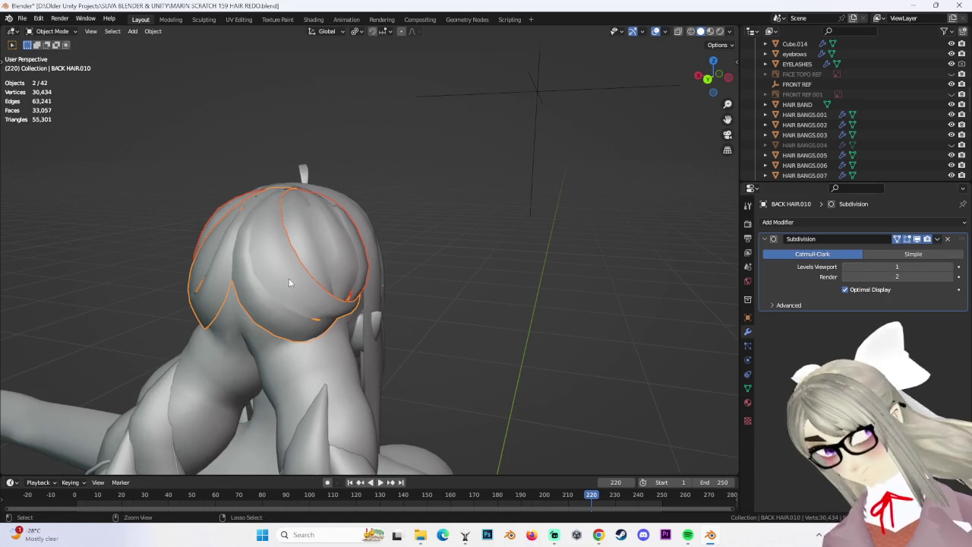
pyautogui.hotkey('ctrl', 'j')
pyautogui.moveTo(465, 277); pyautogui.dragTo(63, 111, button='middle')
# Save the file as the new version MARIN SCRATCH 160 HAIR REDO.blend.
pyautogui.click(29, 19)
pyautogui.click(46, 95)
pyautogui.click(259, 409)
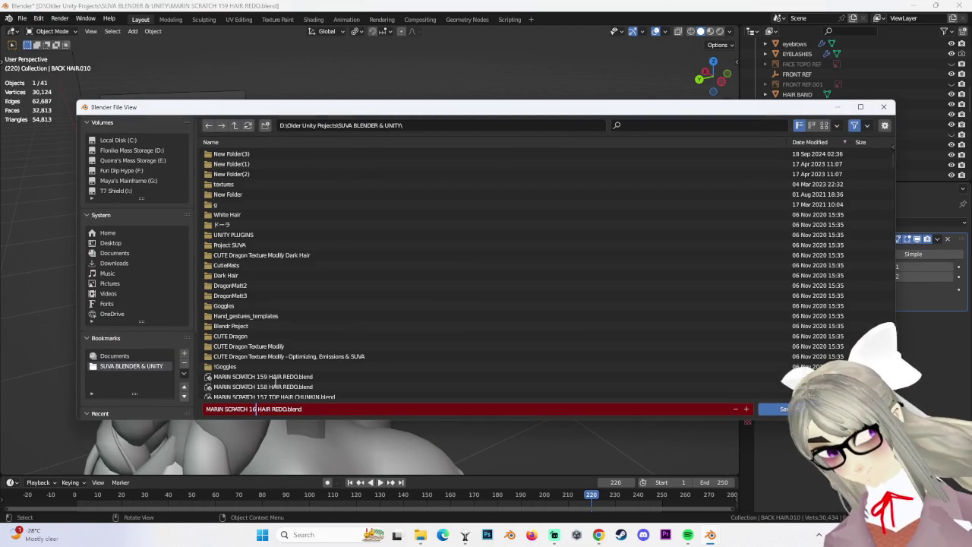
# Snap to the left side view and select the joined back-hair piece BACK HAIR.010.
pyautogui.moveTo(636, 369); pyautogui.dragTo(201, 247, button='middle')
pyautogui.click(717, 77)
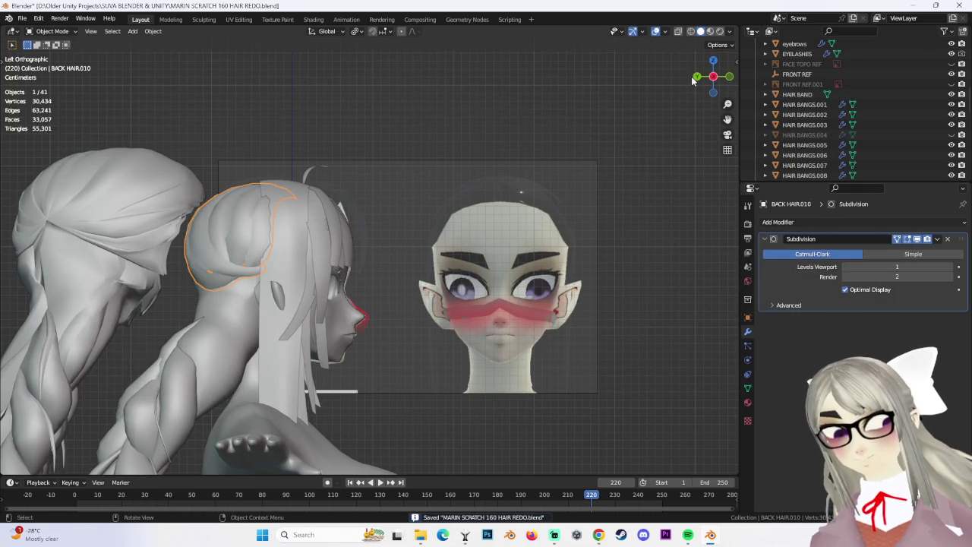
pyautogui.moveTo(308, 256)
pyautogui.mouseDown(button='middle')
pyautogui.moveTo(233, 248)
pyautogui.moveTo(321, 264)
pyautogui.moveTo(349, 227)
pyautogui.mouseUp(button='middle')
pyautogui.click(320, 263)
# Enter Edit Mode on BACK HAIR.010 and check all its vertices in wireframe before returning to solid shading.
pyautogui.click(51, 31)
pyautogui.click(46, 53)
pyautogui.moveTo(478, 165); pyautogui.dragTo(772, 32, button='middle')
pyautogui.click(691, 32)
pyautogui.press('a')
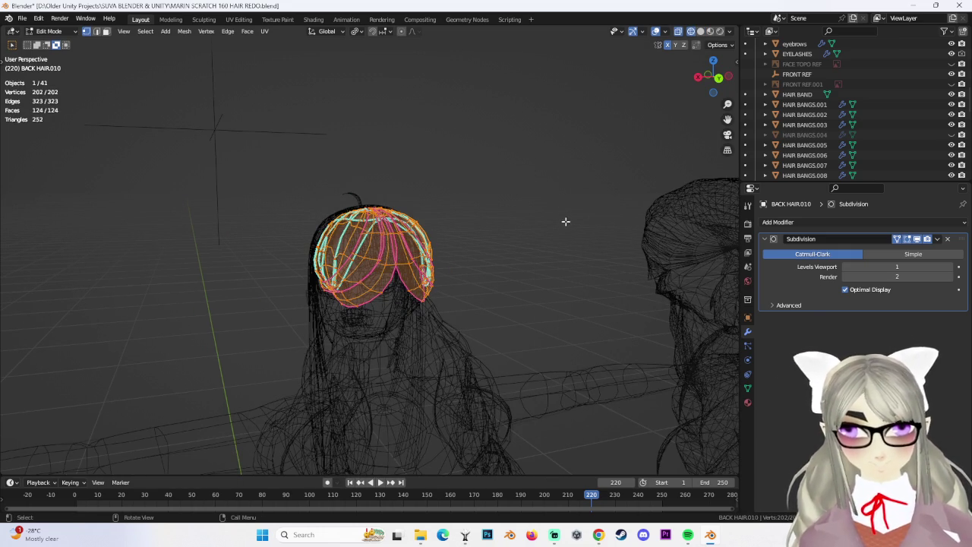
pyautogui.hotkey('alt', 'a')
pyautogui.click(700, 32)
# Inspect the joined hair mesh from behind, three-quarter, low back and left side views.
pyautogui.moveTo(531, 137)
pyautogui.mouseDown(button='middle')
pyautogui.moveTo(478, 170)
pyautogui.moveTo(478, 256)
pyautogui.moveTo(460, 248)
pyautogui.mouseUp(button='middle')
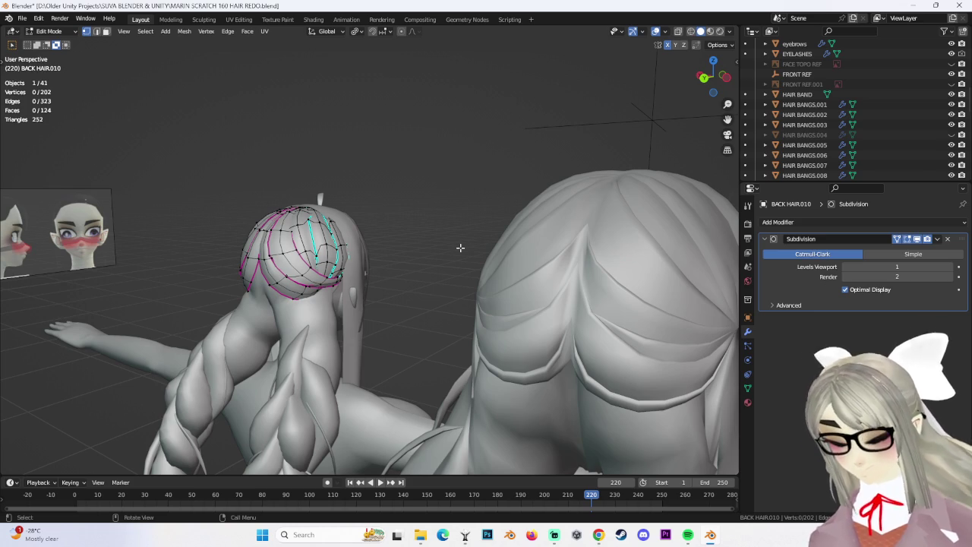
pyautogui.moveTo(303, 274)
pyautogui.mouseDown(button='middle')
pyautogui.moveTo(436, 284)
pyautogui.moveTo(449, 271)
pyautogui.moveTo(383, 280)
pyautogui.moveTo(445, 291)
pyautogui.moveTo(395, 307)
pyautogui.moveTo(410, 289)
pyautogui.moveTo(355, 264)
pyautogui.mouseUp(button='middle')
pyautogui.scroll(3, 449, 271)
pyautogui.scroll(2, 452, 304)
pyautogui.scroll(-2, 355, 263)
pyautogui.scroll(-3, 418, 284)
pyautogui.moveTo(418, 284)
pyautogui.mouseDown(button='middle')
pyautogui.moveTo(398, 284)
pyautogui.moveTo(426, 278)
pyautogui.moveTo(426, 293)
pyautogui.moveTo(455, 228)
pyautogui.moveTo(652, 74)
pyautogui.mouseUp(button='middle')
pyautogui.click(708, 76)
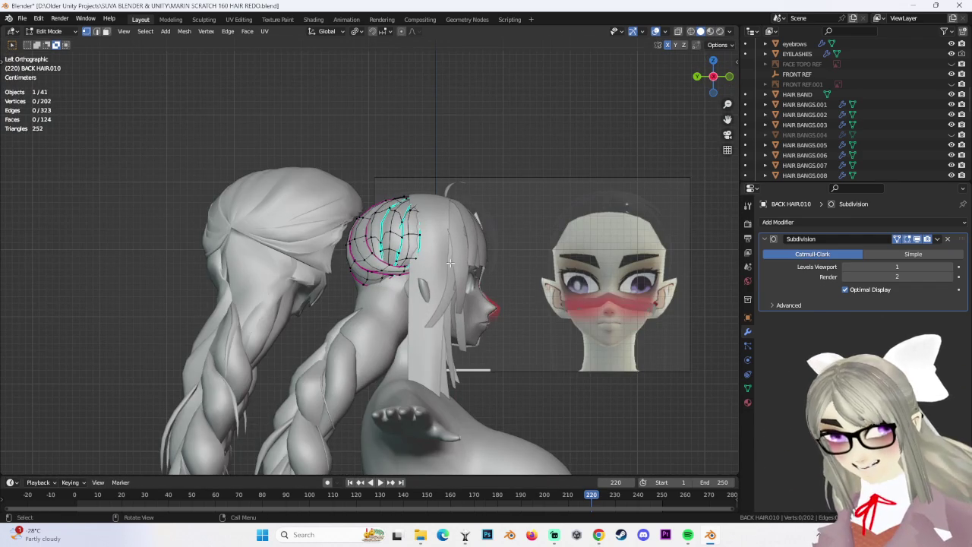
pyautogui.scroll(2, 418, 266)
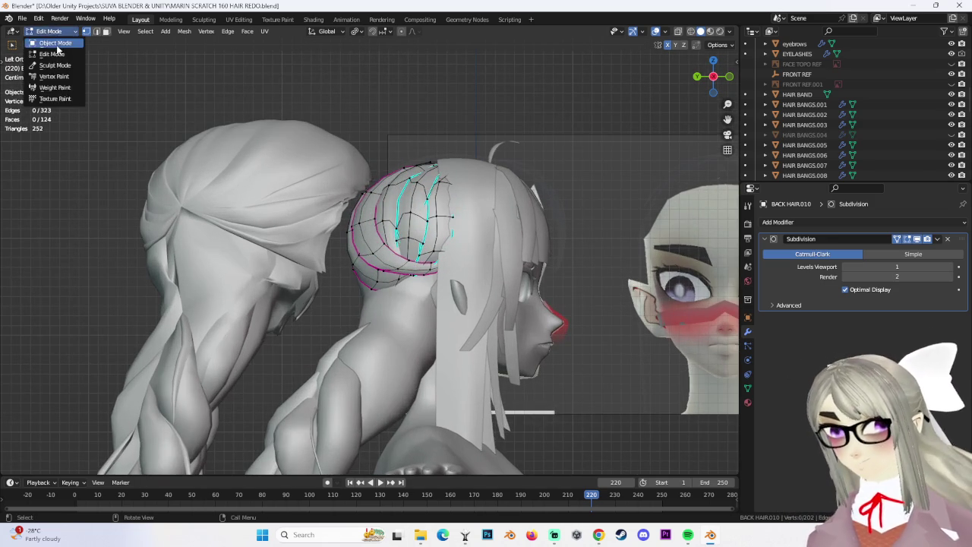
# Return to Object Mode and open the HEAD.003 mesh in Edit Mode.
pyautogui.click(55, 43)
pyautogui.click(407, 323)
pyautogui.click(48, 31)
pyautogui.click(52, 54)
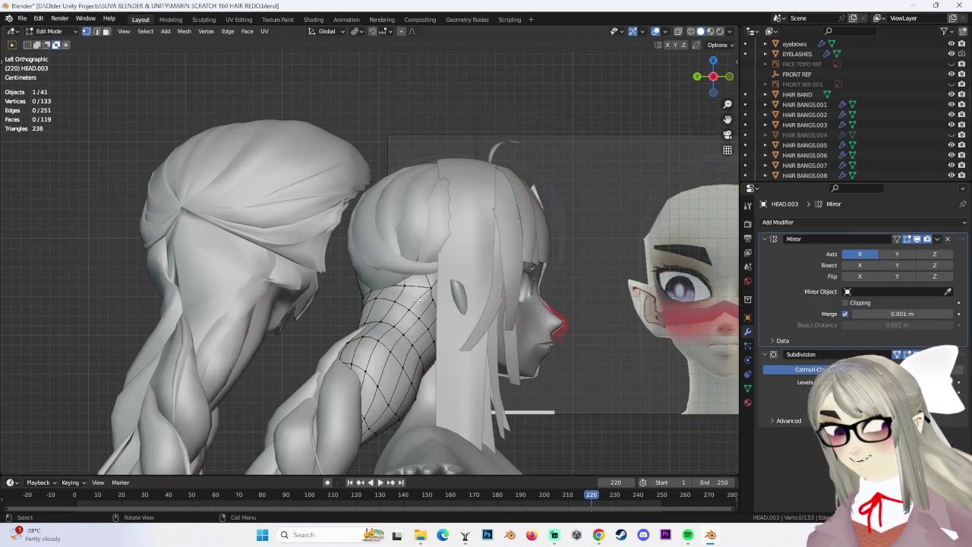
pyautogui.scroll(1, 394, 300)
pyautogui.scroll(1, 383, 315)
pyautogui.scroll(1, 376, 332)
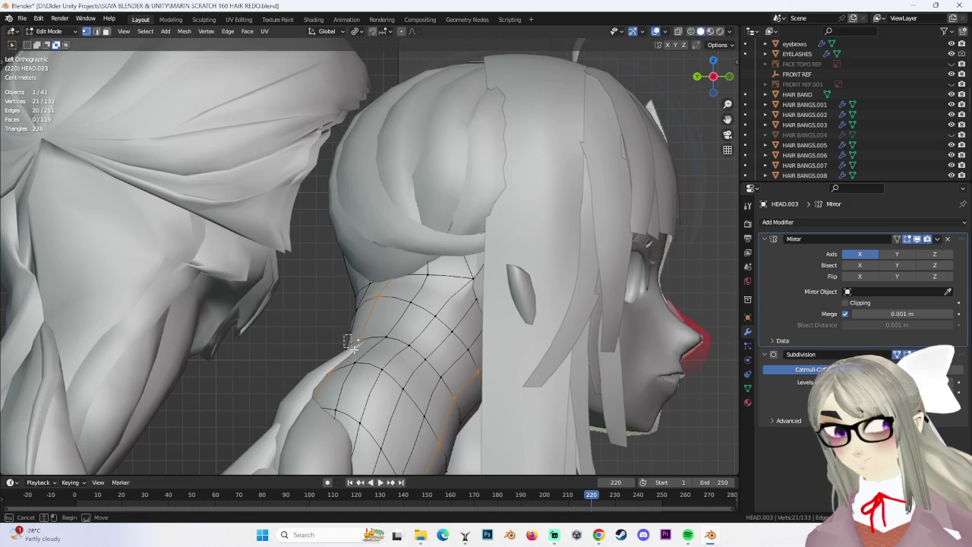
pyautogui.moveTo(348, 340); pyautogui.dragTo(251, 344, button='middle')
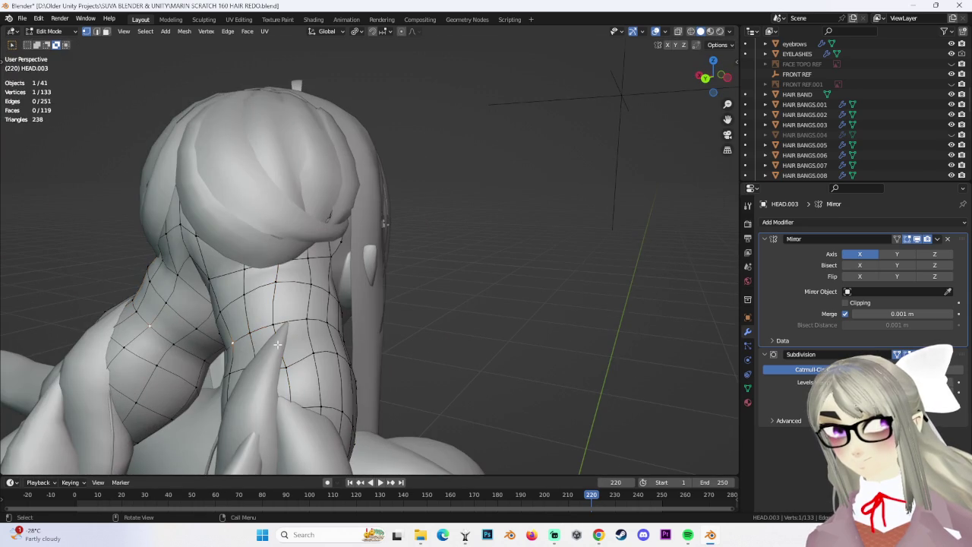
# Select more neck vertices, line them up in side views, and move them twice.
pyautogui.keyDown('ctrl'); pyautogui.click(209, 281); pyautogui.keyUp('ctrl')
pyautogui.moveTo(209, 281); pyautogui.dragTo(370, 289, button='middle')
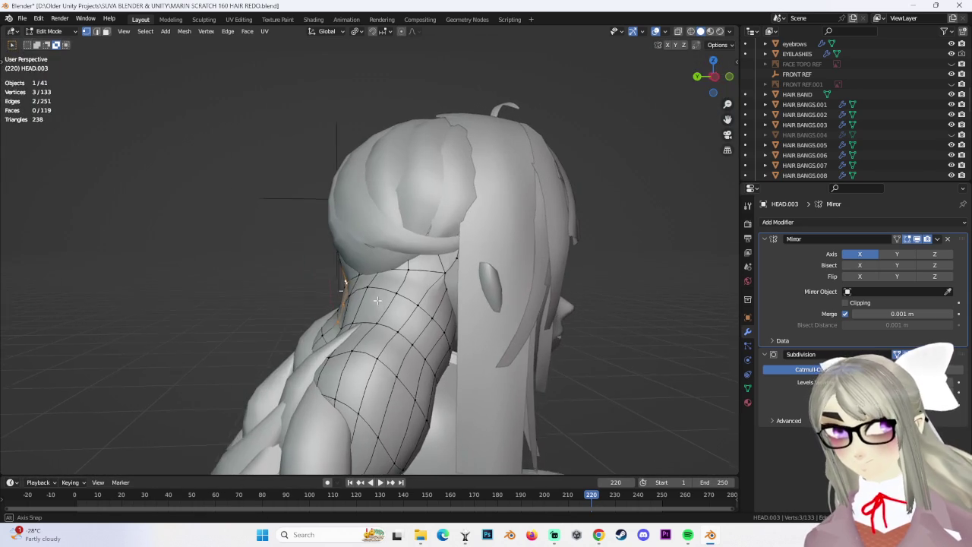
pyautogui.moveTo(703, 76); pyautogui.dragTo(707, 86)
pyautogui.click(707, 85)
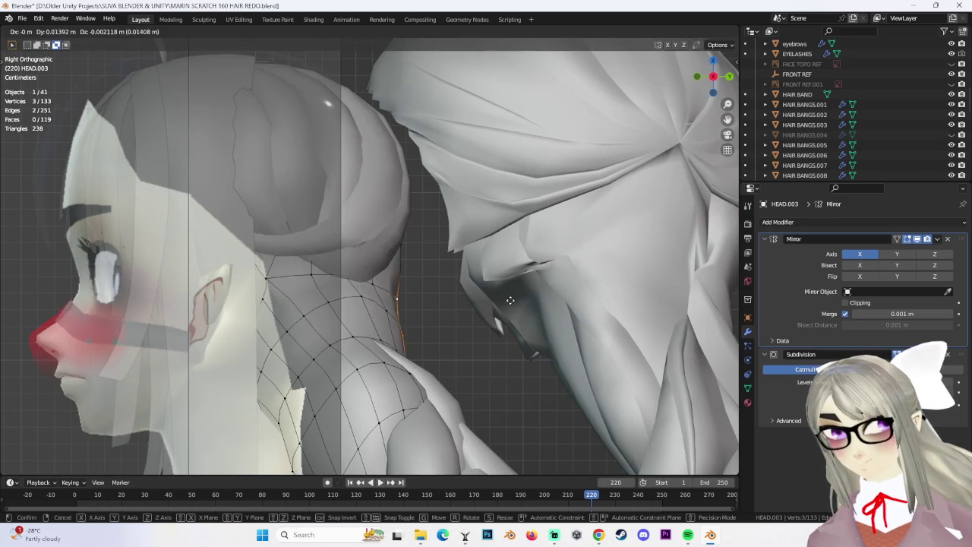
pyautogui.moveTo(522, 306)
pyautogui.mouseDown(button='middle')
pyautogui.moveTo(430, 322)
pyautogui.moveTo(310, 278)
pyautogui.mouseUp(button='middle')
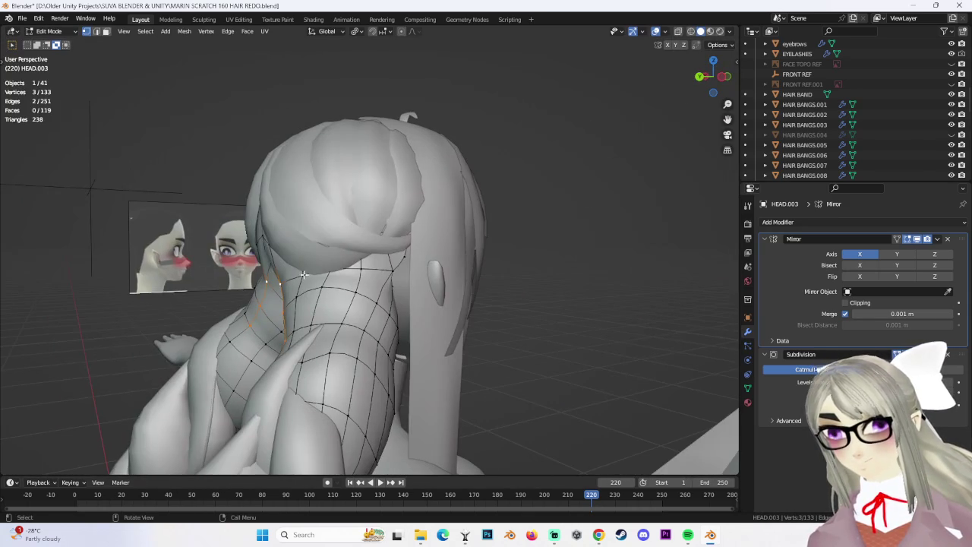
pyautogui.click(724, 77)
pyautogui.press('g')
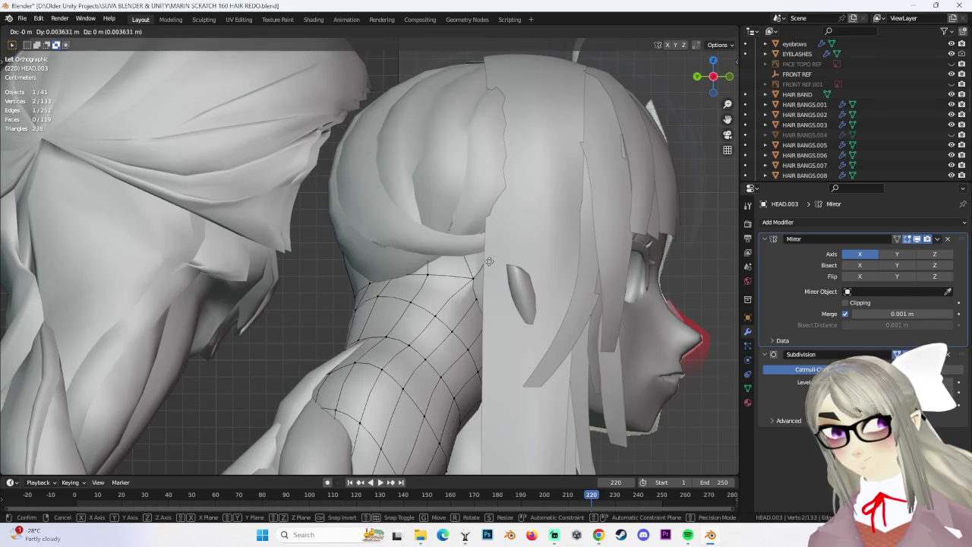
pyautogui.click(456, 259)
pyautogui.scroll(-3, 456, 259)
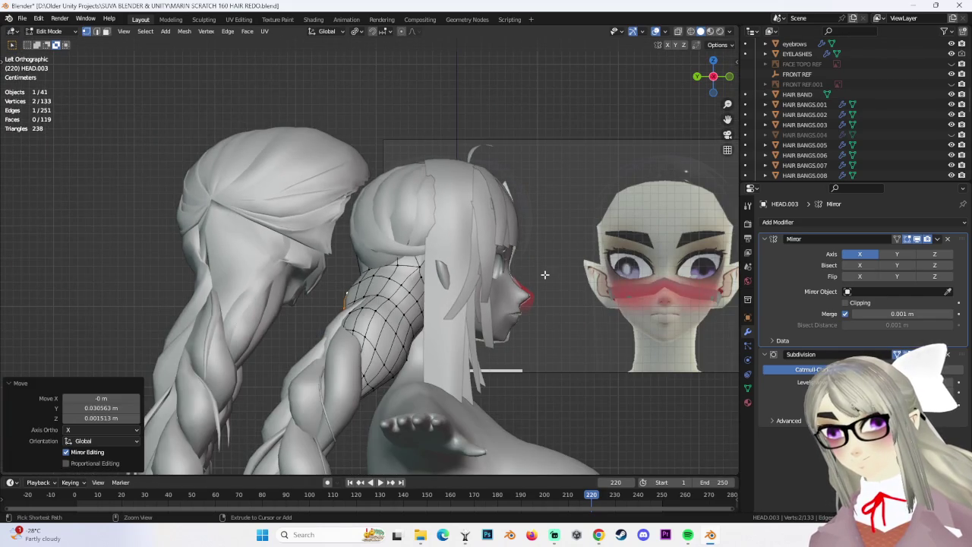
pyautogui.scroll(3, 532, 281)
pyautogui.press('g')
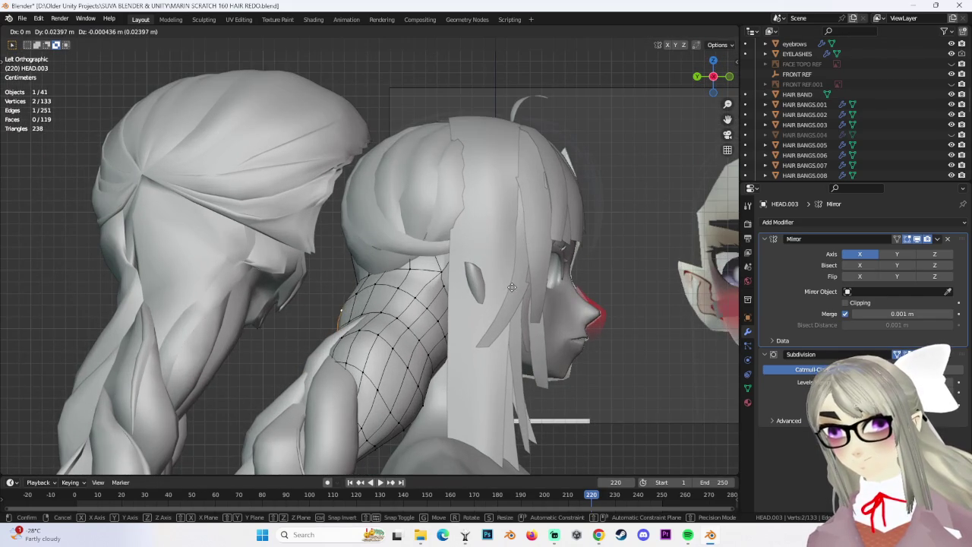
pyautogui.click(512, 288)
# Select a single neck vertex and reposition it twice.
pyautogui.moveTo(512, 287)
pyautogui.mouseDown(button='middle')
pyautogui.moveTo(443, 319)
pyautogui.moveTo(363, 313)
pyautogui.mouseUp(button='middle')
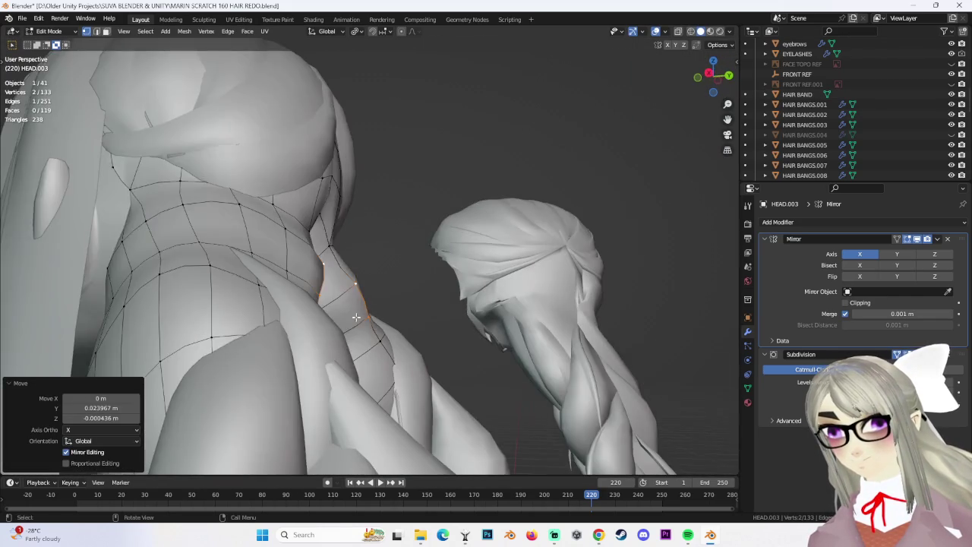
pyautogui.scroll(3, 365, 316)
pyautogui.click(372, 319)
pyautogui.scroll(2, 372, 319)
pyautogui.press('g')
pyautogui.click(392, 306)
pyautogui.moveTo(436, 319)
pyautogui.mouseDown(button='middle')
pyautogui.moveTo(247, 332)
pyautogui.moveTo(442, 365)
pyautogui.moveTo(397, 302)
pyautogui.moveTo(408, 323)
pyautogui.moveTo(445, 337)
pyautogui.mouseUp(button='middle')
pyautogui.press('g')
pyautogui.click(388, 289)
# Shift the neck vertex sideways along X, then adjust it vertically.
pyautogui.press('g')
pyautogui.press('x')
pyautogui.click(316, 325)
pyautogui.moveTo(315, 325)
pyautogui.mouseDown(button='middle')
pyautogui.moveTo(378, 290)
pyautogui.moveTo(357, 341)
pyautogui.moveTo(368, 322)
pyautogui.moveTo(382, 322)
pyautogui.mouseUp(button='middle')
pyautogui.press('g')
pyautogui.click(375, 313)
# Refine the neck vertex with two more X-constrained moves and one free move.
pyautogui.press('g')
pyautogui.press('x')
pyautogui.click(398, 321)
pyautogui.press('g')
pyautogui.click(369, 309)
pyautogui.press('g')
pyautogui.press('x')
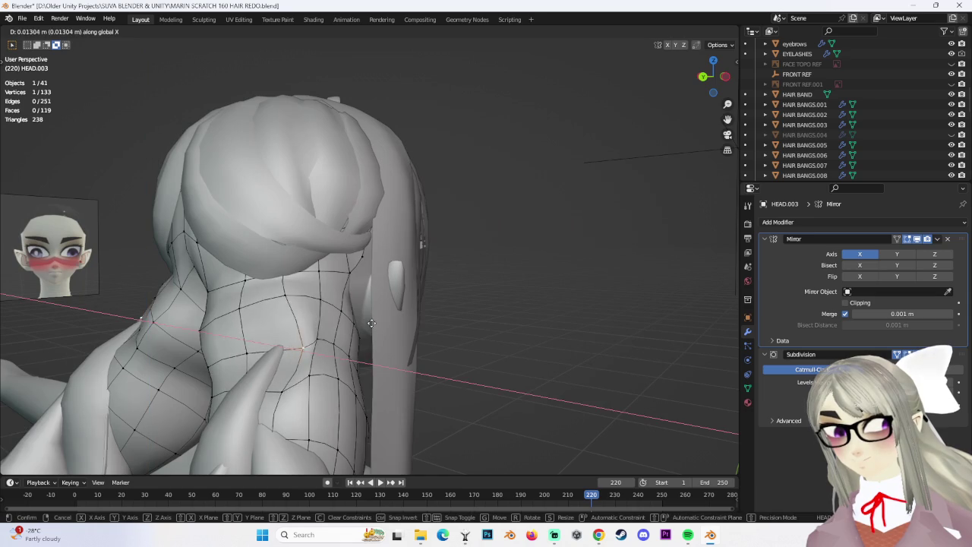
pyautogui.click(403, 334)
# Check the neck from the left side and below, then nudge the vertex about 0.005 m along Y.
pyautogui.moveTo(413, 341)
pyautogui.mouseDown(button='middle')
pyautogui.moveTo(382, 347)
pyautogui.moveTo(408, 342)
pyautogui.moveTo(690, 91)
pyautogui.mouseUp(button='middle')
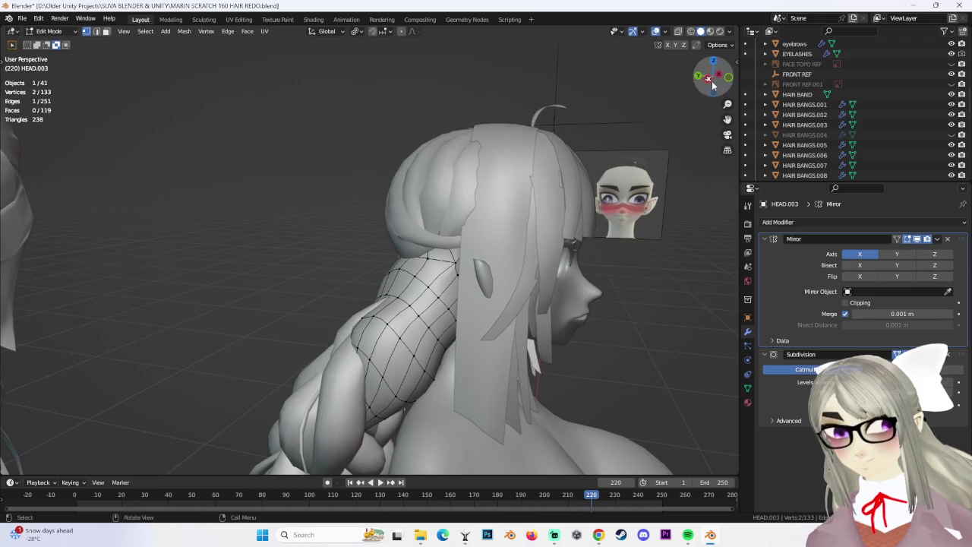
pyautogui.click(708, 78)
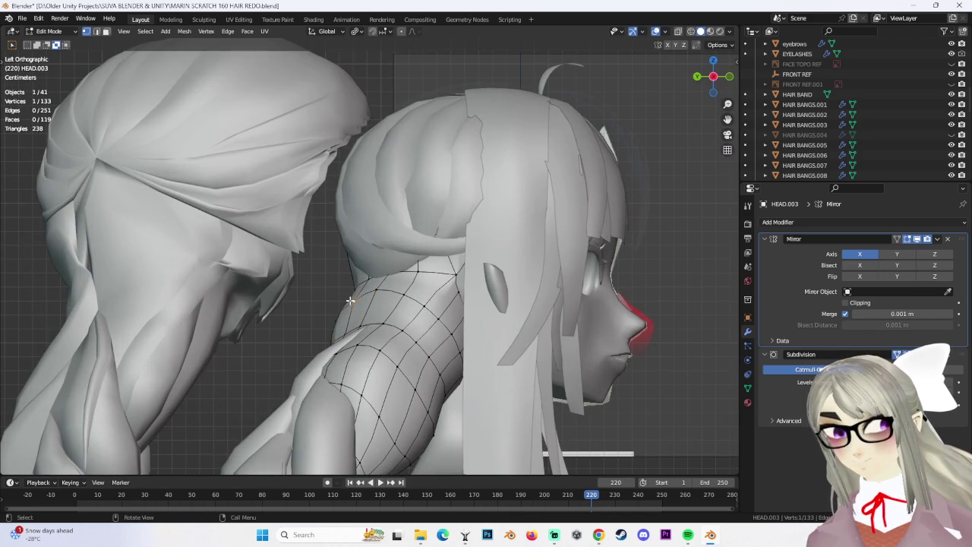
pyautogui.moveTo(350, 300)
pyautogui.mouseDown(button='middle')
pyautogui.moveTo(408, 306)
pyautogui.moveTo(369, 304)
pyautogui.moveTo(377, 325)
pyautogui.moveTo(328, 221)
pyautogui.mouseUp(button='middle')
pyautogui.moveTo(437, 206)
pyautogui.mouseDown(button='middle')
pyautogui.moveTo(569, 198)
pyautogui.moveTo(347, 232)
pyautogui.moveTo(425, 259)
pyautogui.moveTo(471, 294)
pyautogui.moveTo(486, 289)
pyautogui.moveTo(373, 278)
pyautogui.mouseUp(button='middle')
pyautogui.press('g')
pyautogui.click(471, 207)
pyautogui.press('g')
pyautogui.scroll(3, 495, 284)
pyautogui.click(493, 292)
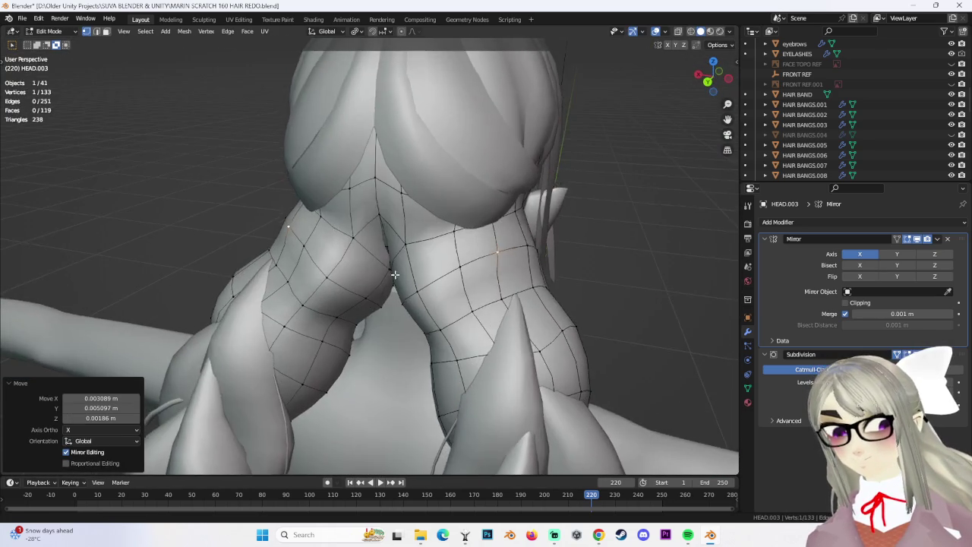